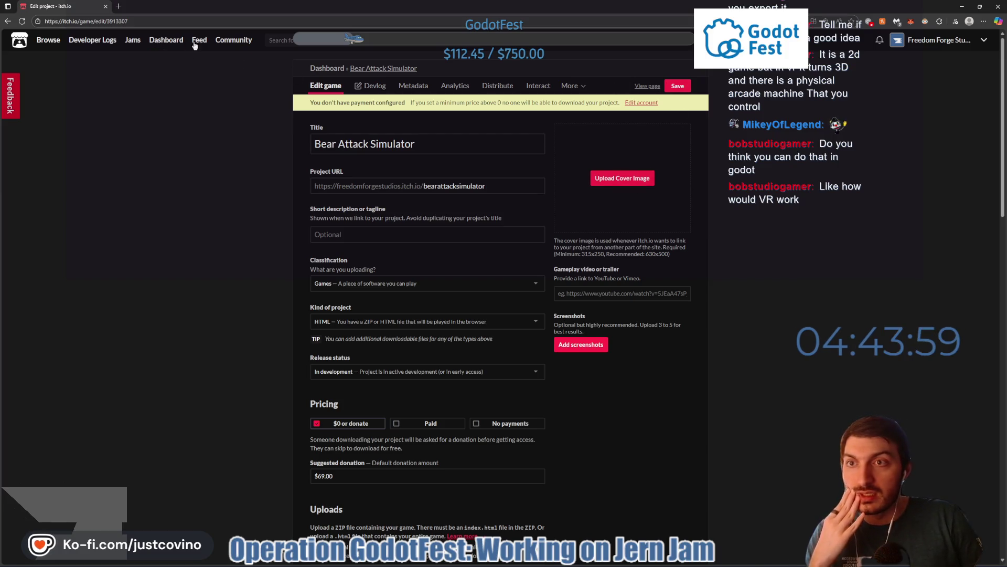
Save the Bear Attack Simulator page theme on itch.io and return to the Edit game page, then back to Godot
click(644, 87)
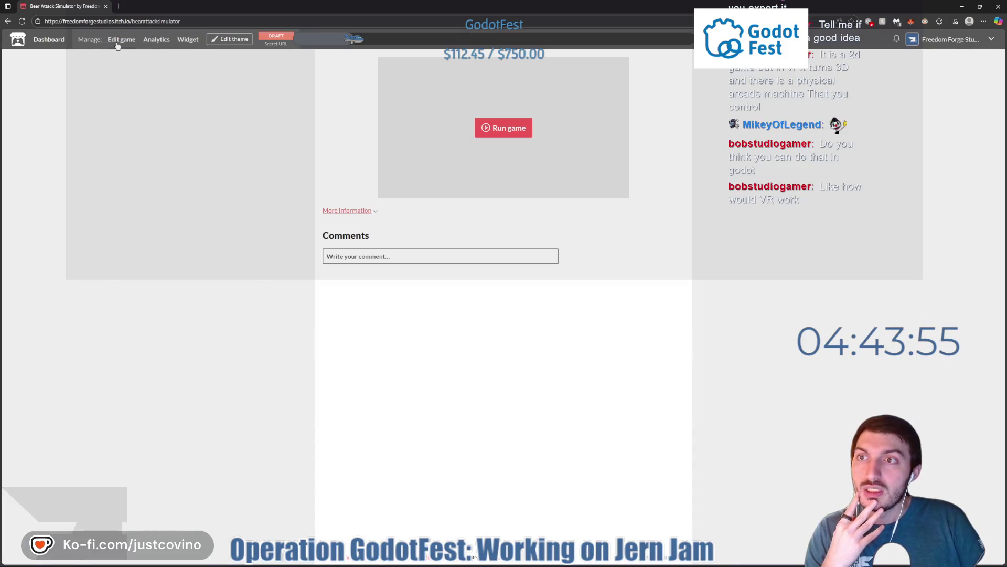
click(231, 39)
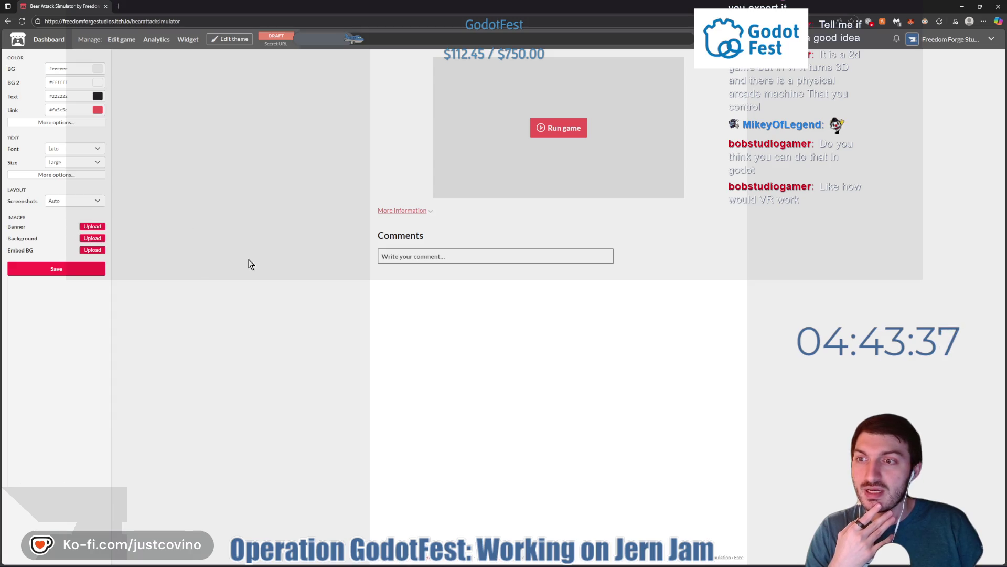
click(56, 269)
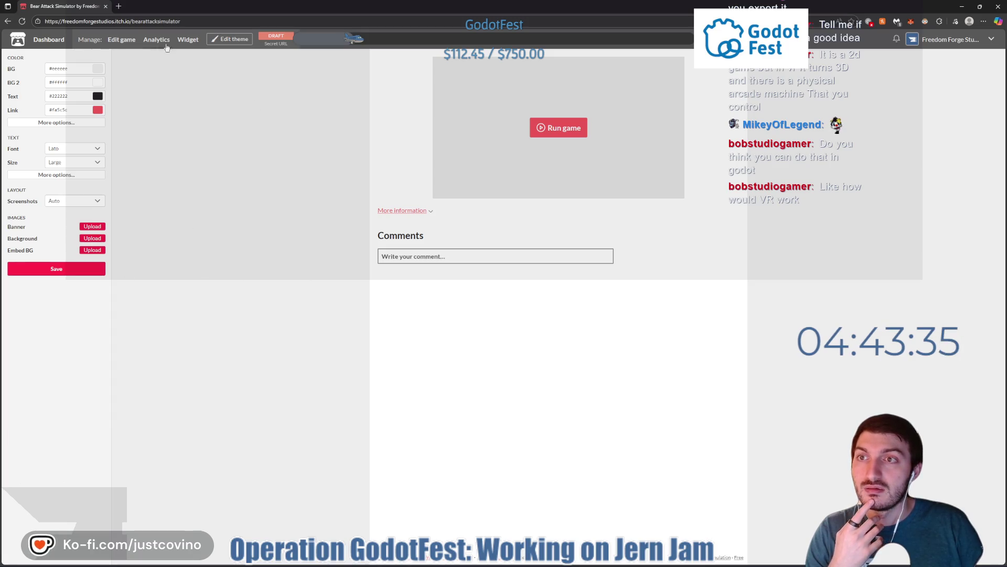
click(118, 41)
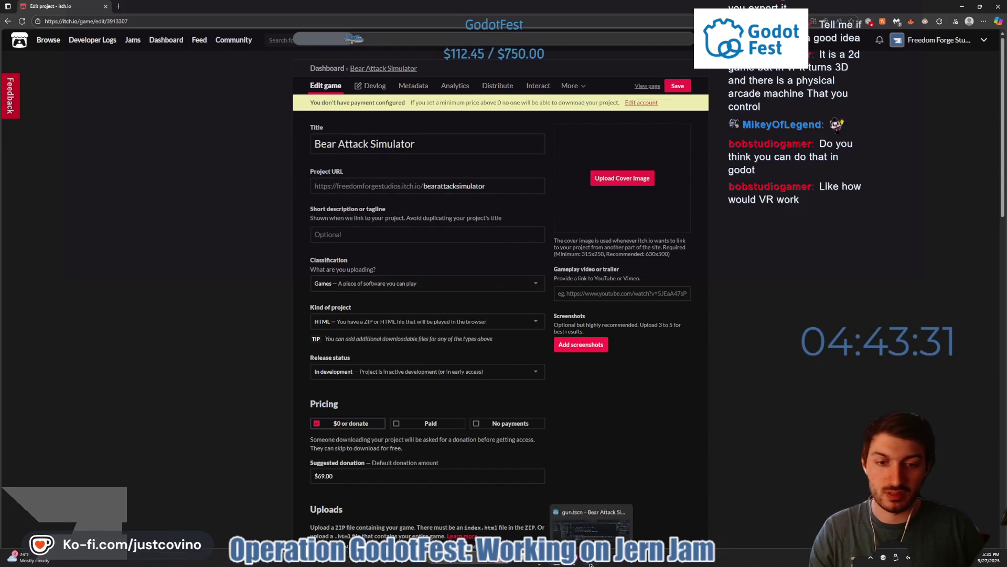
click(590, 563)
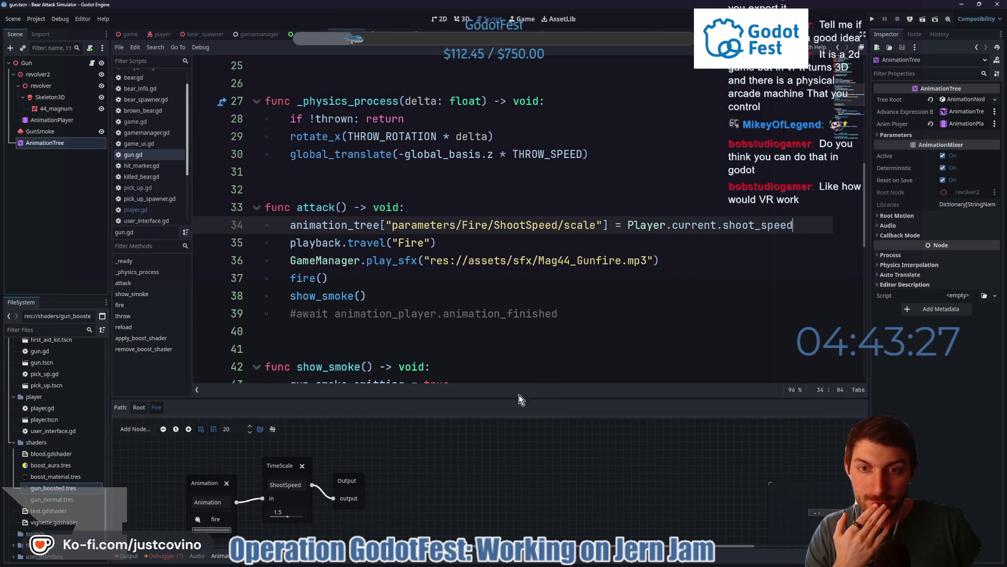
scroll(484, 346, down, 1)
scroll(484, 330, down, 2)
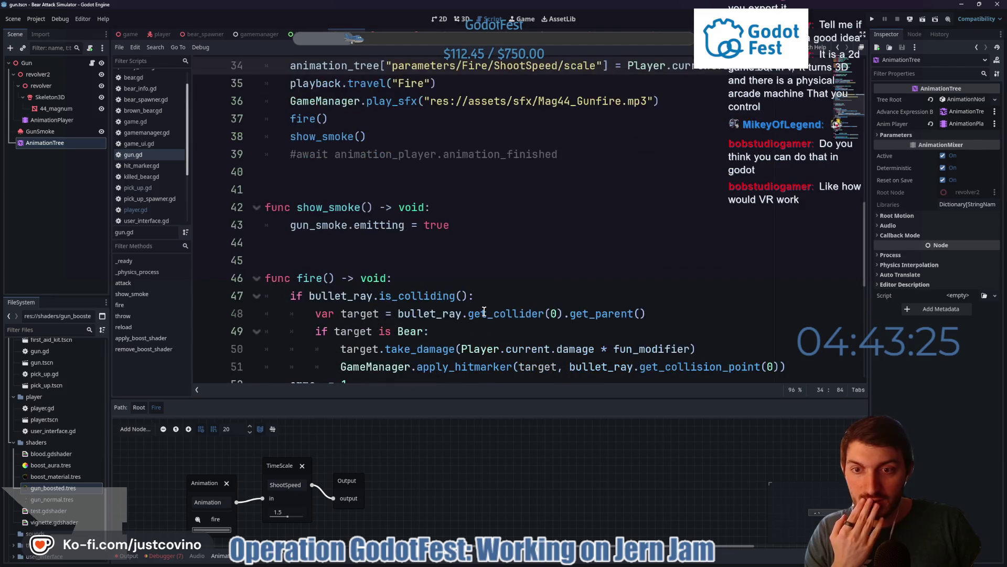
scroll(483, 311, down, 3)
scroll(483, 310, down, 3)
scroll(484, 314, down, 1)
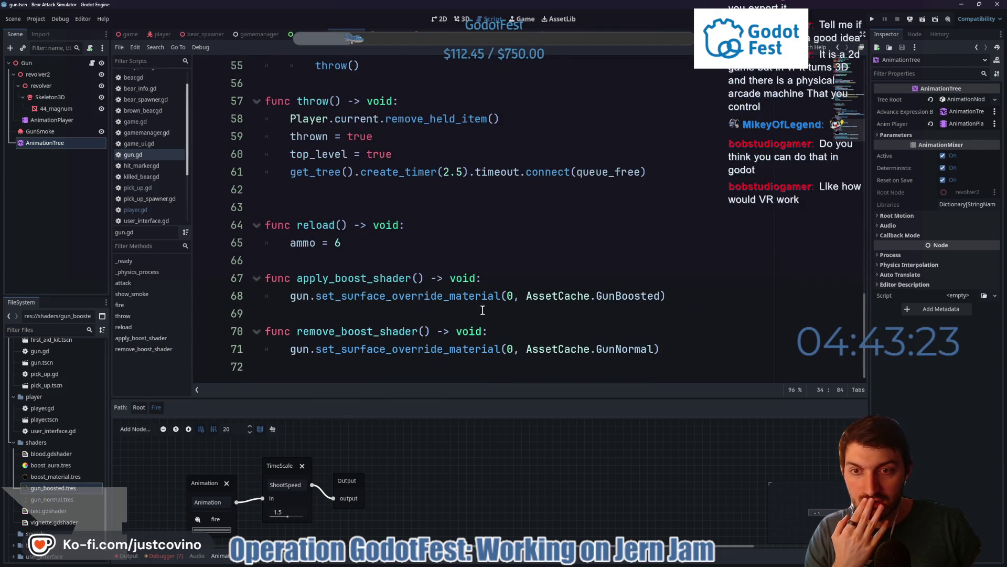
scroll(486, 327, up, 3)
scroll(487, 327, up, 3)
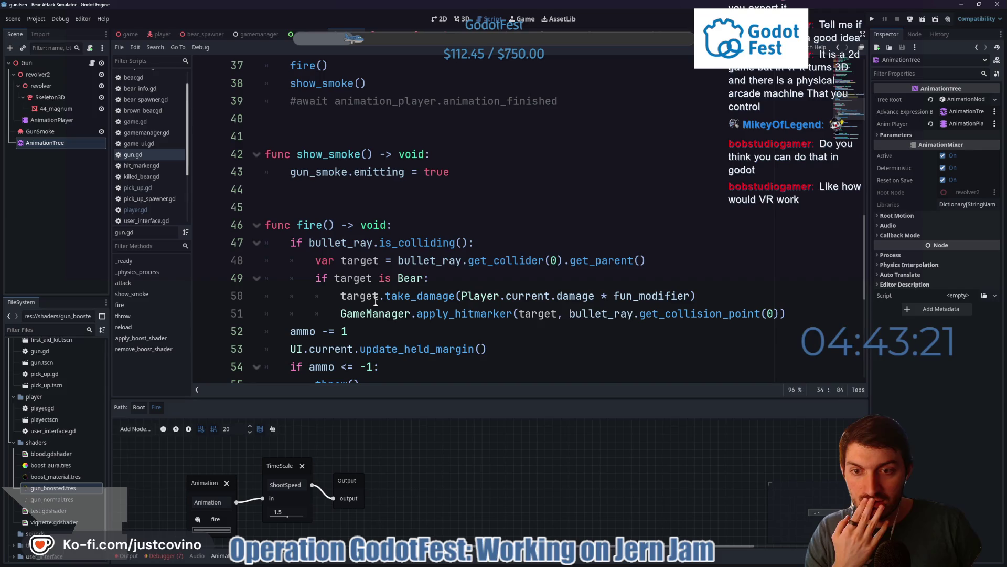
scroll(379, 300, up, 4)
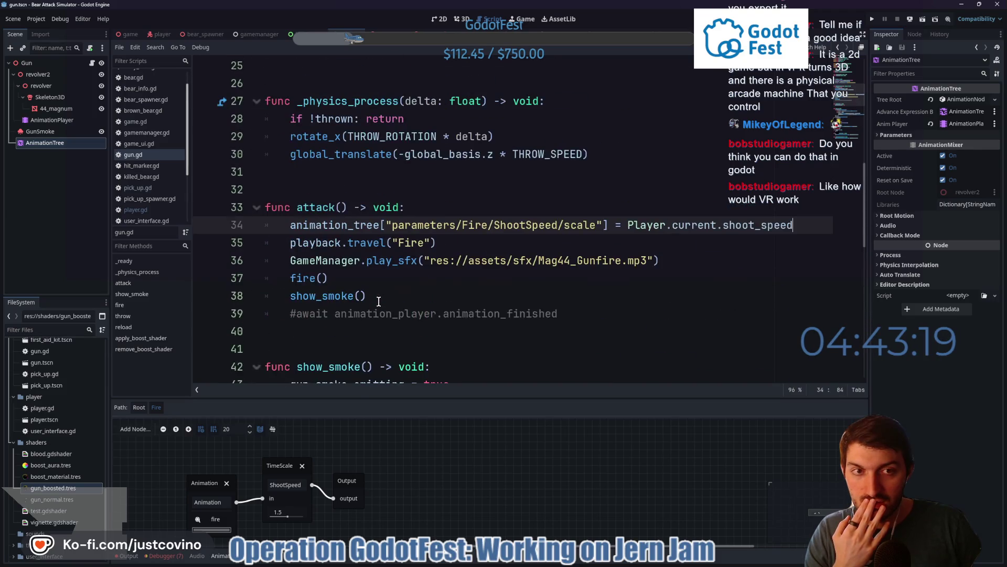
Save the gun scene with gun.gd and switch to the game scene's game.gd script
click(580, 241)
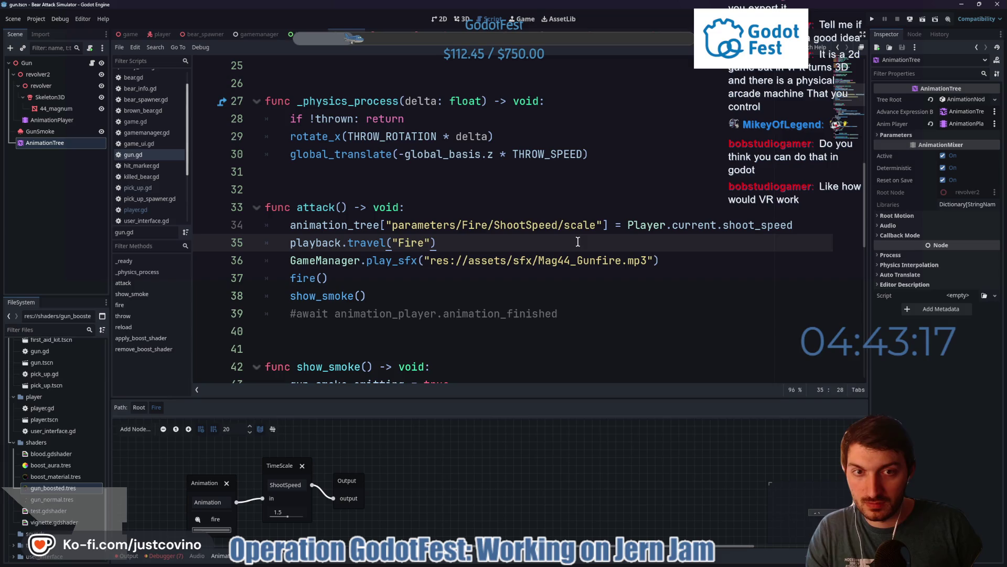
key(ctrl+s)
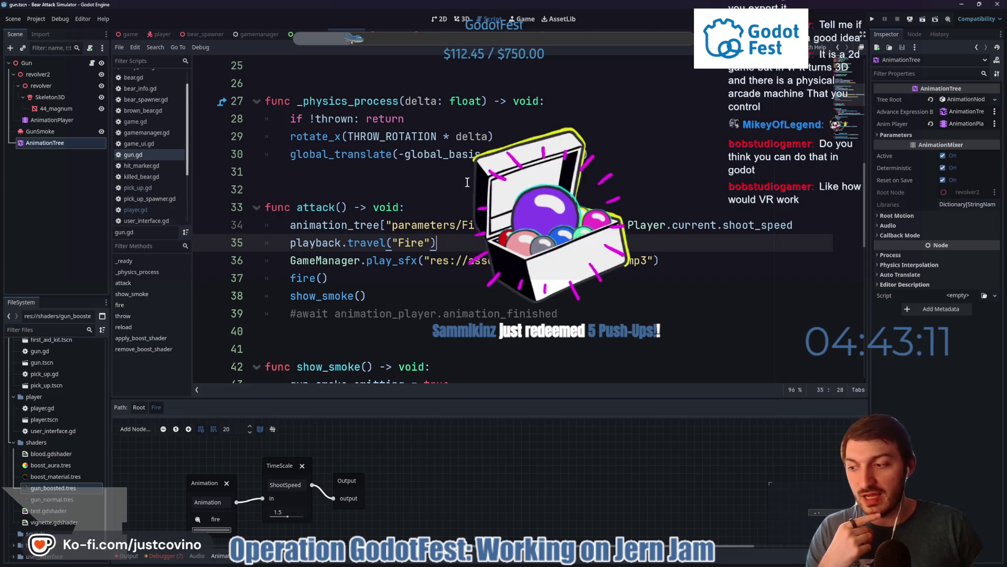
click(126, 36)
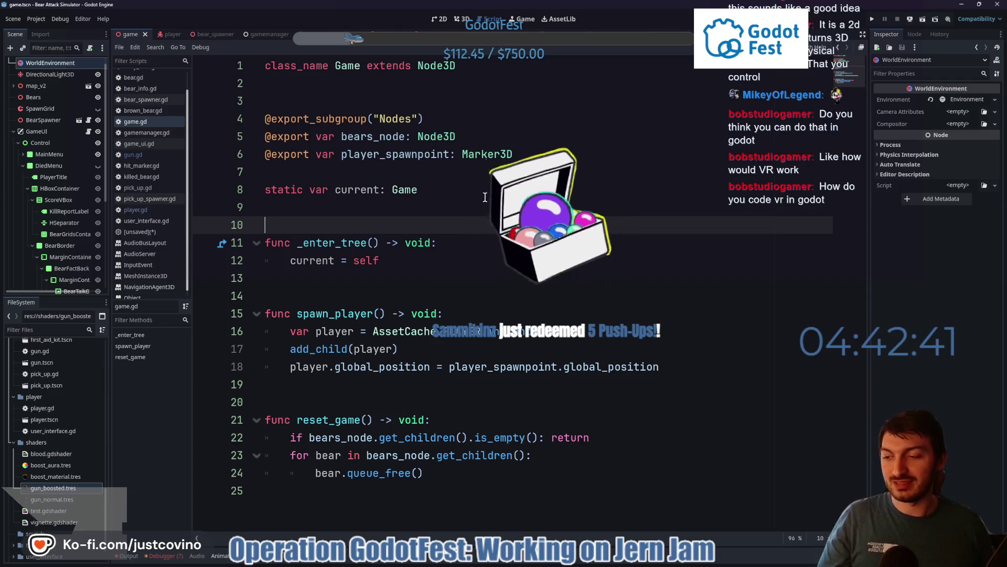
click(366, 472)
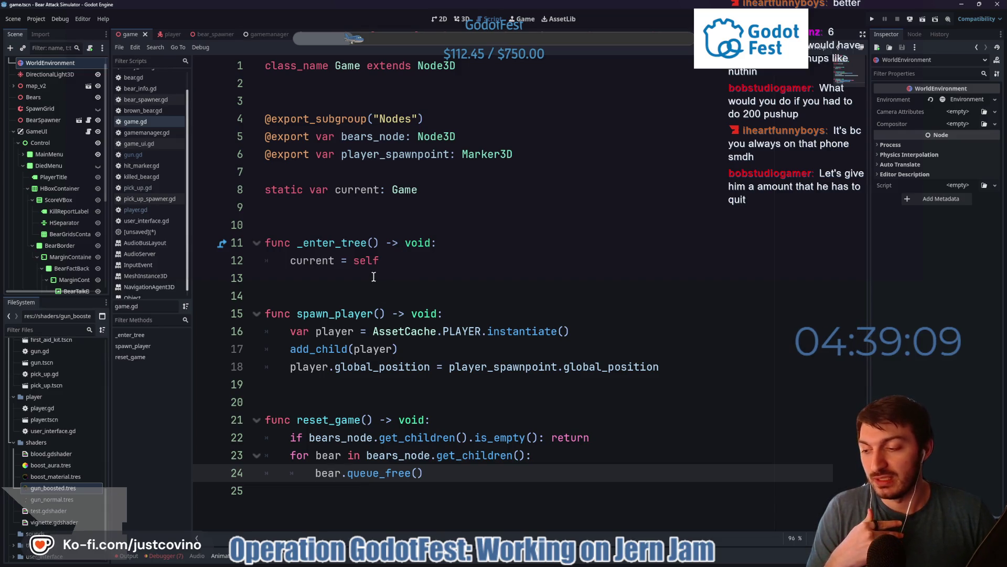
click(419, 279)
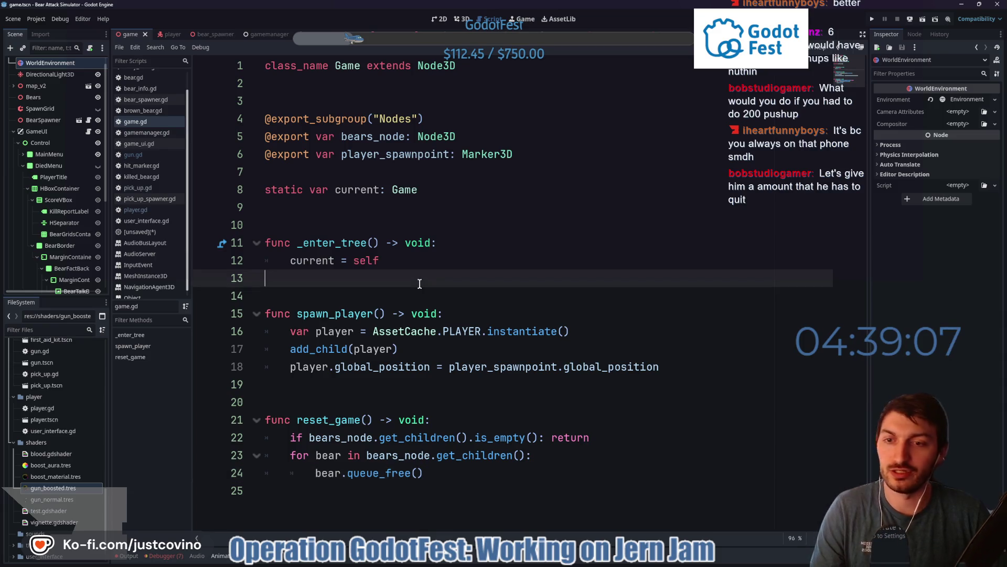
key(Down)
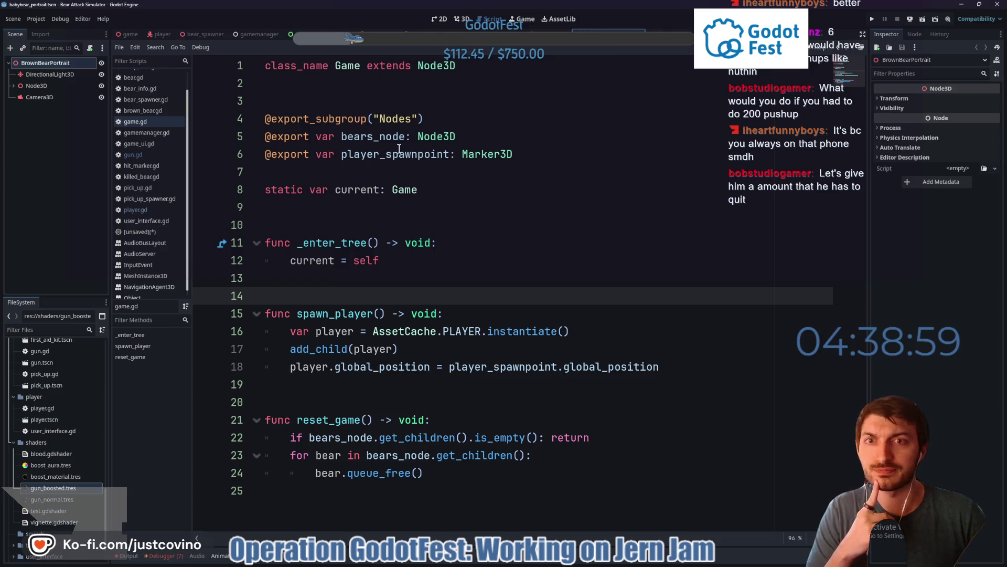
Review take_damage in player.gd, return to game.gd and run the project with F5
click(155, 34)
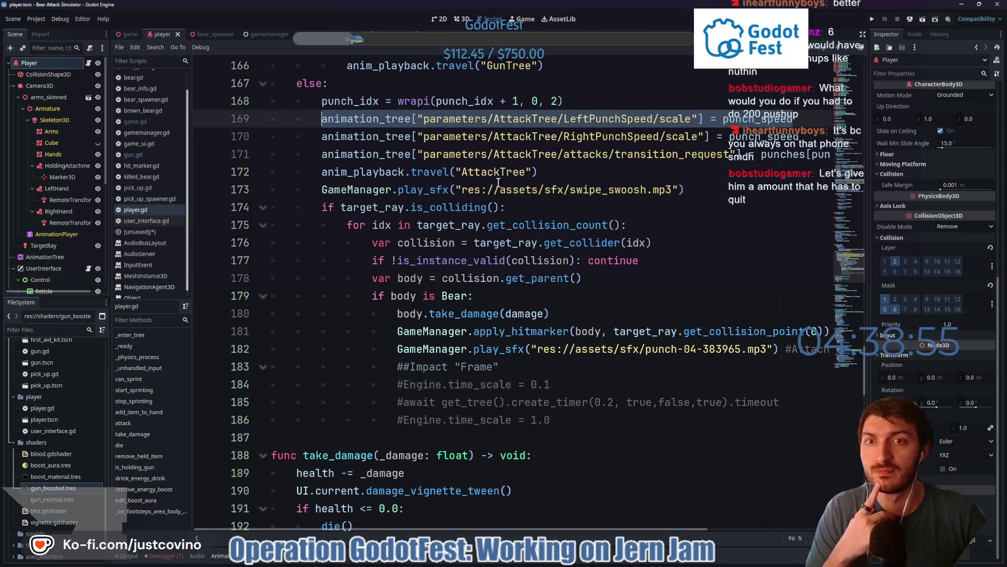
scroll(497, 182, down, 1)
scroll(498, 183, down, 2)
scroll(496, 181, down, 2)
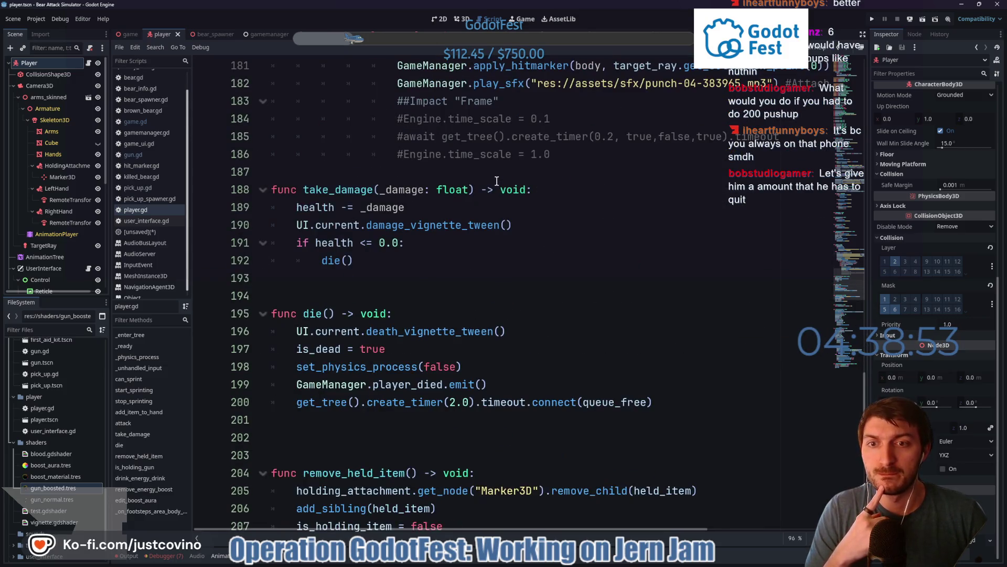
click(479, 206)
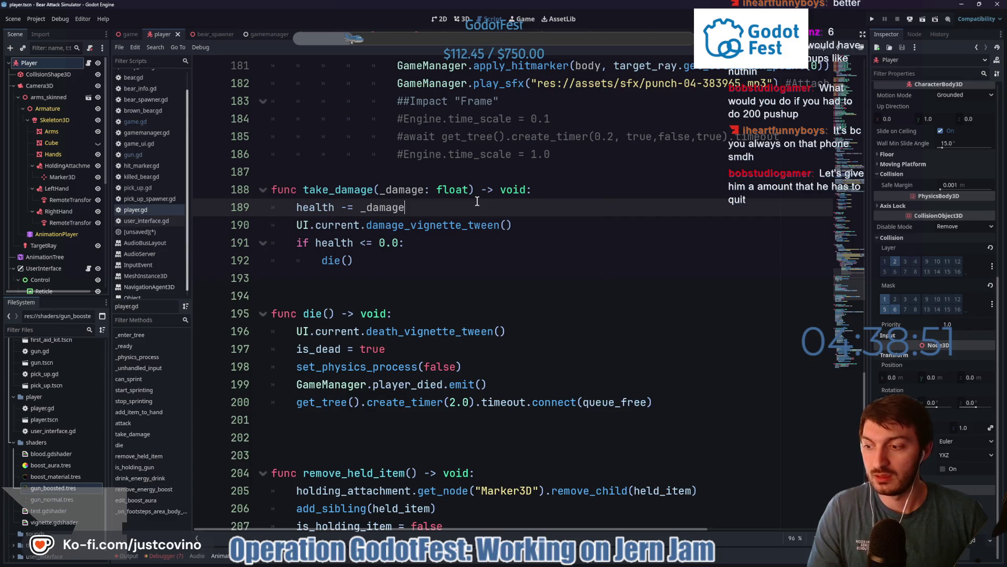
click(130, 33)
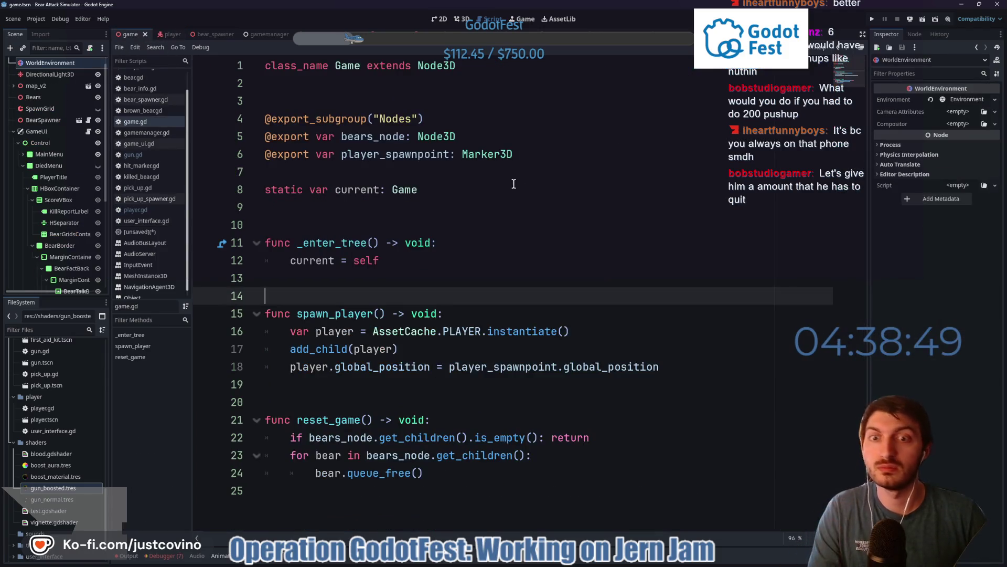
key(F5)
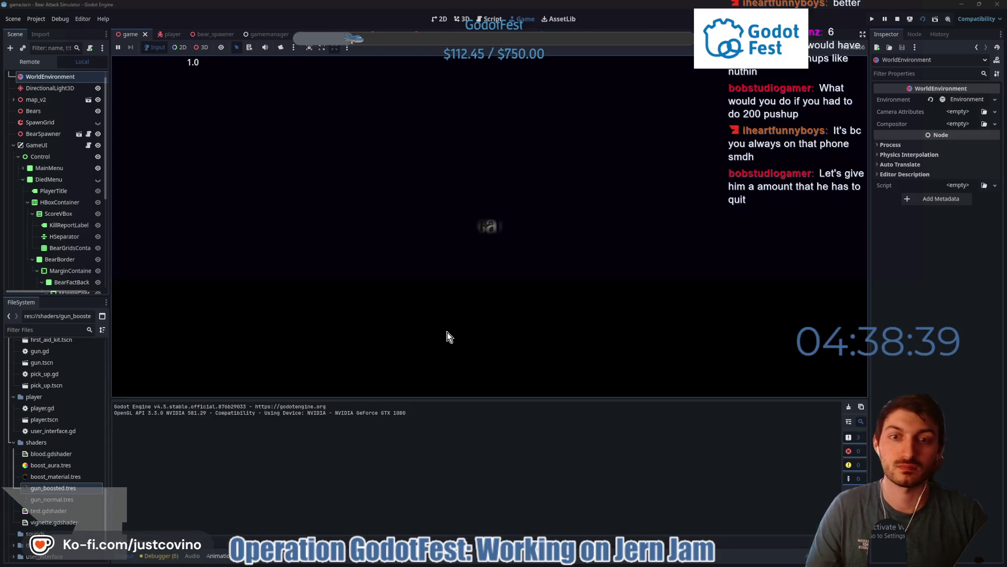
Start the game, walk to the Camp Store and pick up the item, hitting the gun.gd null error
click(126, 559)
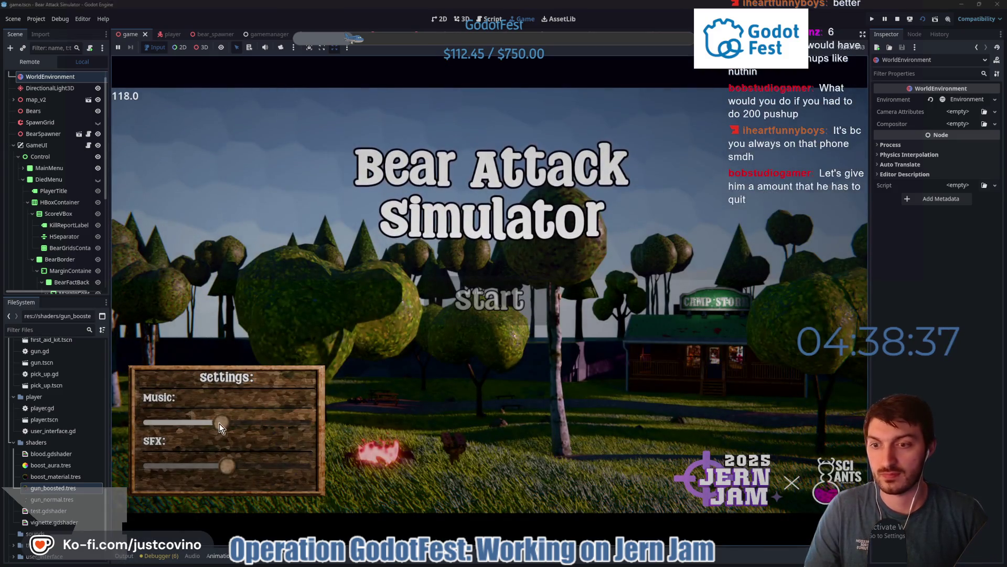
click(481, 307)
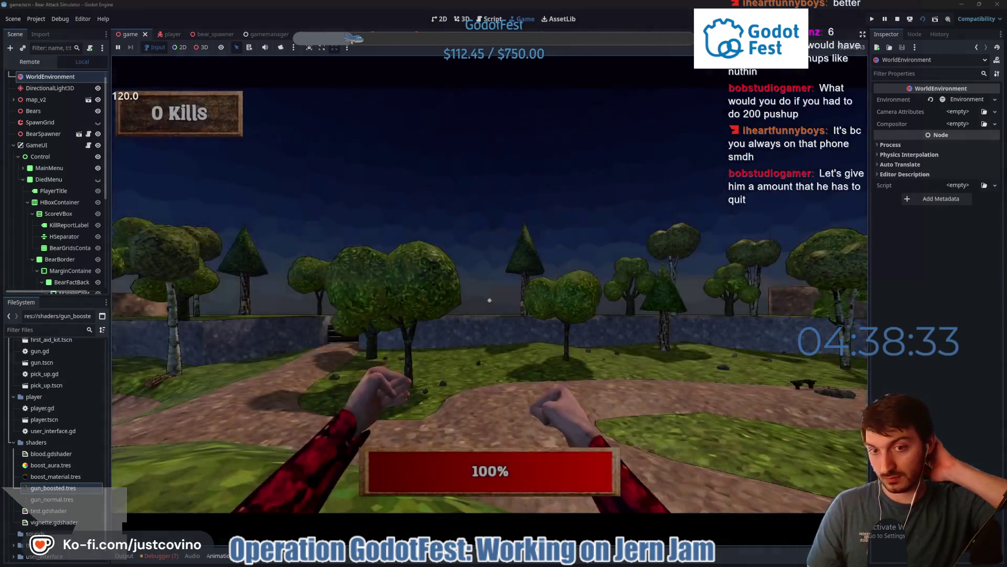
key(w)
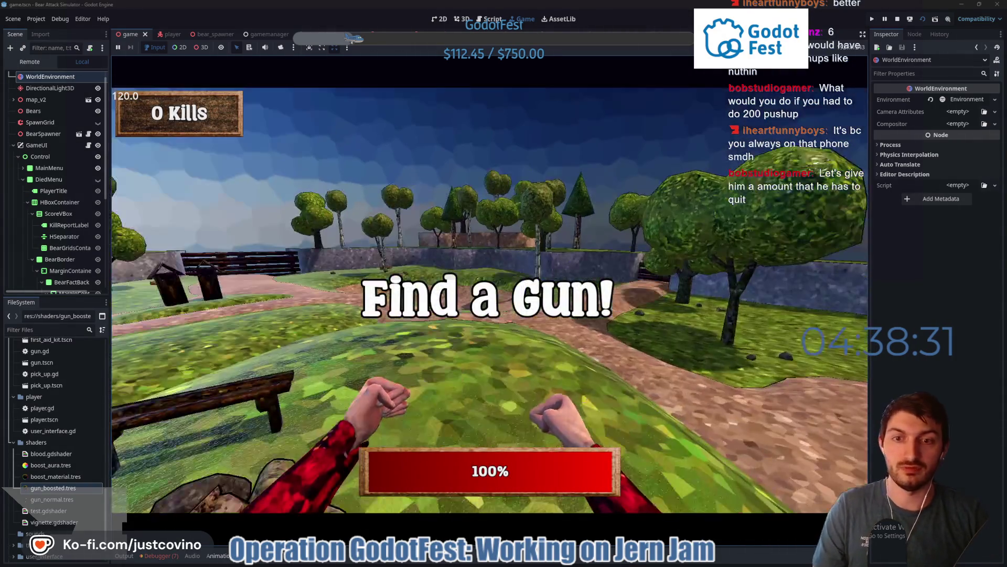
key(w)
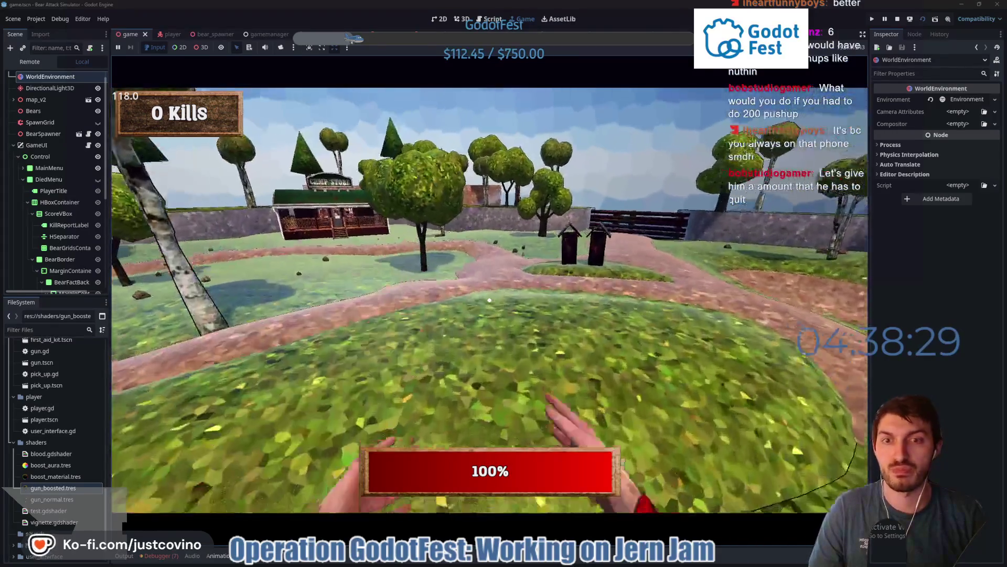
key(w)
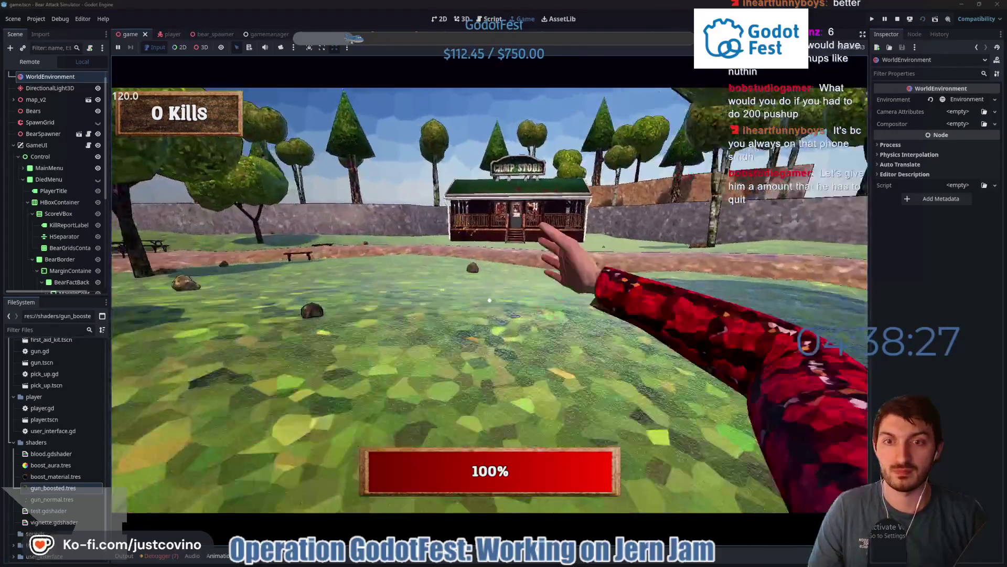
key(w)
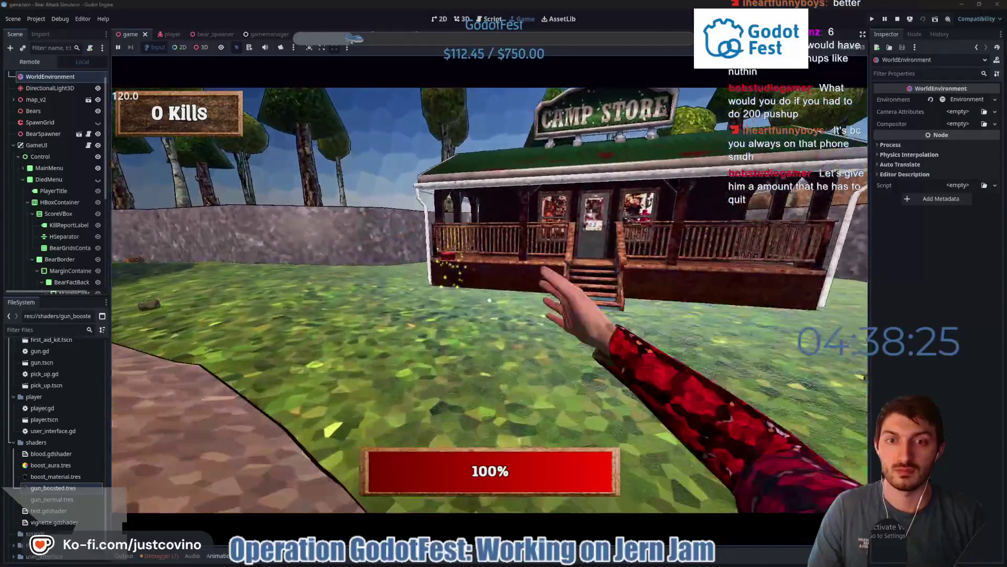
key(e)
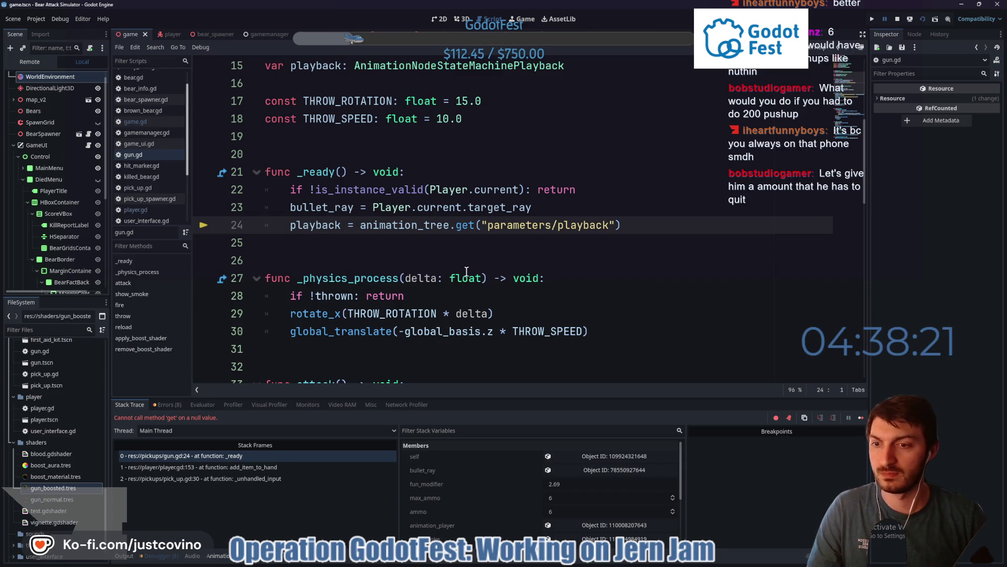
Stop debugging and assign AnimationTree to the Gun node's Animation Tree property
click(898, 17)
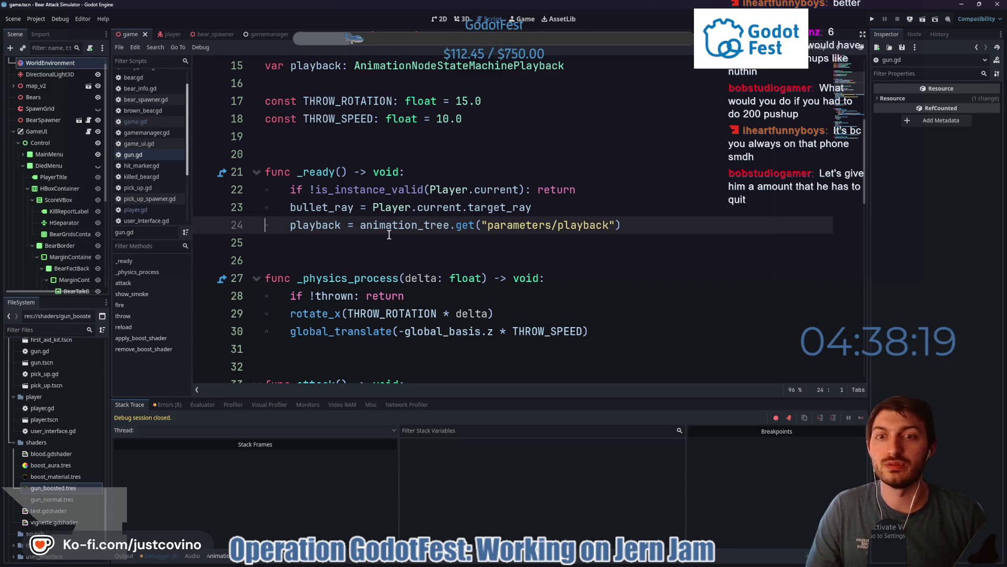
click(291, 35)
click(27, 63)
click(961, 185)
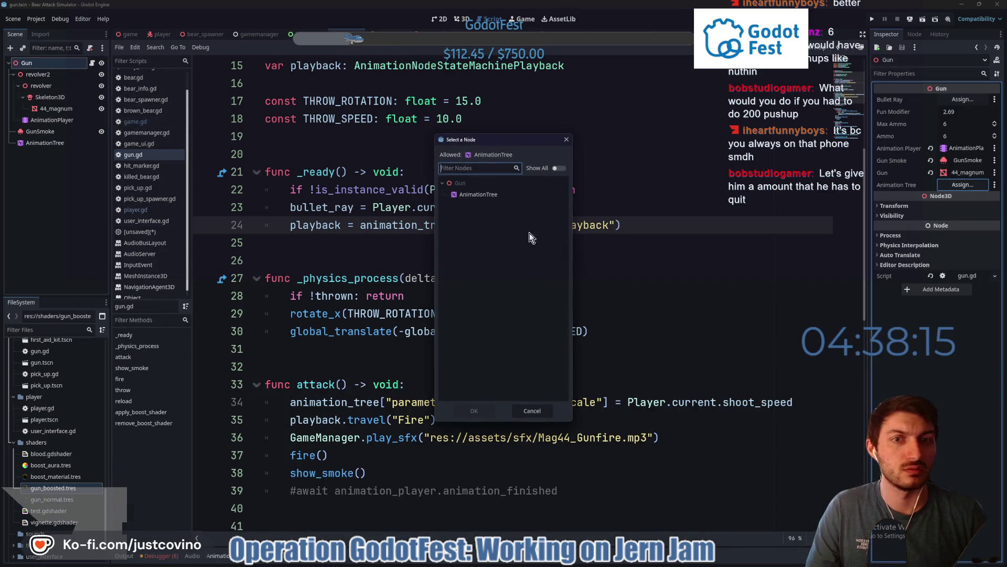
key(Down)
click(468, 414)
click(405, 255)
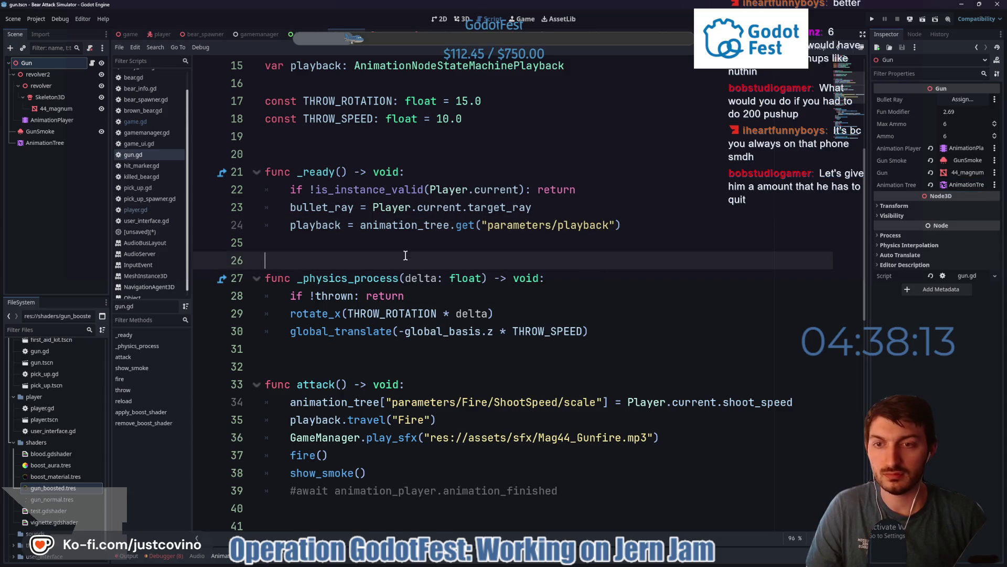
Run the game scene again to test the fix
click(127, 33)
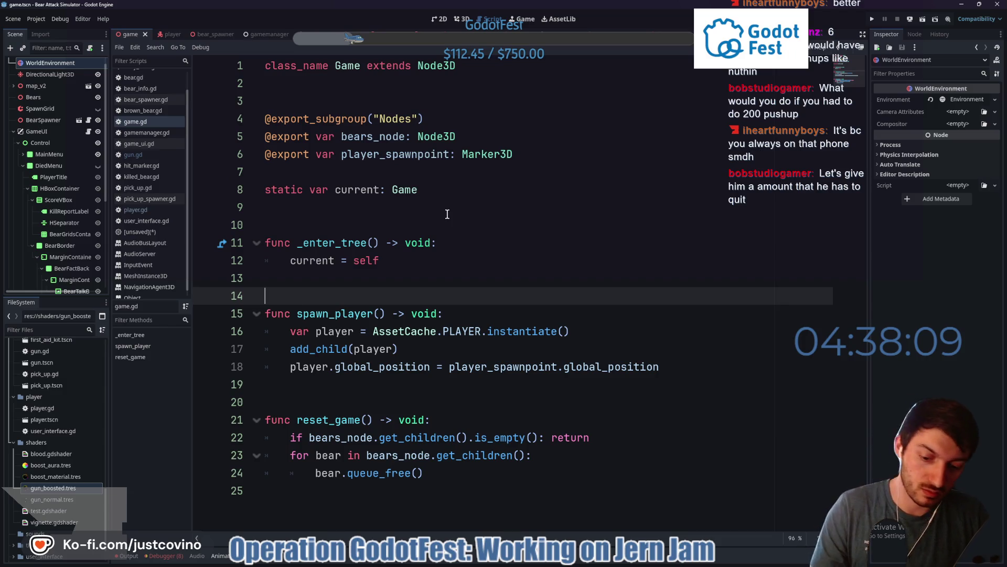
key(F5)
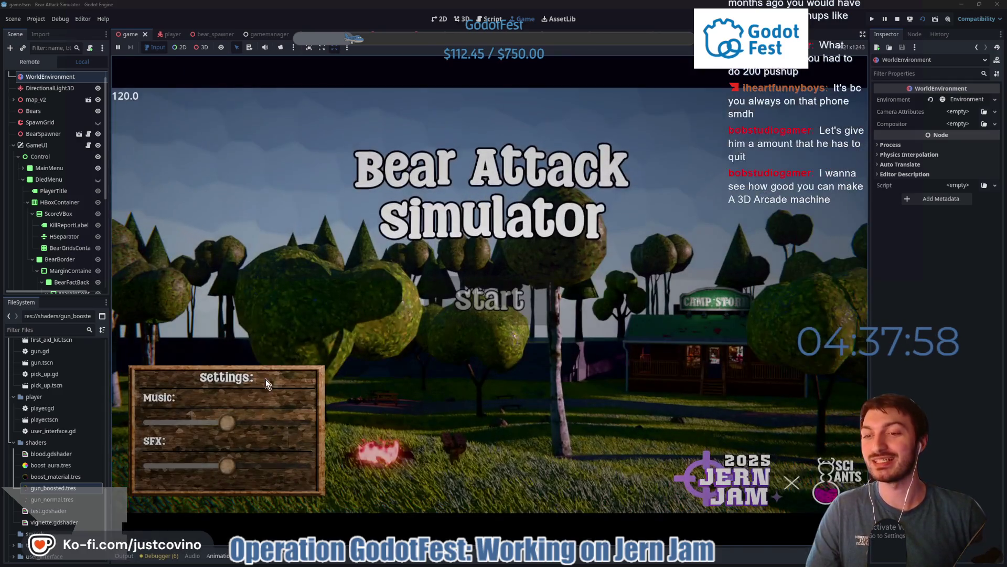
Lower the music volume, start the game, walk to the camp store and pick up the revolver
drag(227, 423, 165, 423)
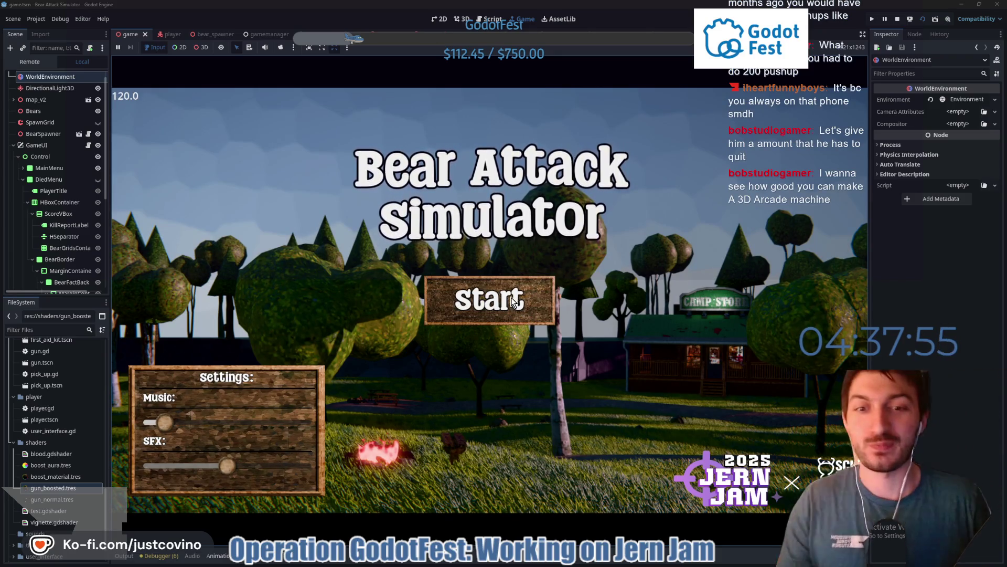
click(514, 303)
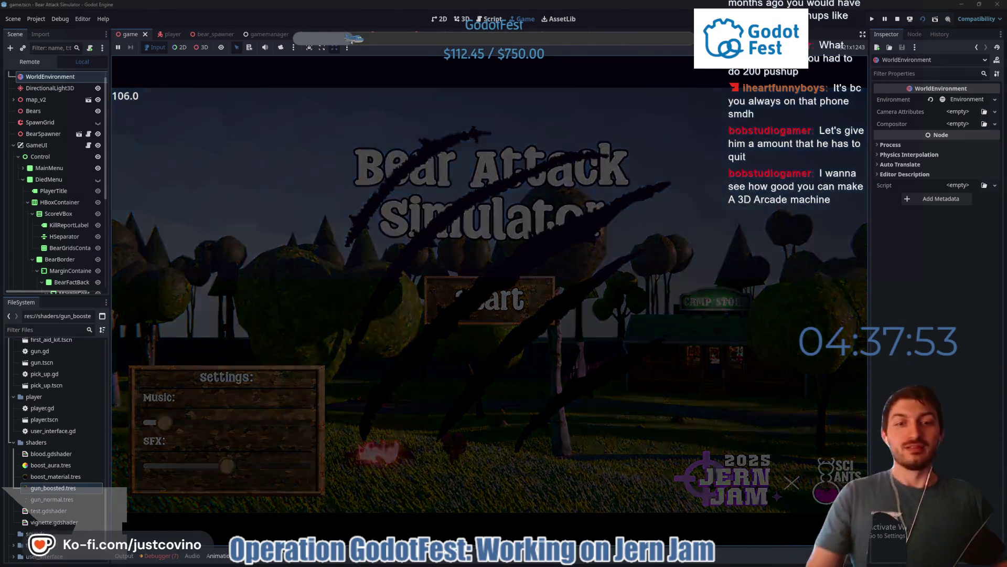
key(w)
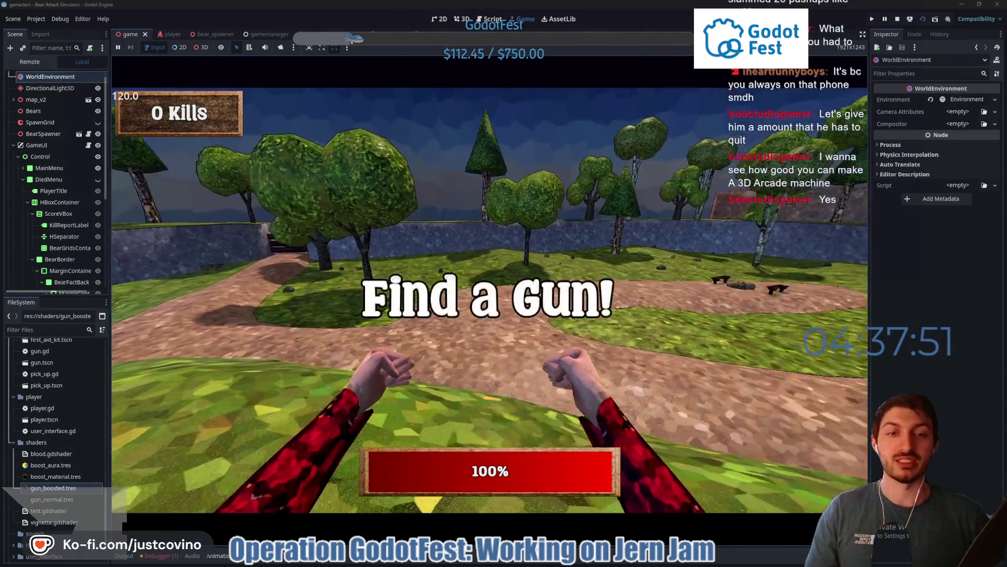
key(w)
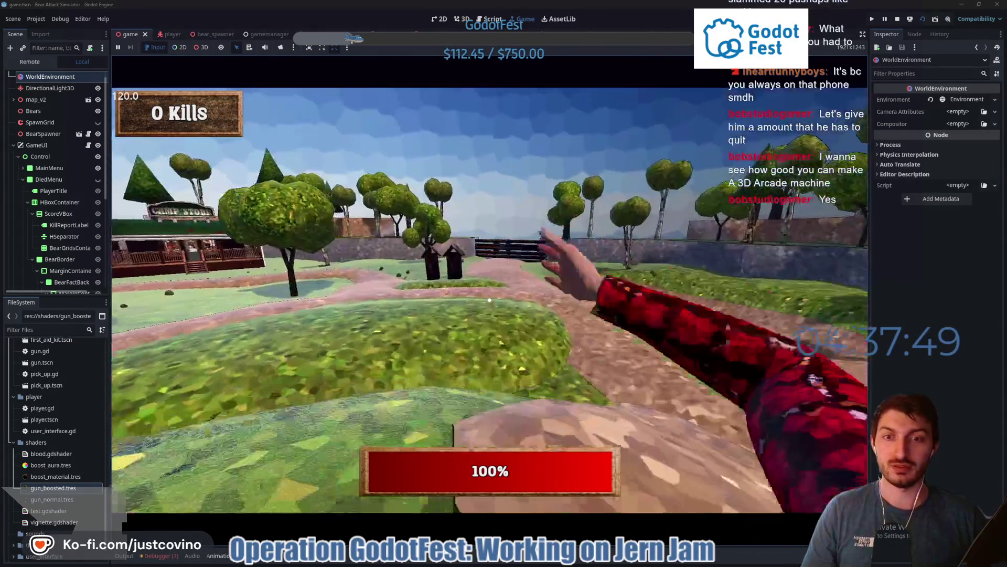
key(w)
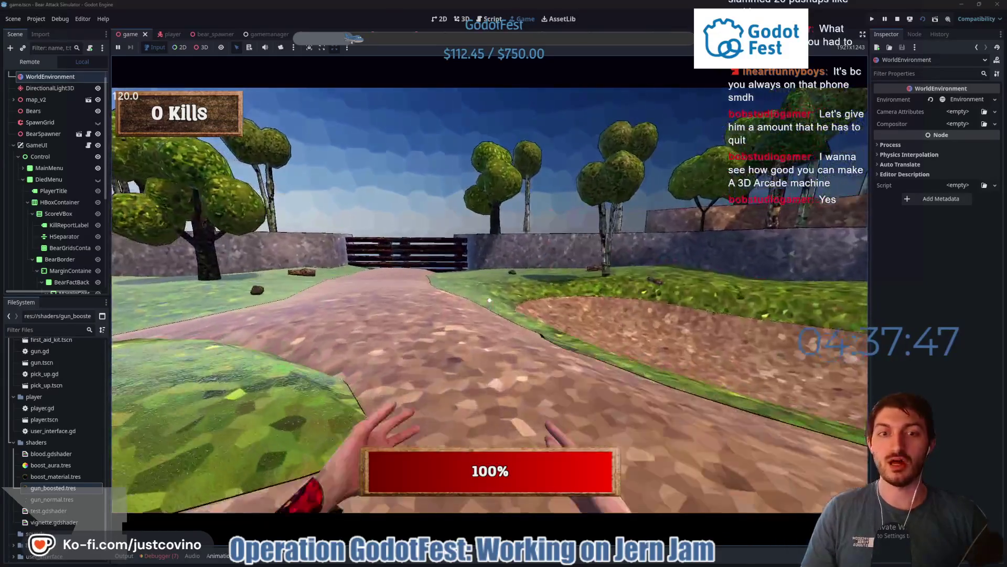
key(w)
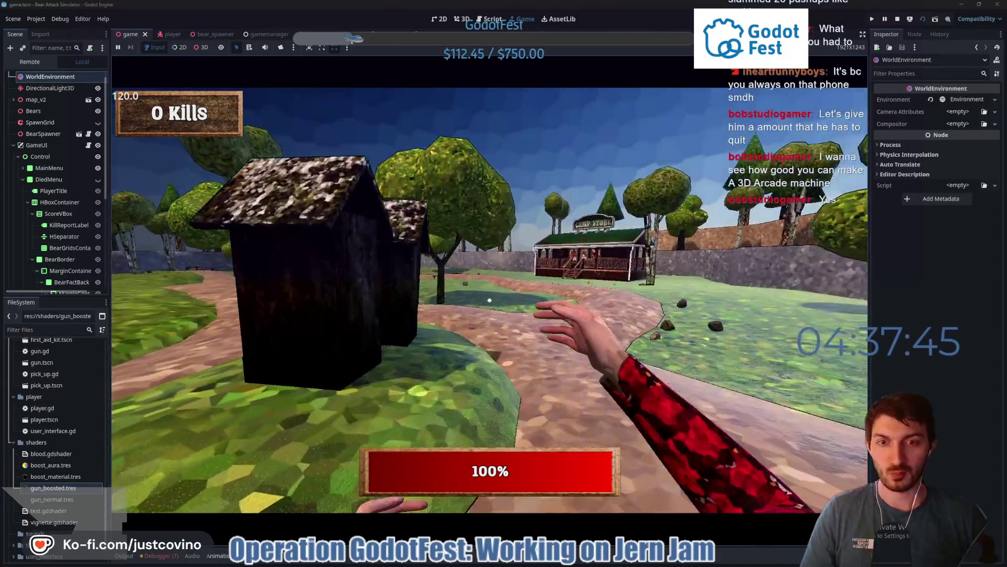
key(w)
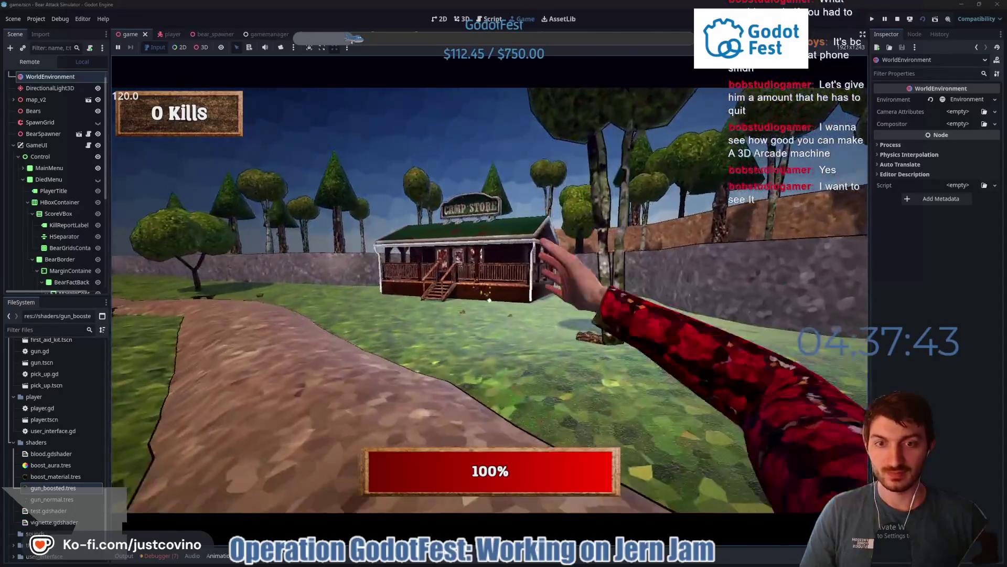
key(w)
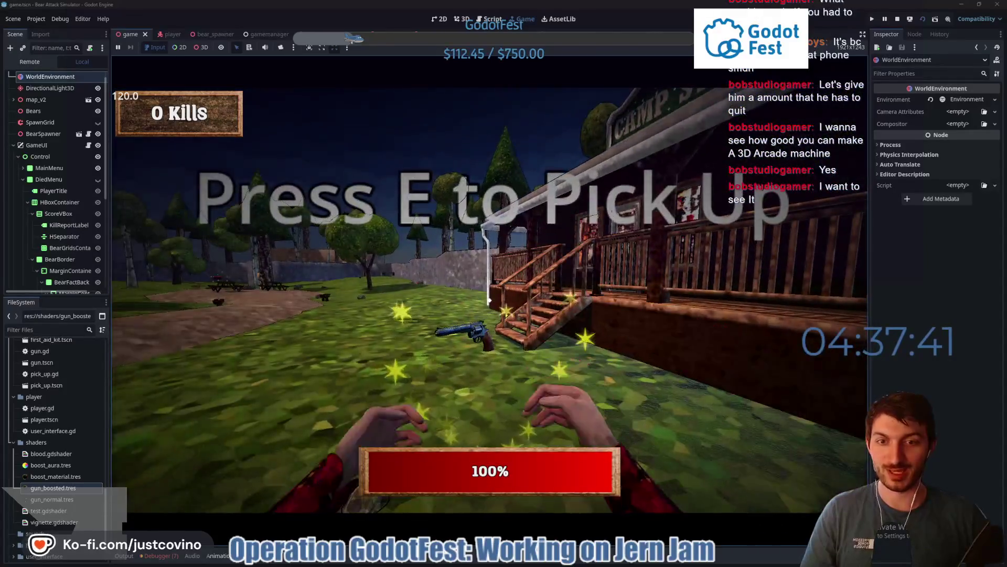
key(e)
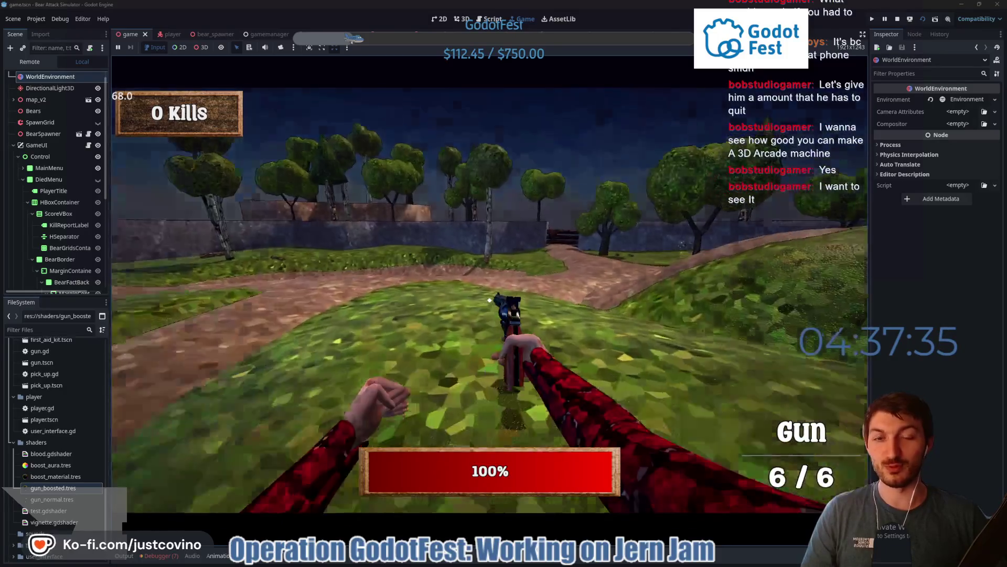
Approach the bears, shoot and punch through 10 kills, then stop the game with F8
key(w)
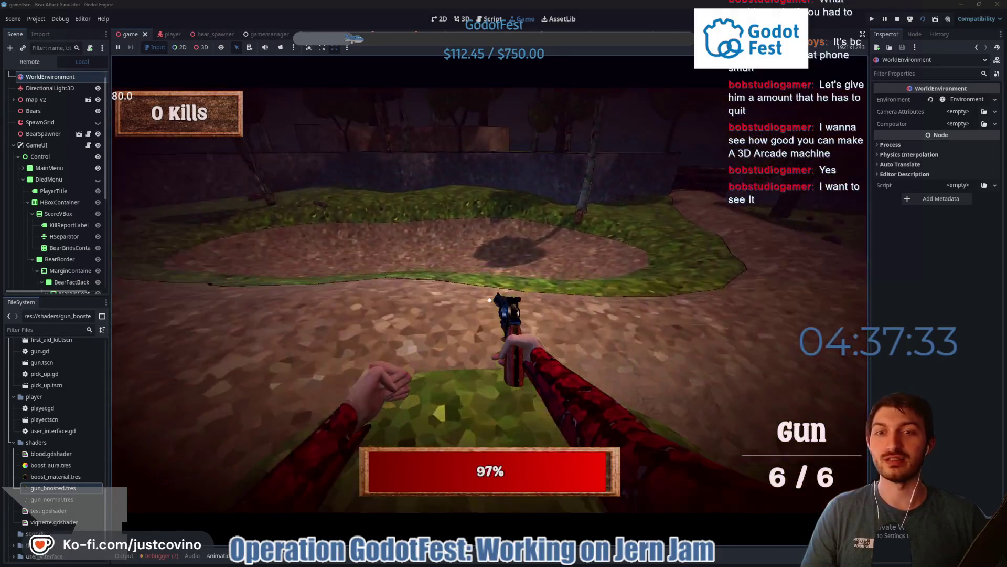
key(w)
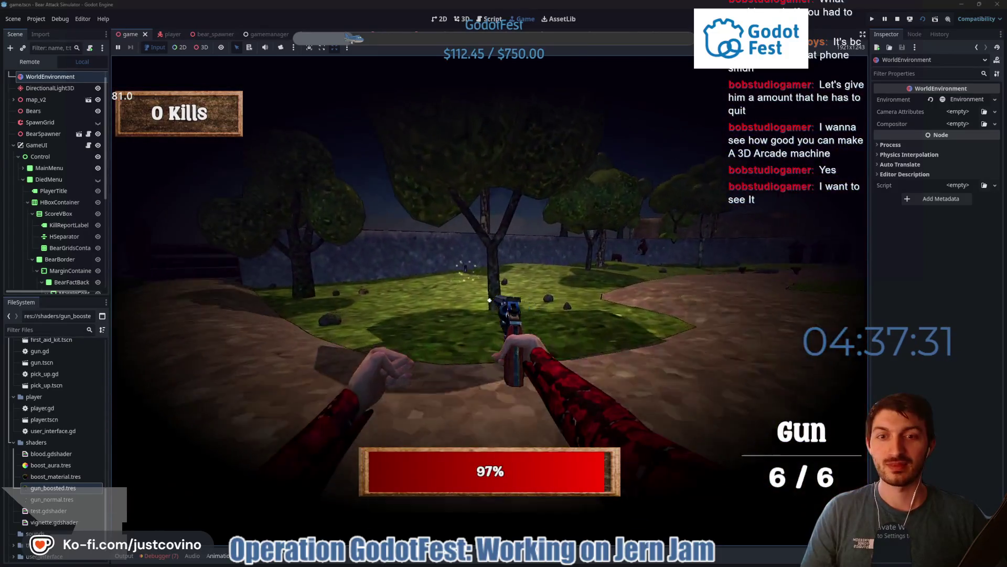
key(w)
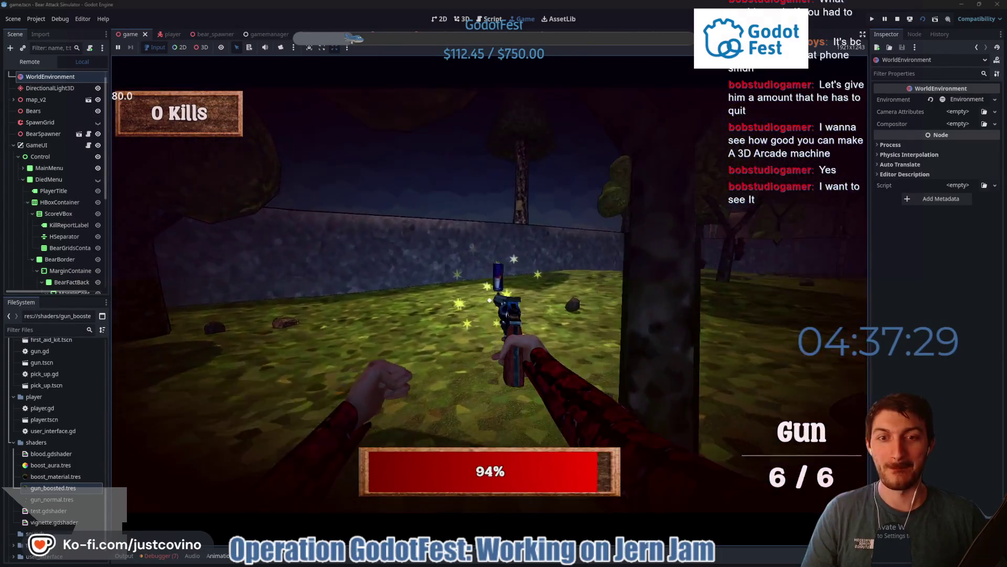
key(w)
key(s)
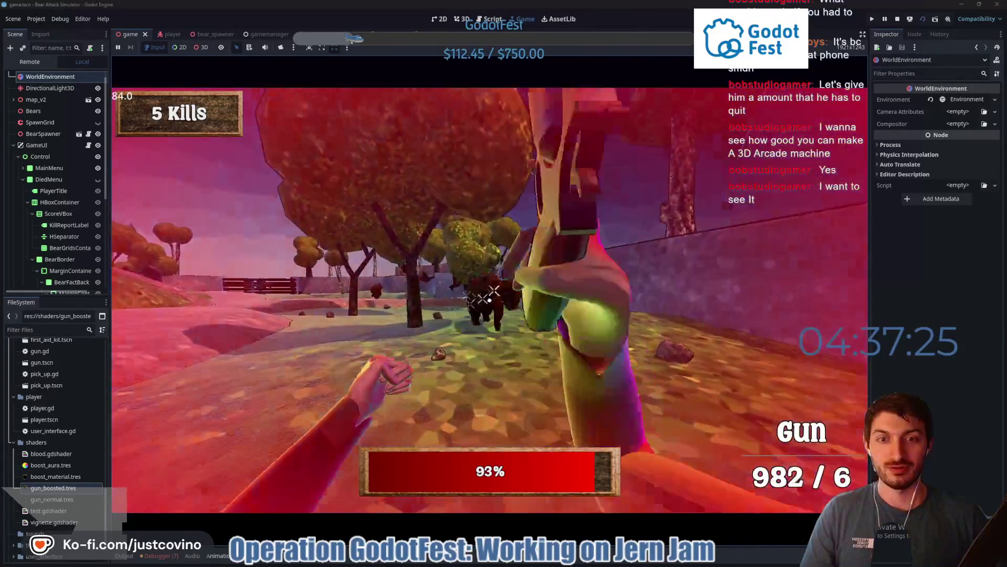
click(488, 296)
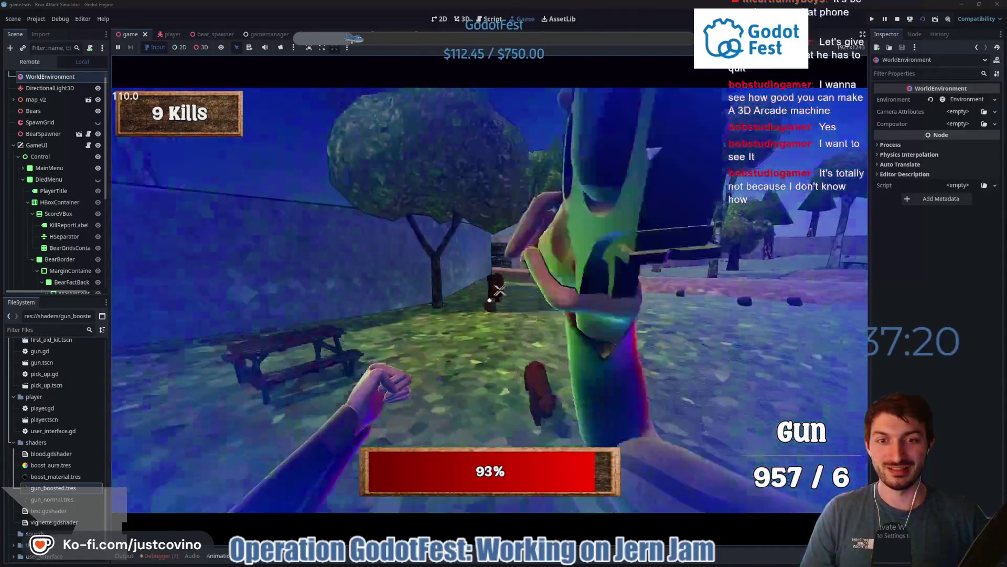
click(498, 292)
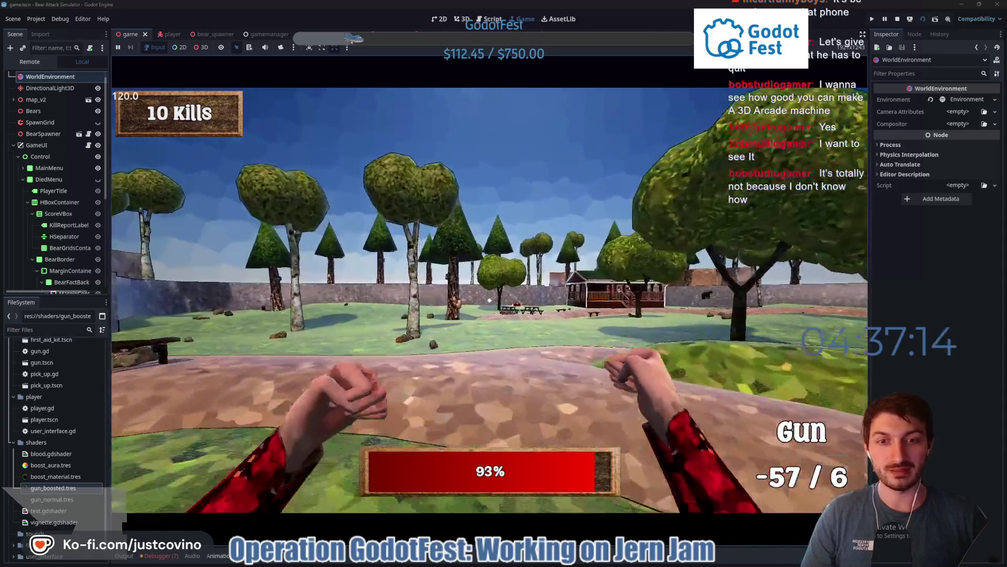
click(489, 299)
click(489, 299)
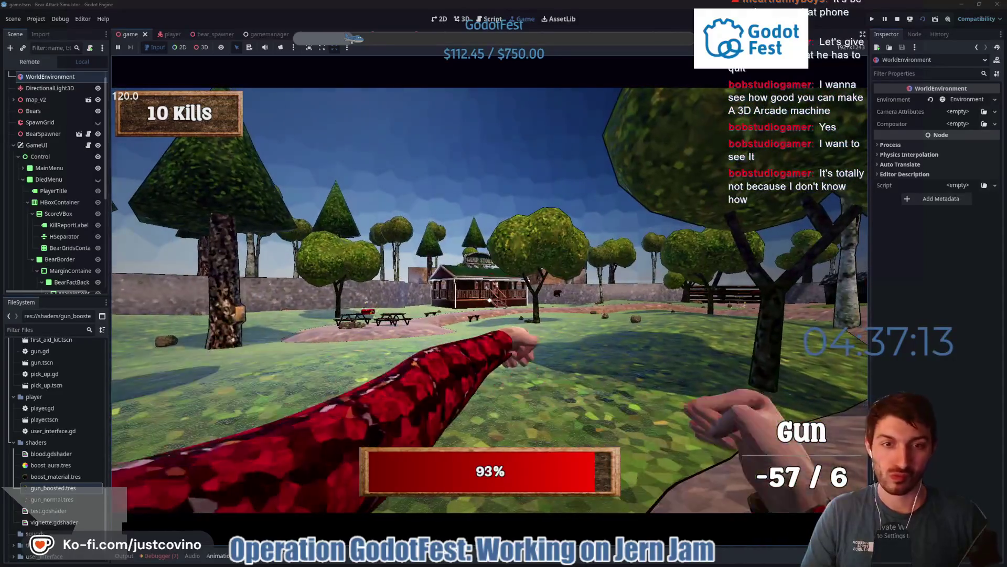
key(w)
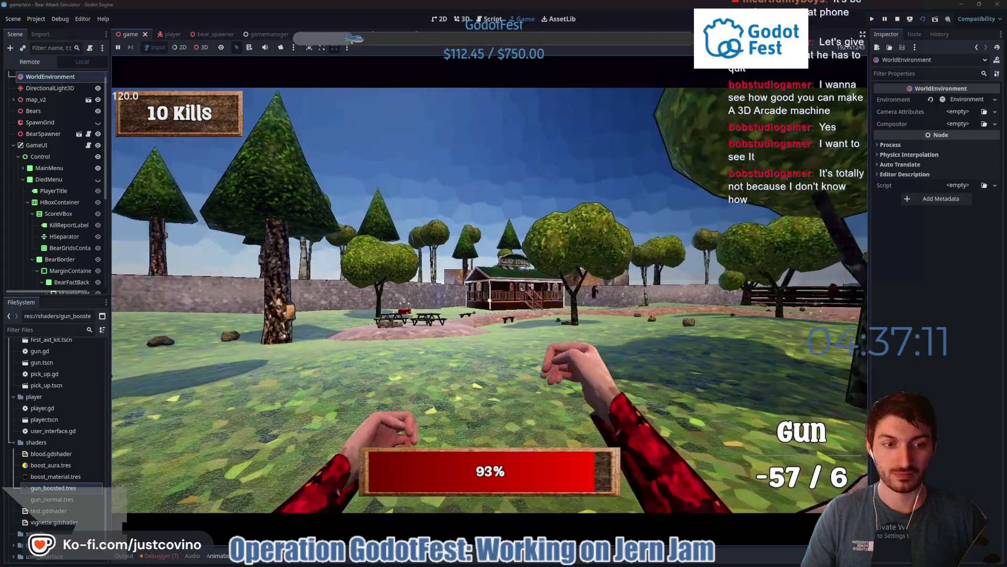
key(w)
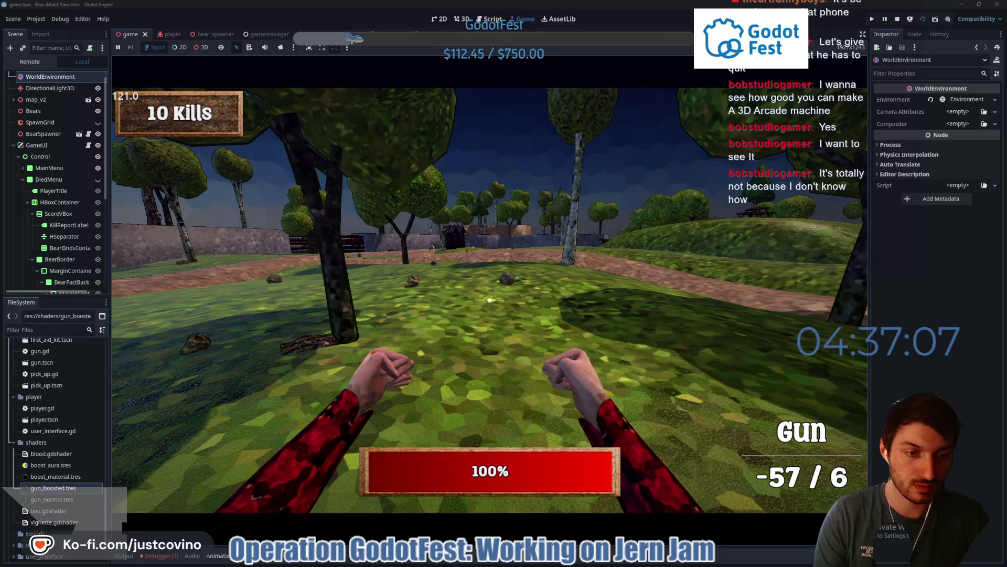
key(F8)
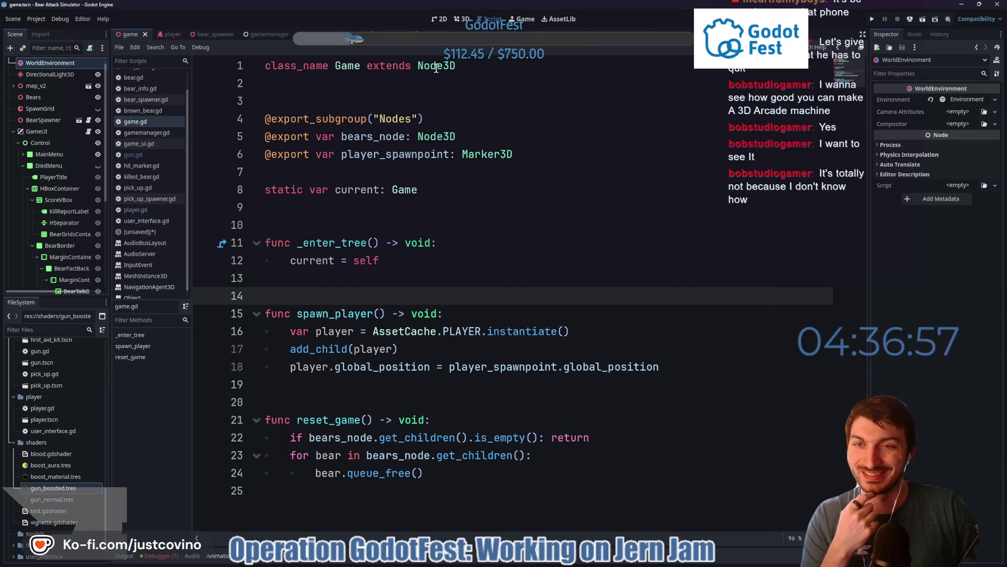
Read gun.gd's fire and throw code, then jump to remove_held_item's definition in player.gd
key(ctrl+Tab)
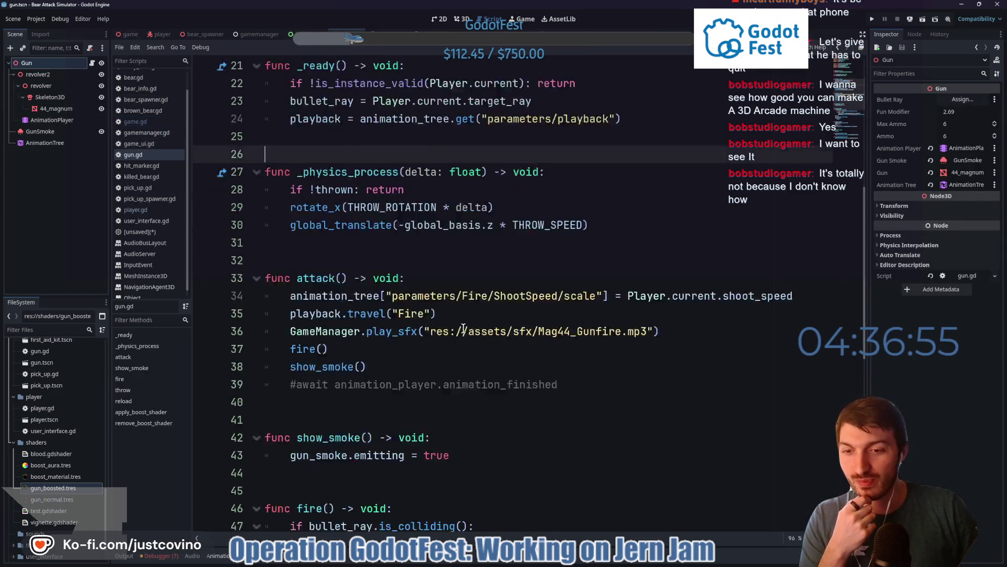
scroll(464, 331, down, 1)
scroll(450, 322, down, 2)
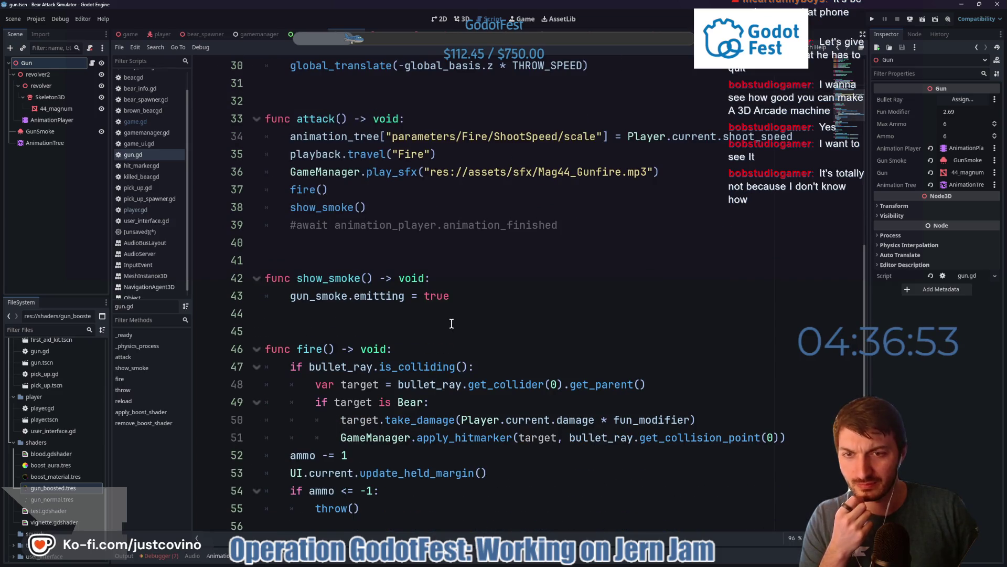
scroll(451, 323, down, 2)
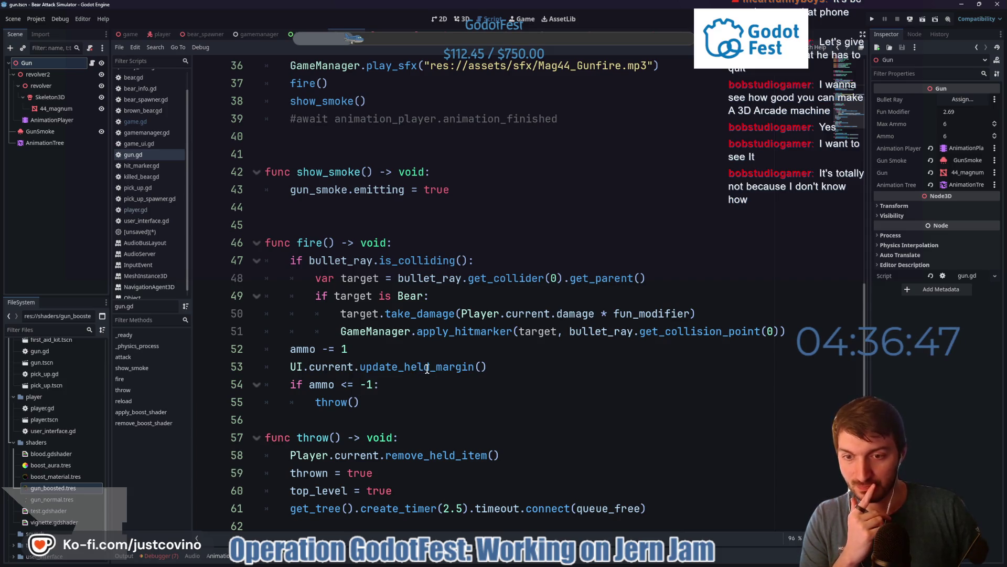
scroll(426, 368, down, 1)
scroll(429, 363, down, 1)
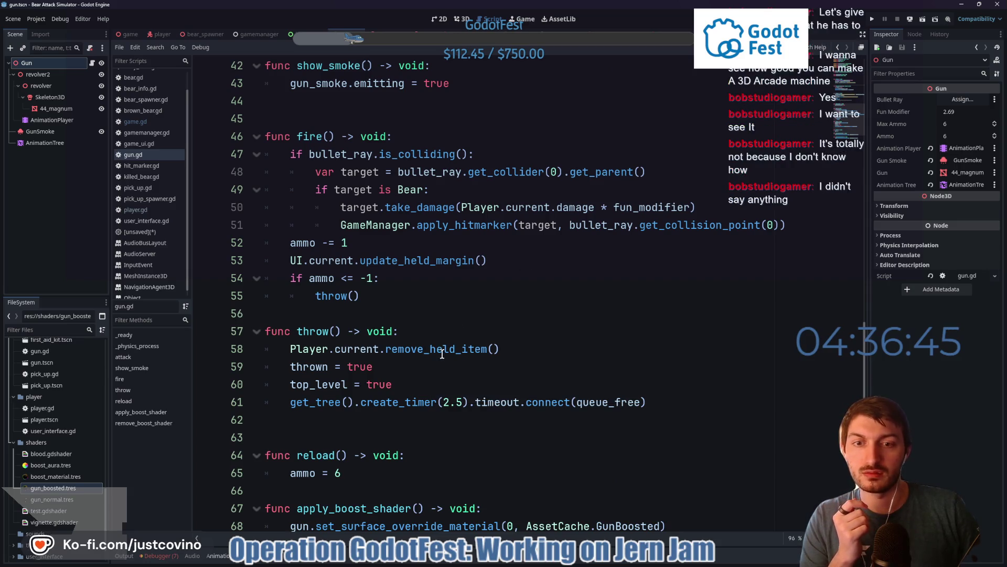
ctrl+click(416, 351)
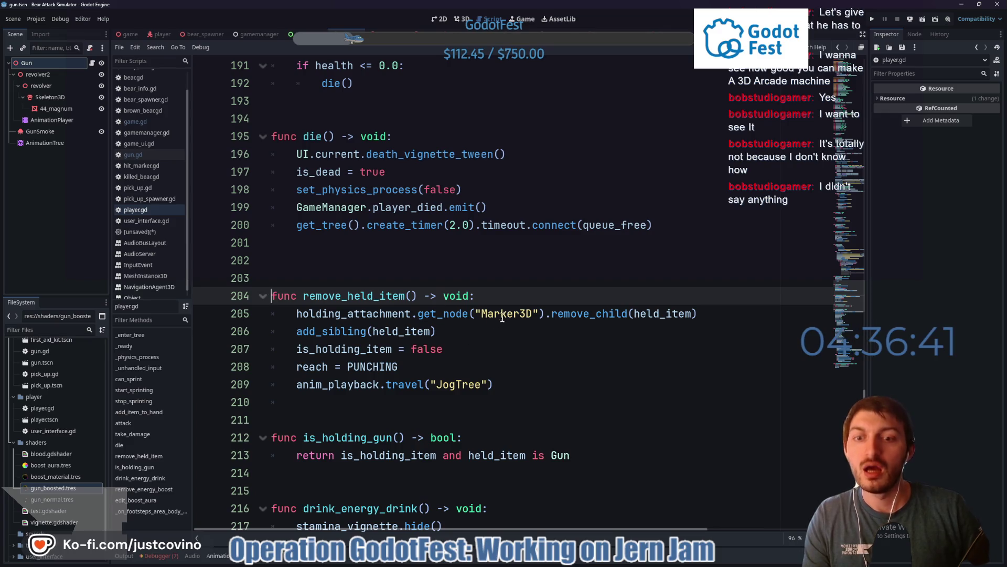
Add UI.current.update_held_margin() to remove_held_item in player.gd and save
click(470, 369)
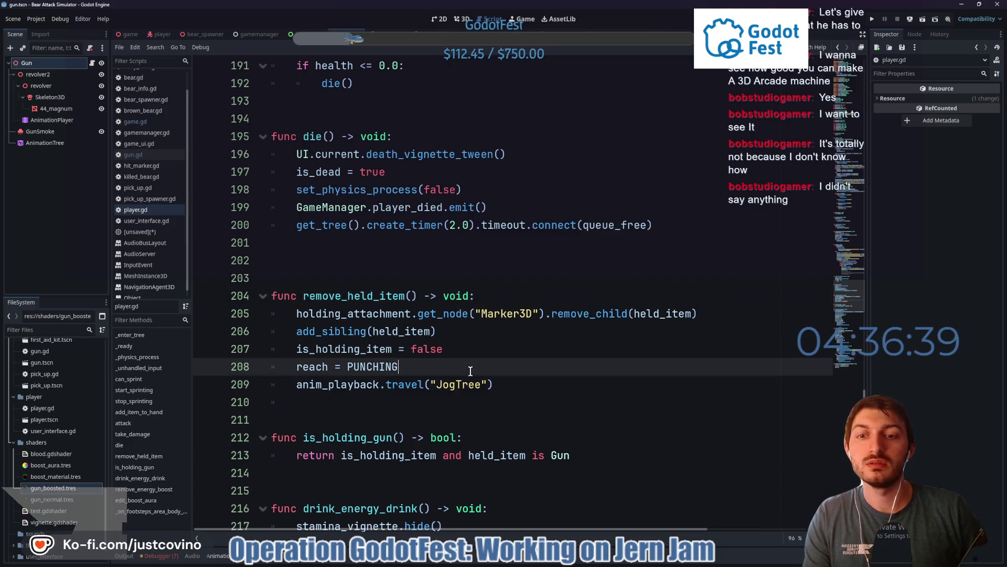
click(714, 311)
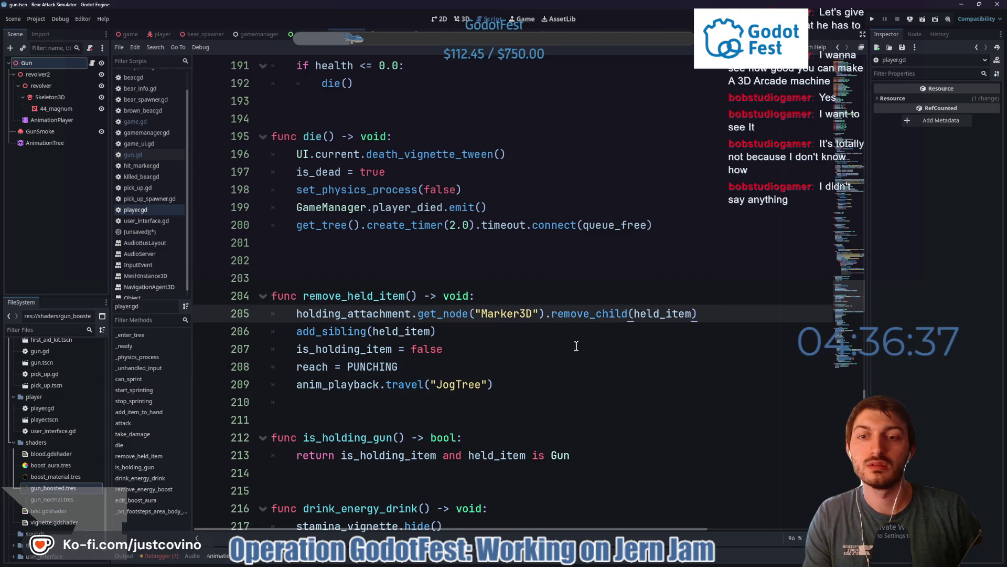
click(475, 349)
key(Return)
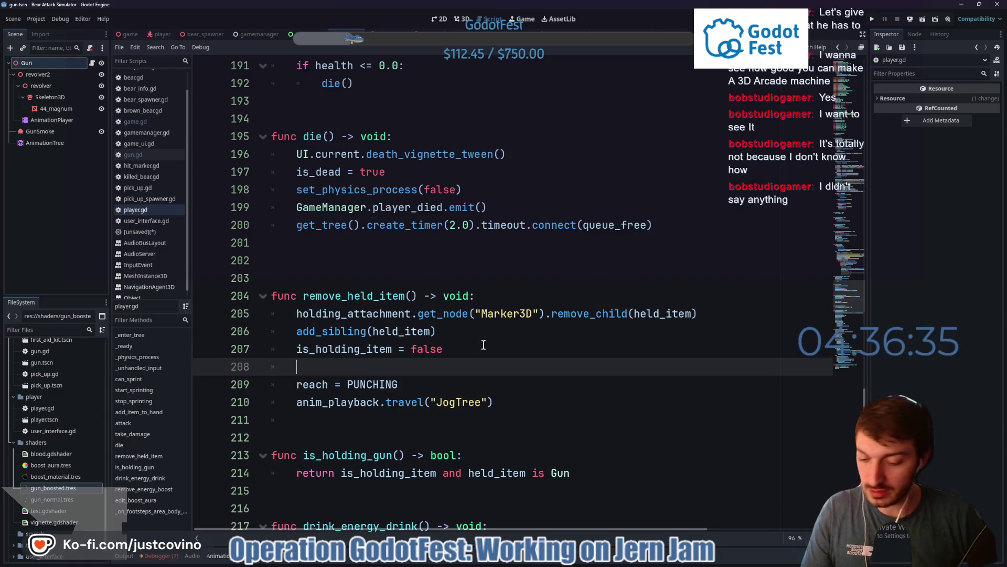
text(UI.current.)
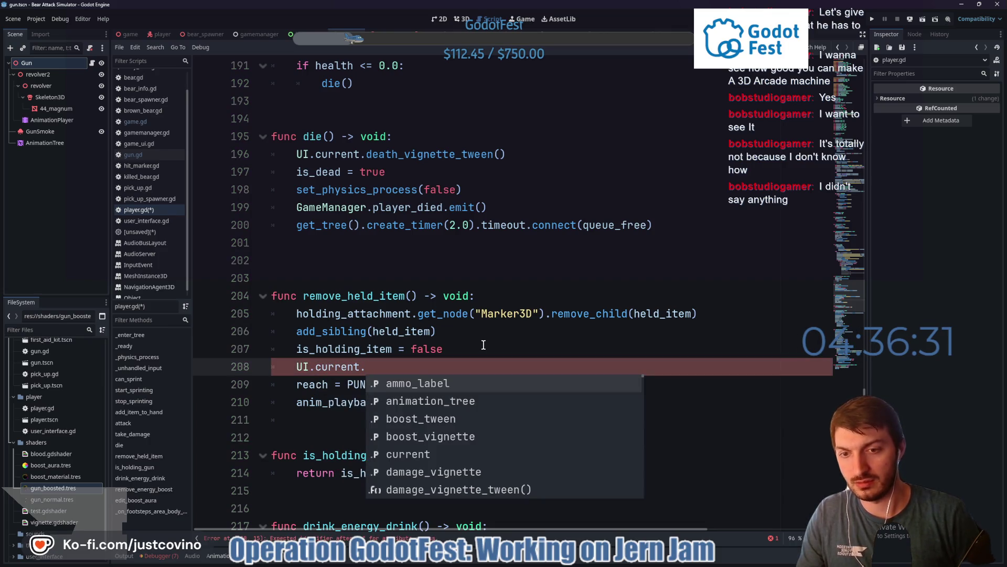
key(Down)
key(Down)
key(Down)
key(Down)
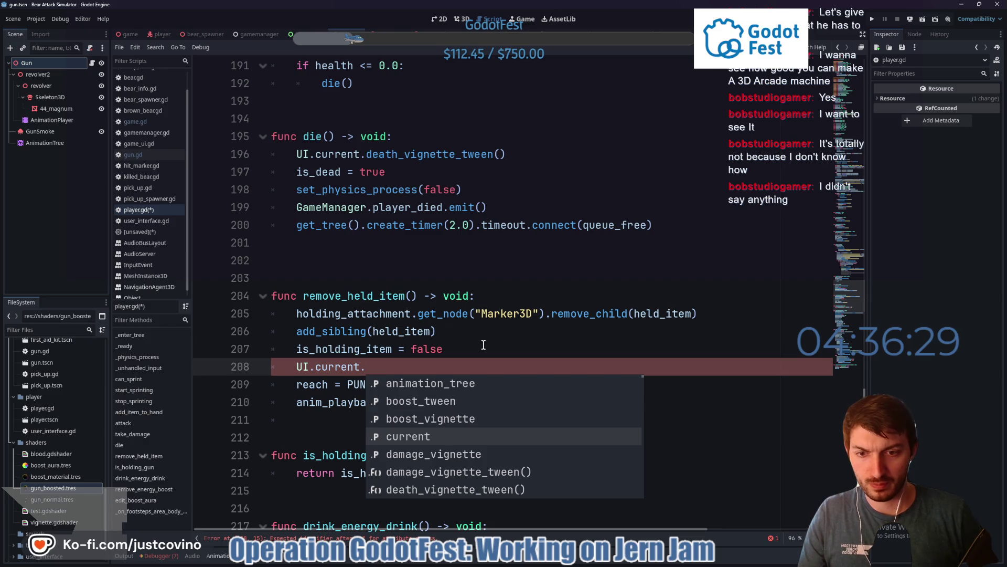
key(Down)
key(Down)
key(Down)
text(up)
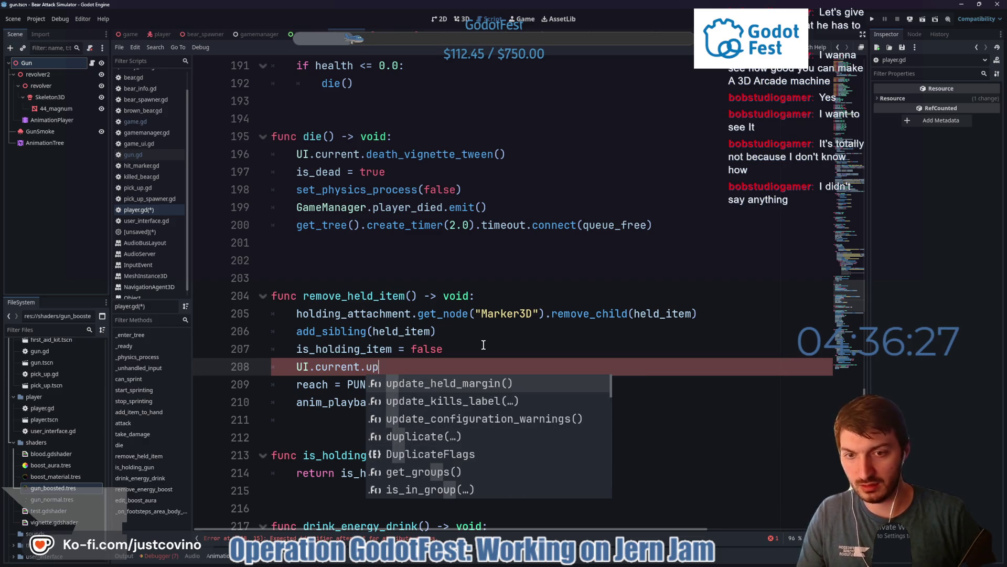
key(Return)
key(ctrl+s)
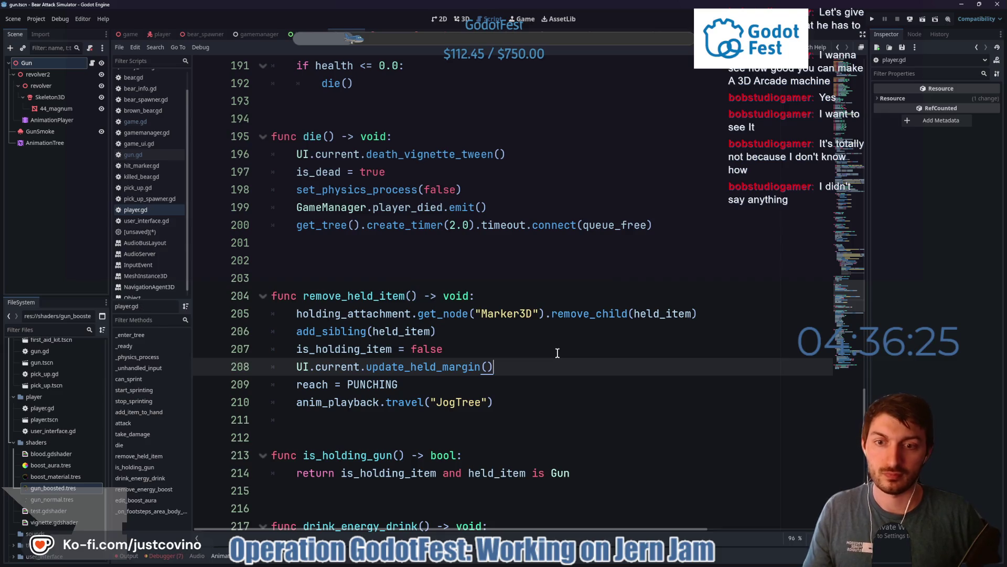
Run the game scene to test the held-margin change
click(127, 34)
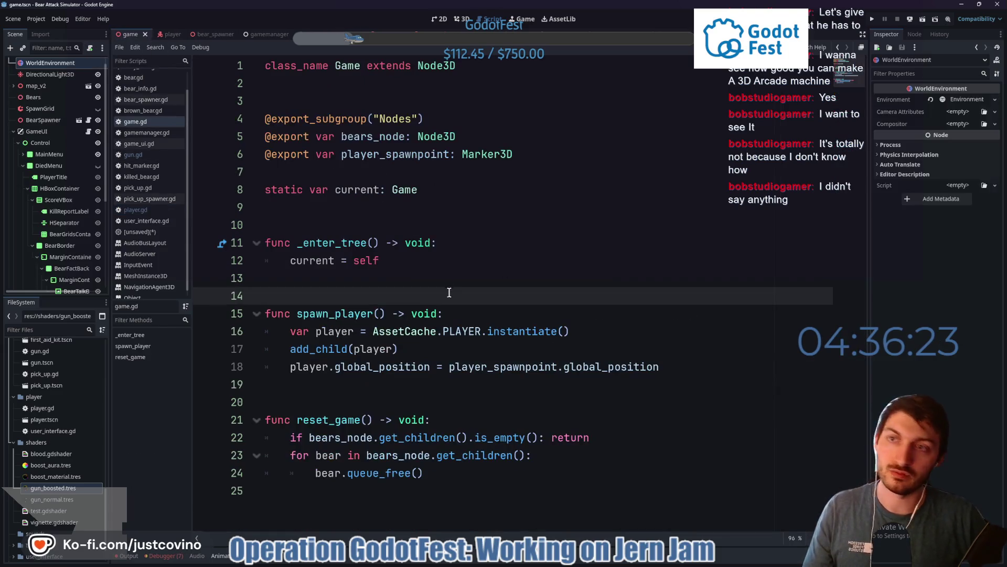
key(F5)
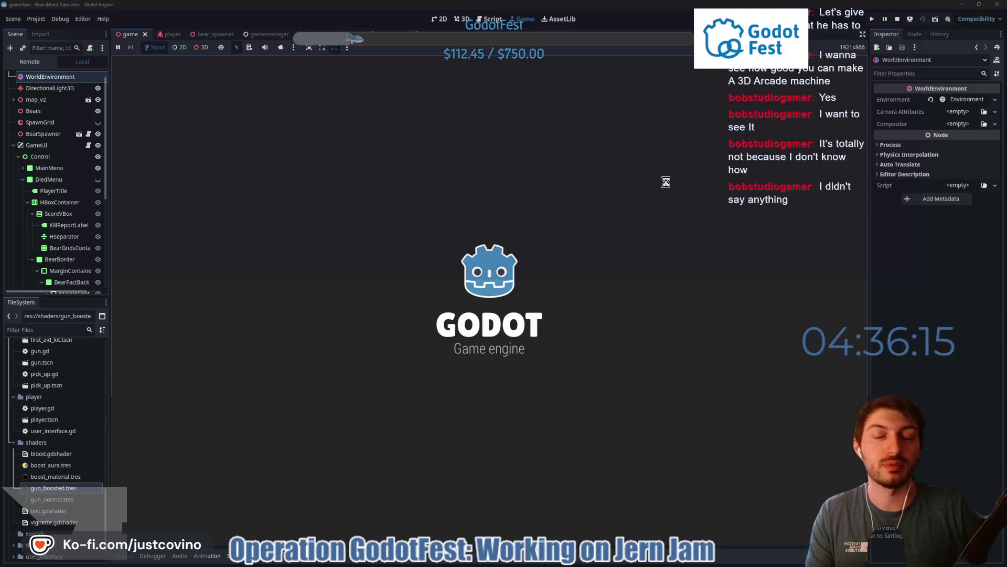
Stop the game and open the Player AnimationTree's GunTree blend tree
key(F8)
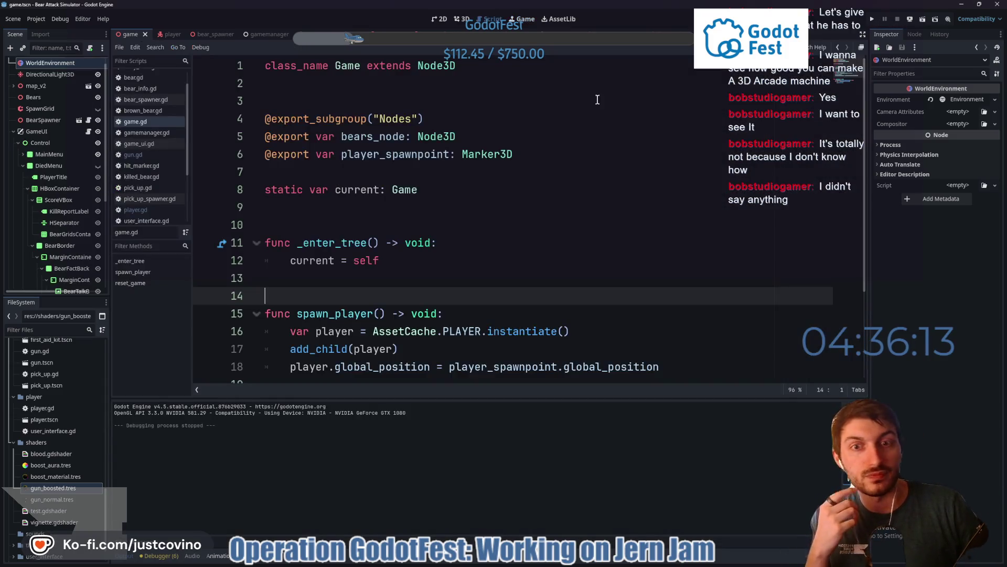
click(169, 32)
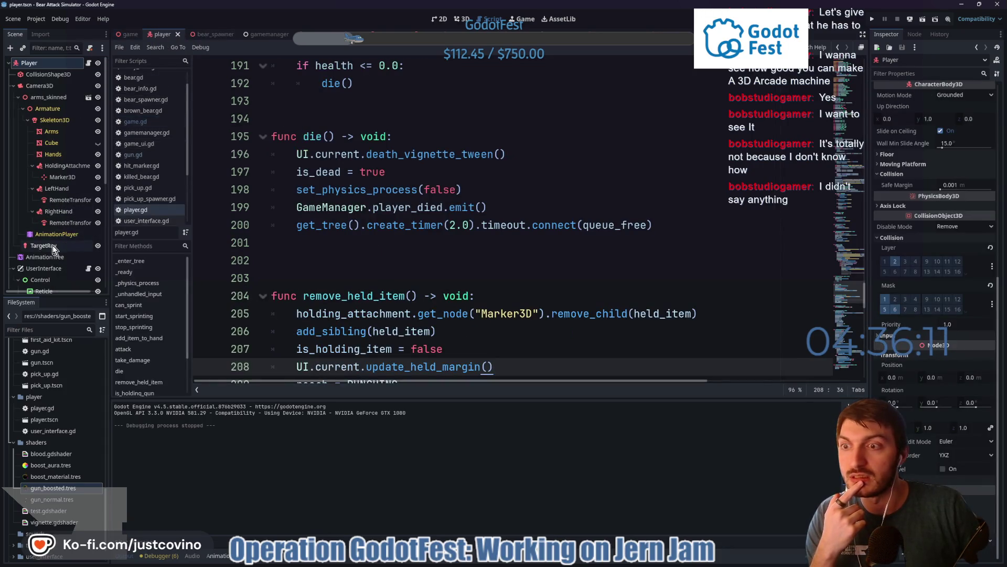
click(47, 257)
scroll(533, 480, down, 2)
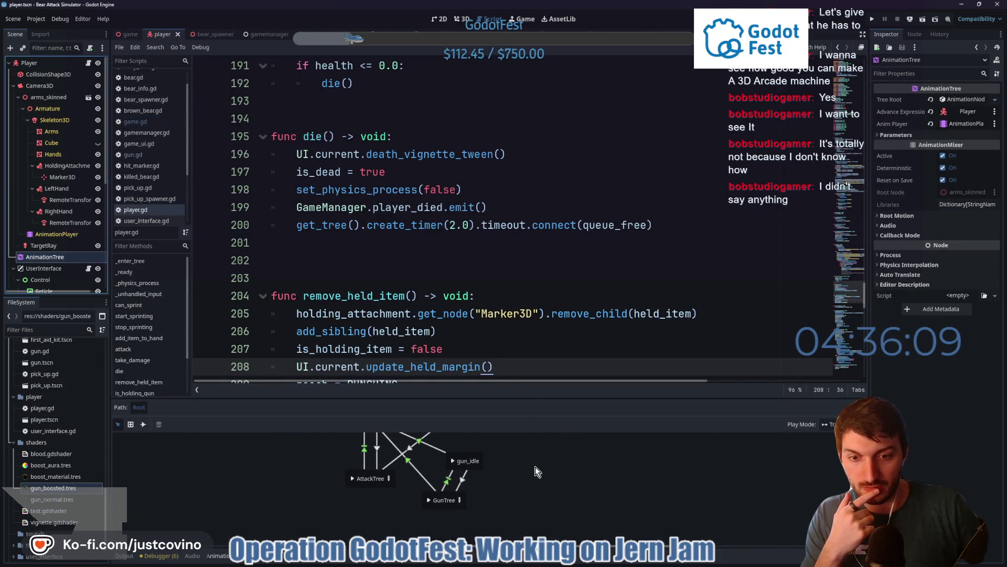
click(460, 500)
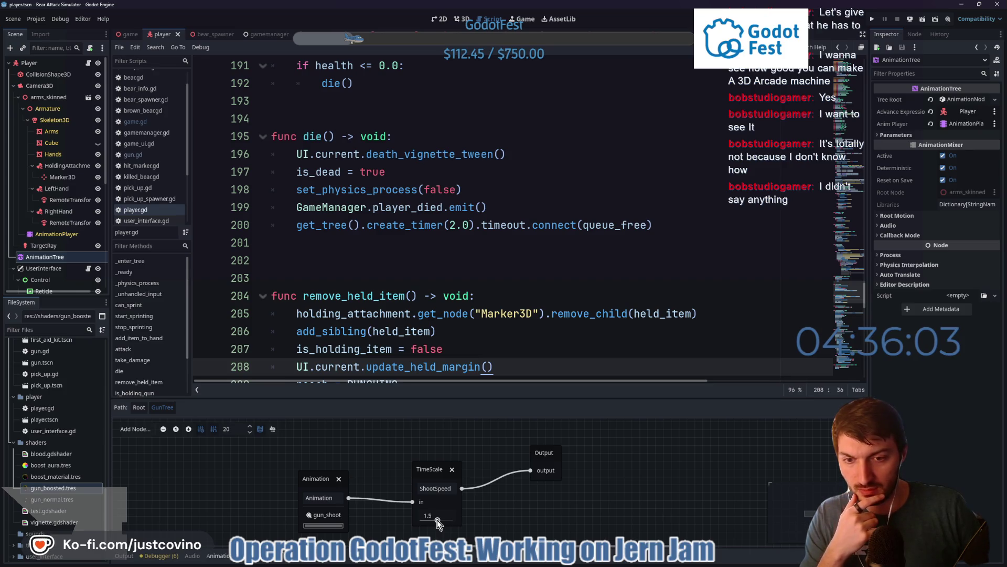
Set the GunTree-to-gun_idle transition to switch At End with Auto advance
click(462, 18)
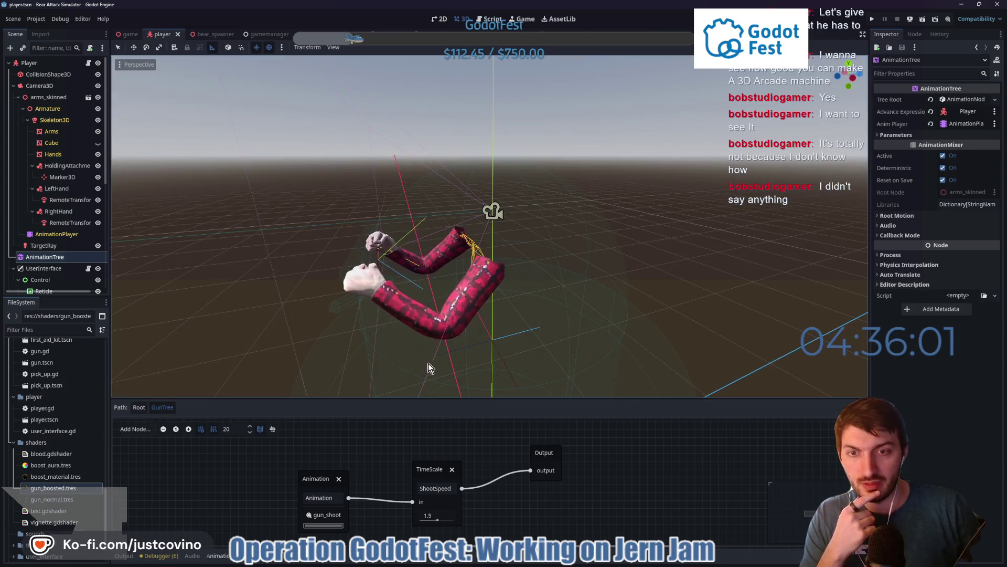
click(139, 407)
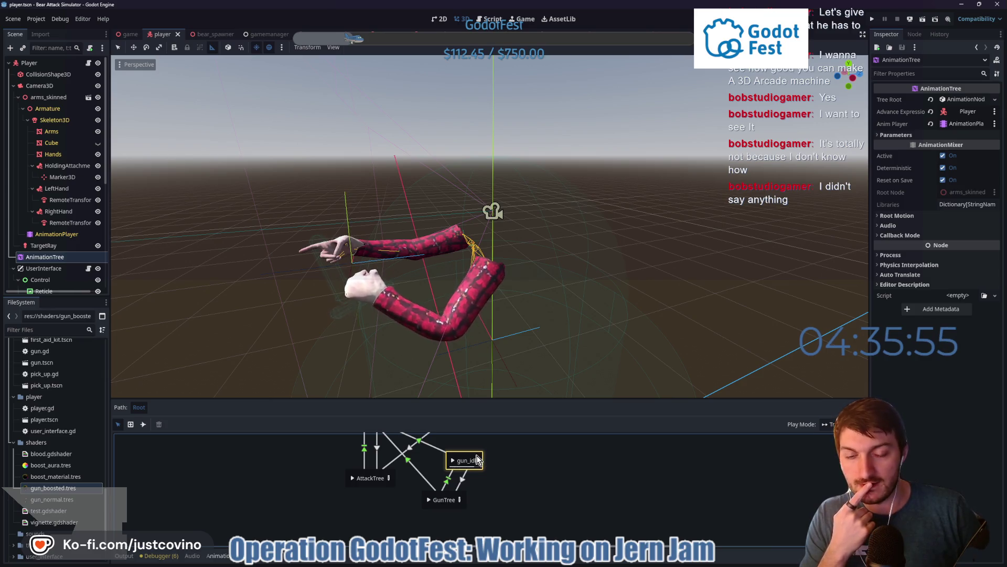
click(461, 481)
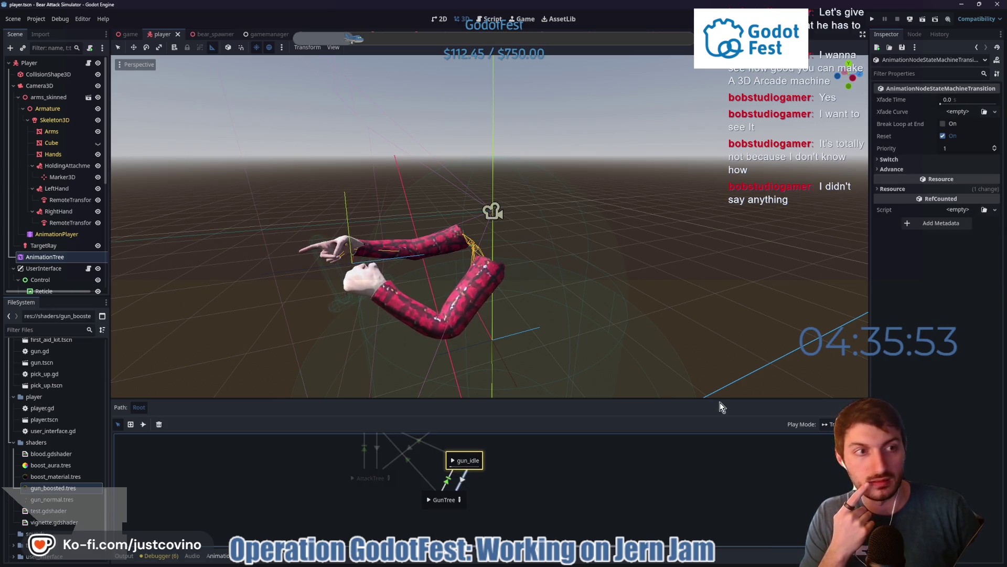
click(909, 169)
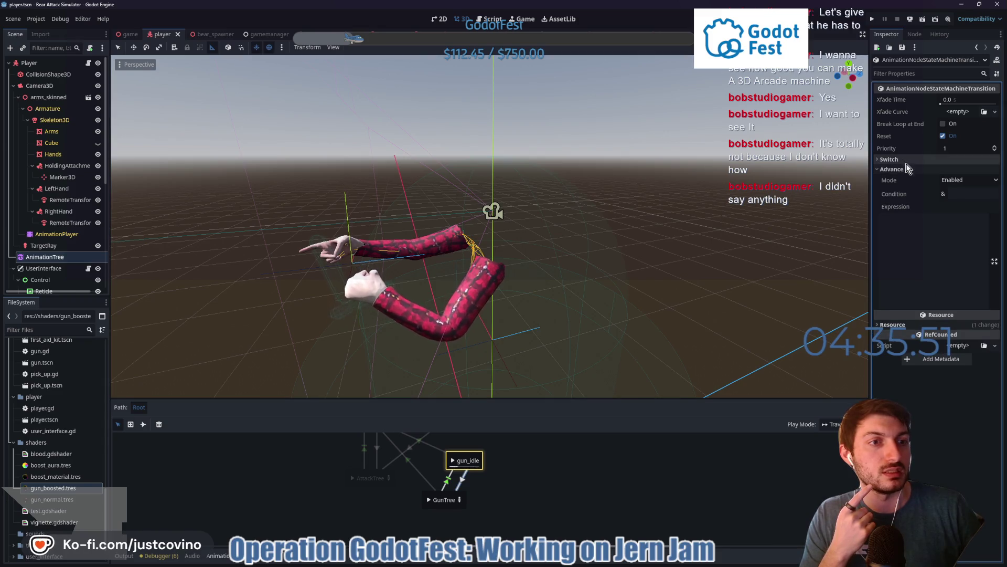
click(903, 160)
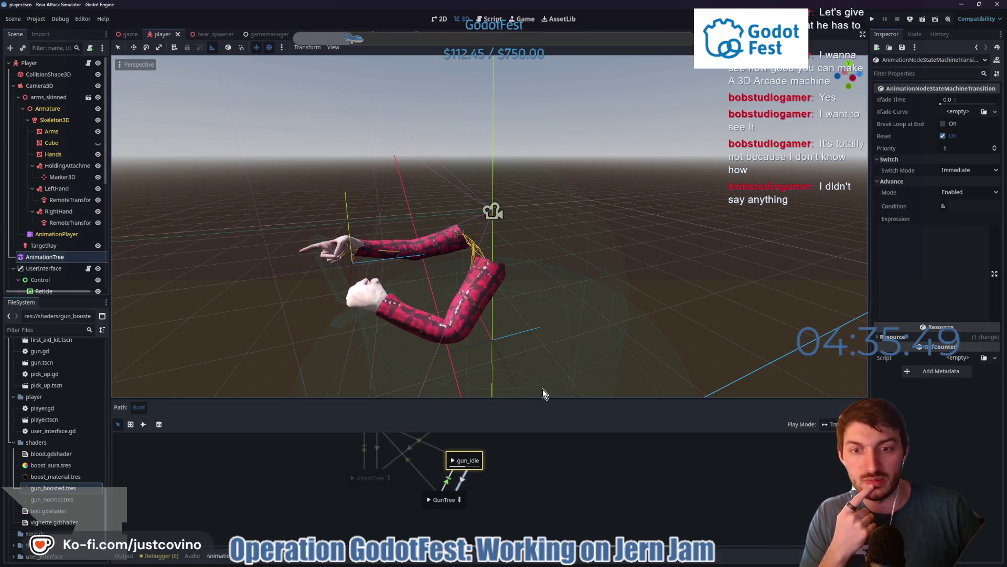
click(431, 504)
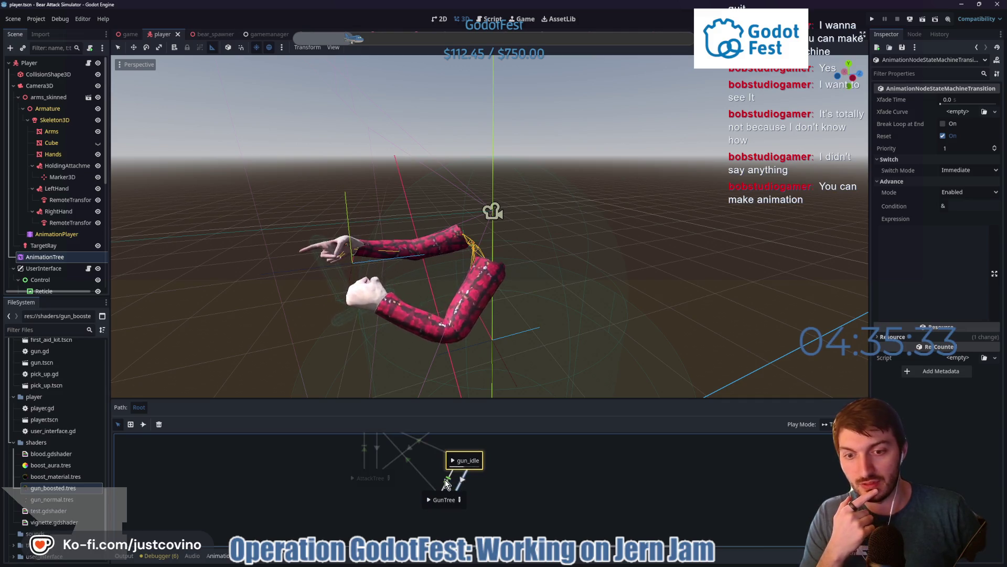
click(892, 181)
click(890, 159)
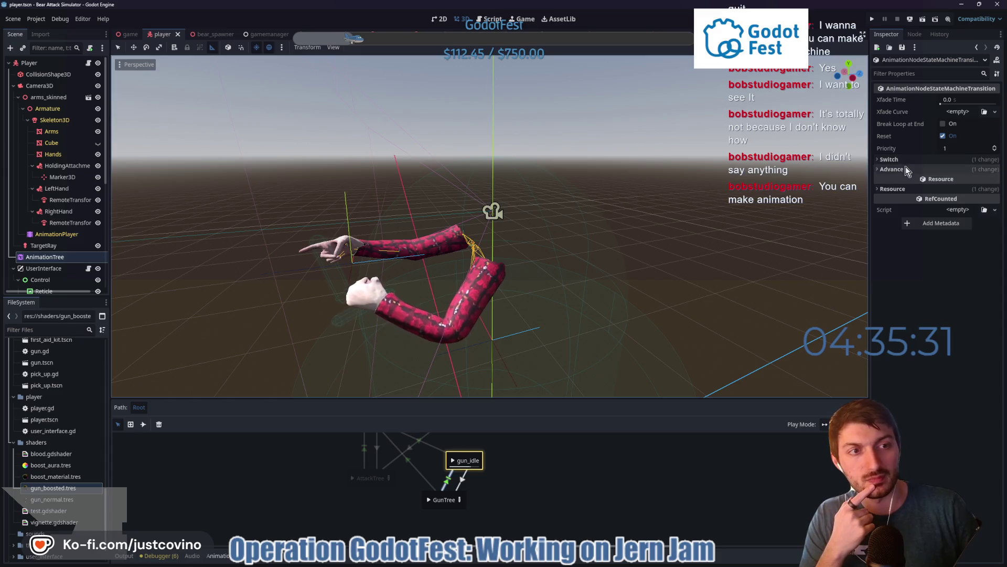
click(906, 165)
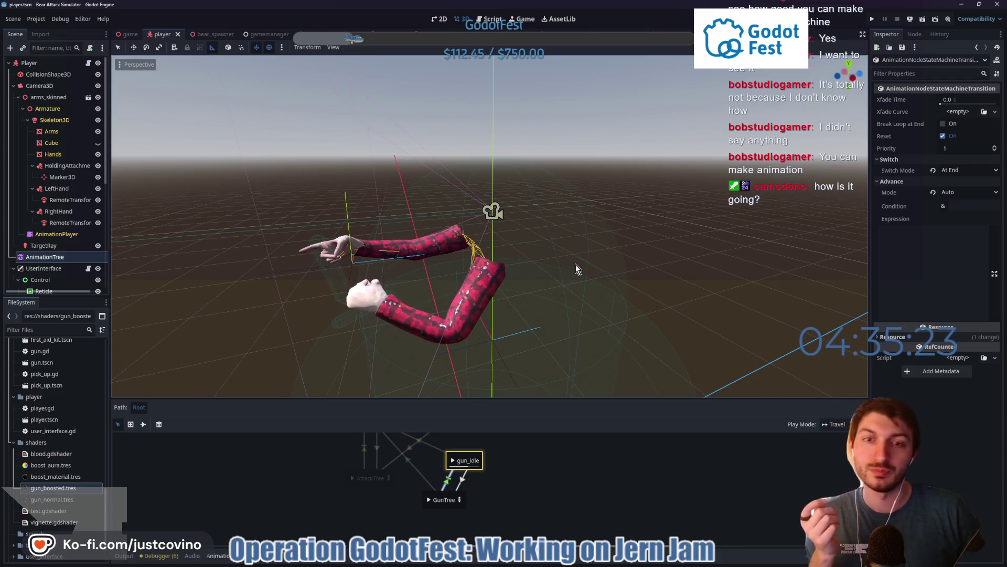
Preview the JogTree state on the arms, then begin a 'Gun stuff' commit in GitHub Desktop
drag(576, 265, 531, 262)
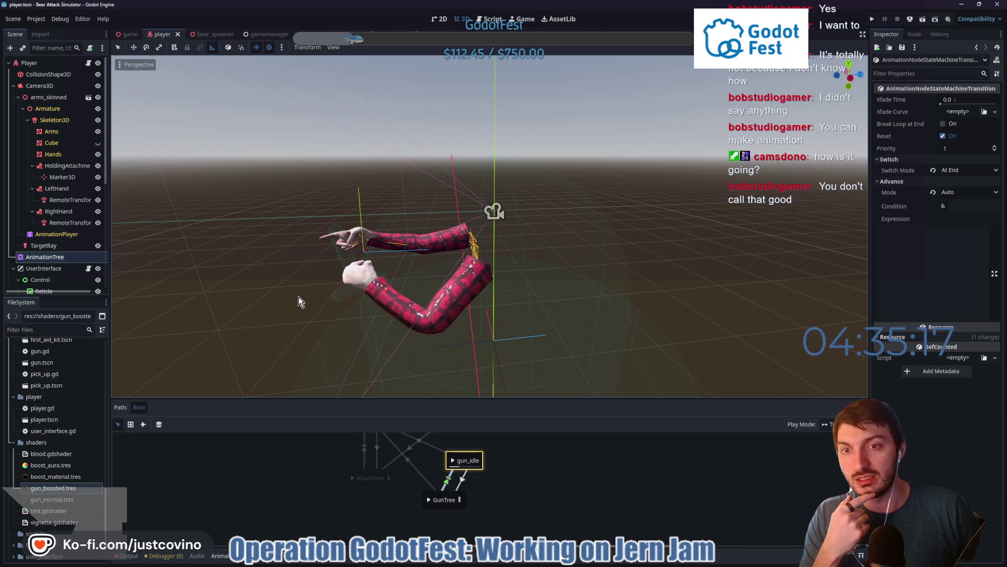
scroll(320, 458, up, 2)
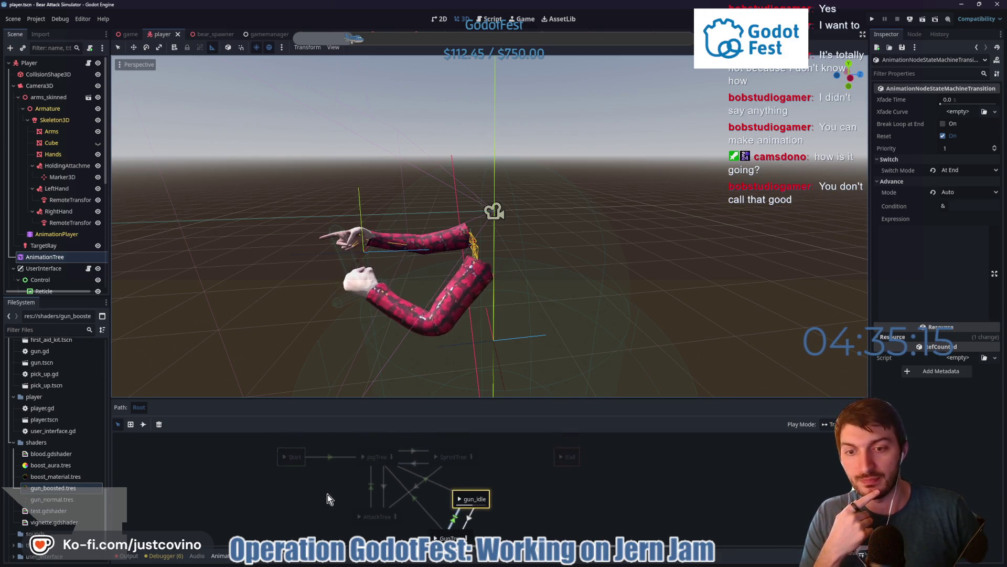
click(280, 463)
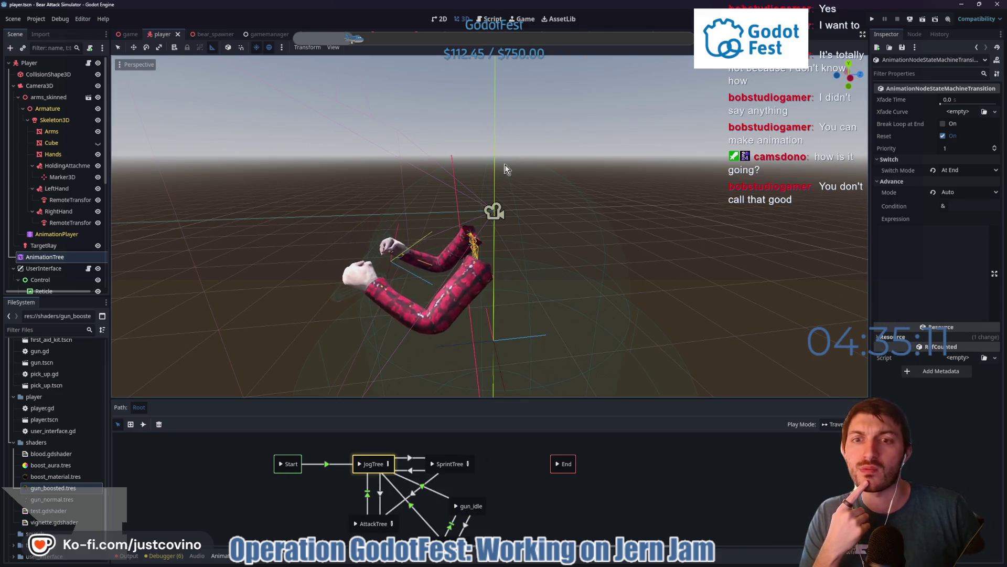
drag(510, 265, 554, 192)
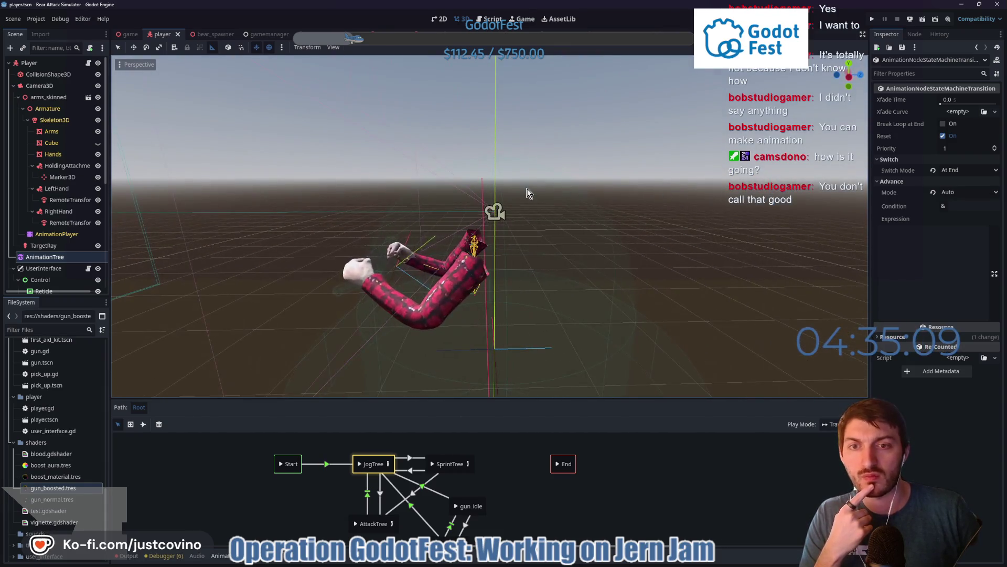
scroll(408, 251, up, 3)
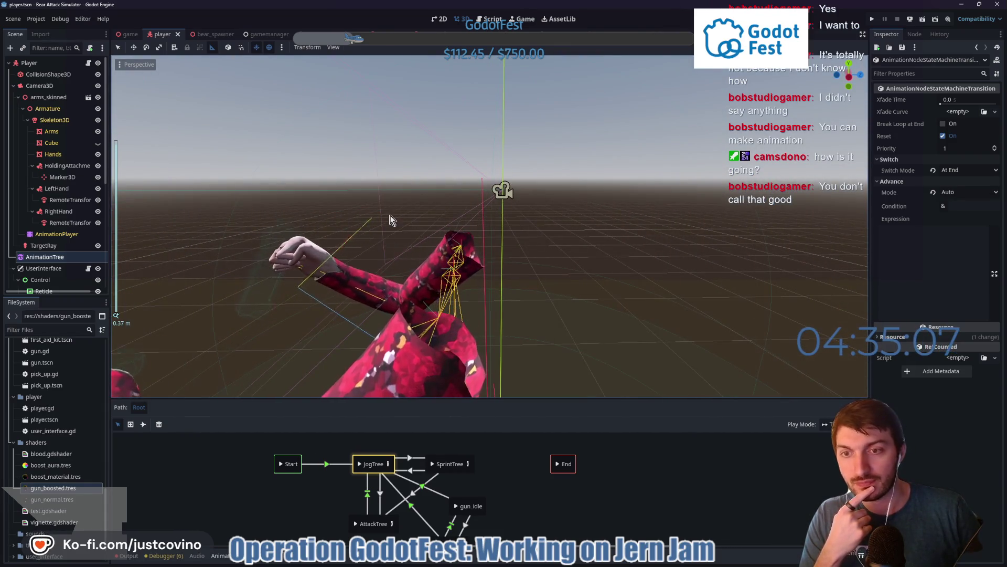
scroll(390, 213, down, 5)
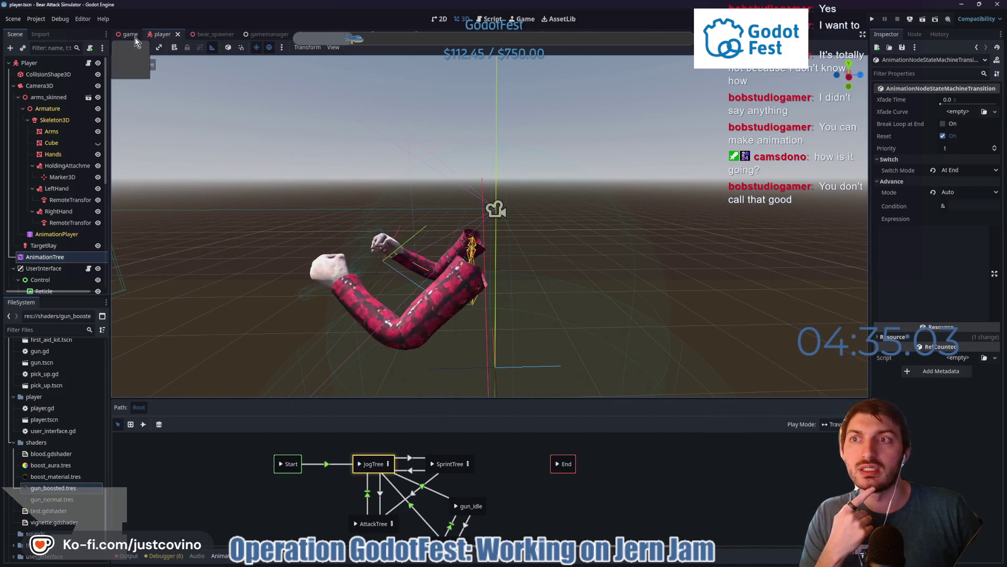
click(578, 560)
click(296, 362)
text(Gun stuff)
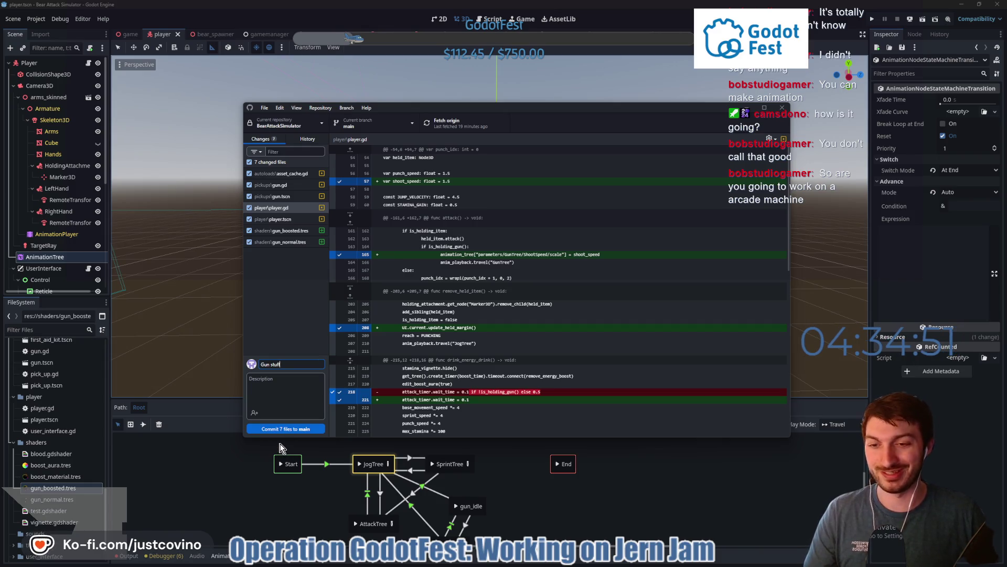
Commit the seven changed files as 'Gun stuff', push to origin, and close GitHub Desktop
click(283, 429)
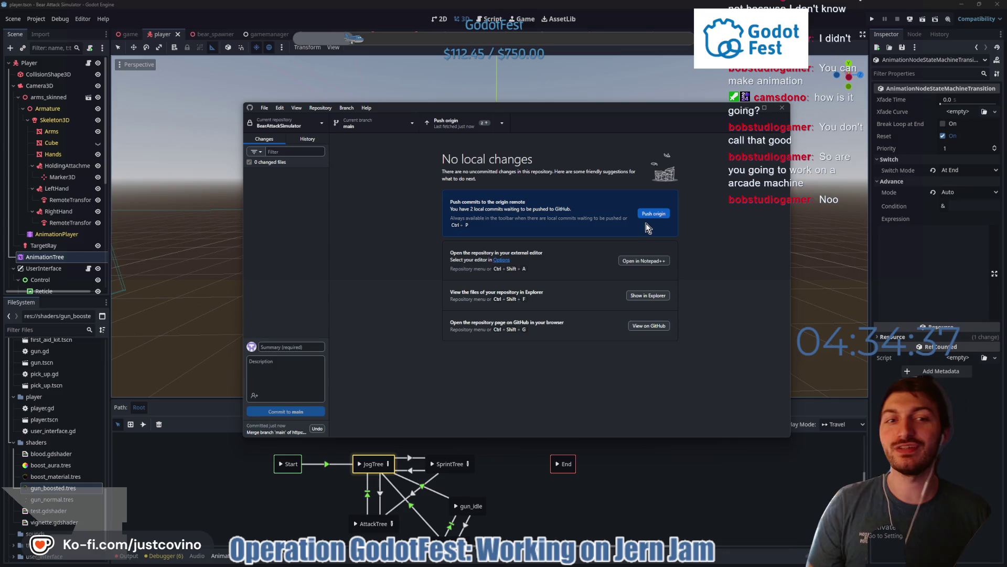
click(649, 215)
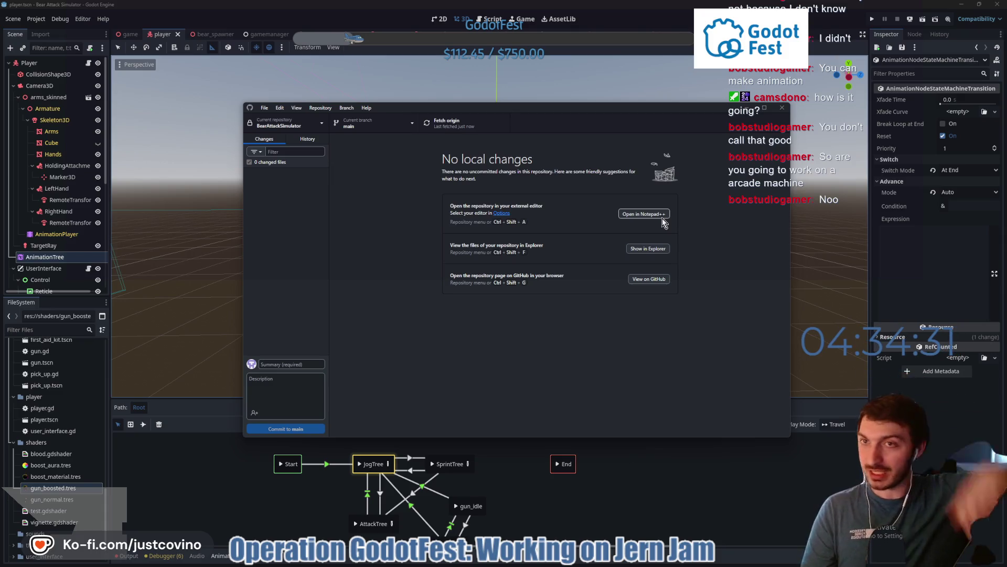
click(775, 490)
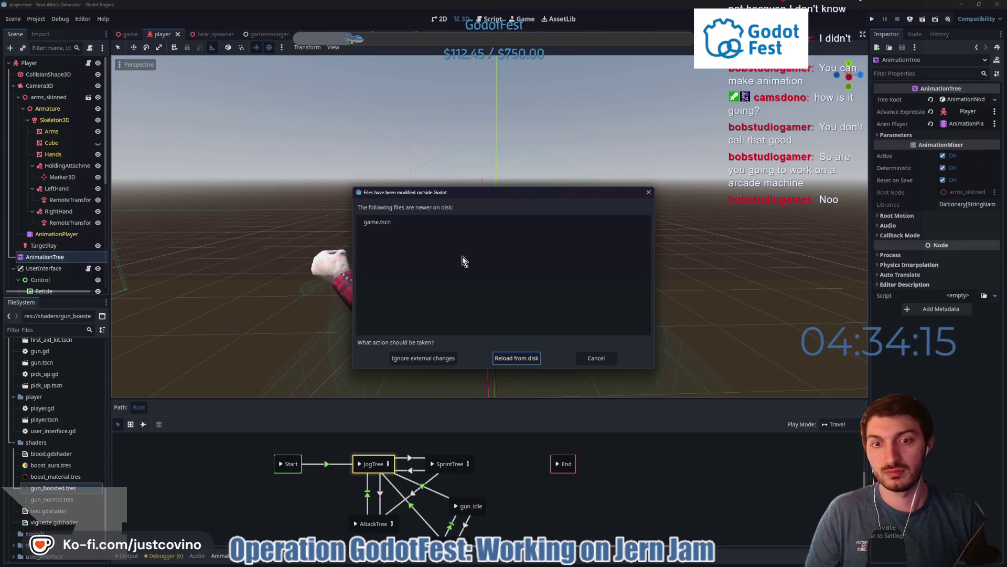
Reload game.tscn from disk to dismiss the modified-outside-Godot warning
click(505, 360)
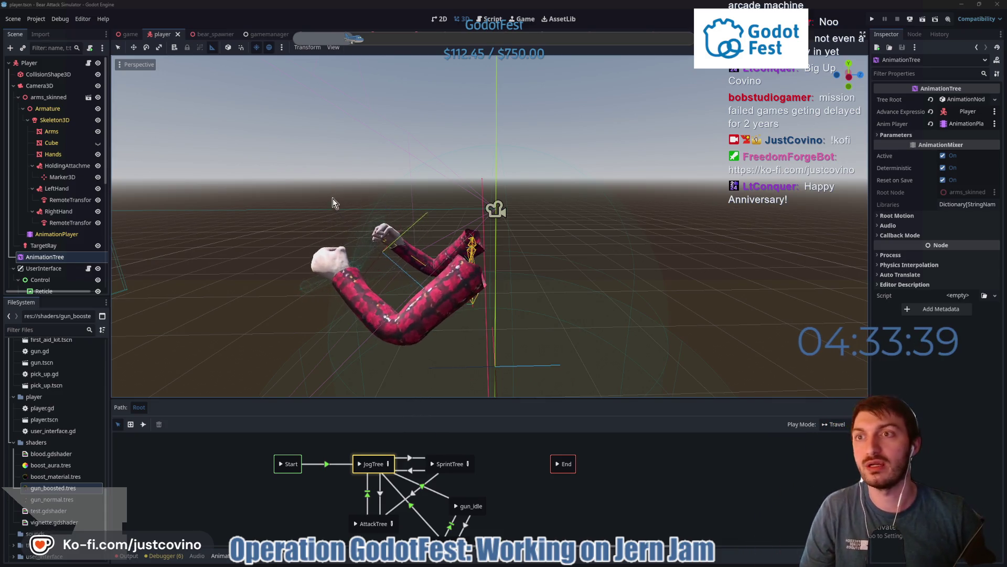
Fly around the park in the game scene, past the tents and Camp Store, then run the project with F5
click(131, 37)
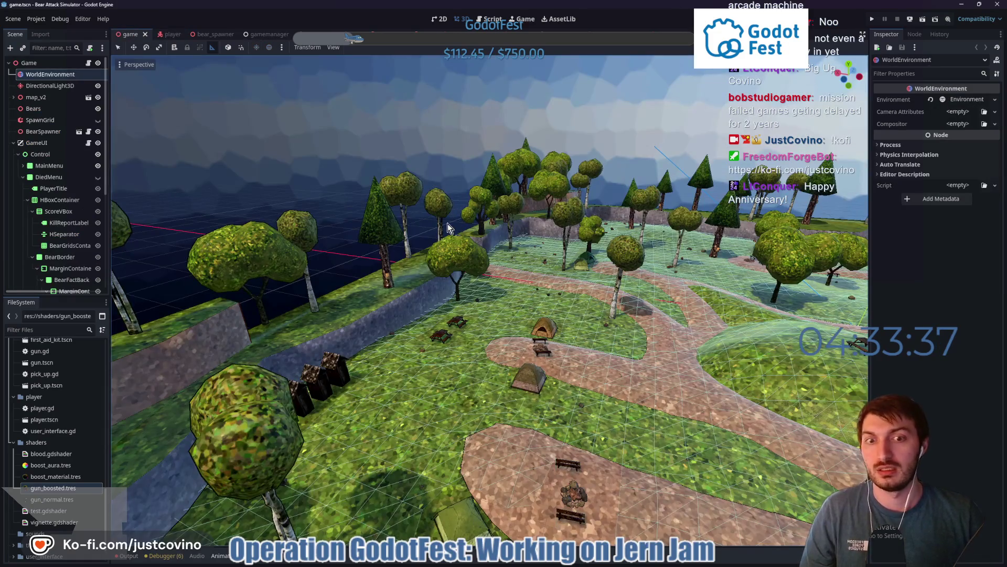
right_click(447, 227)
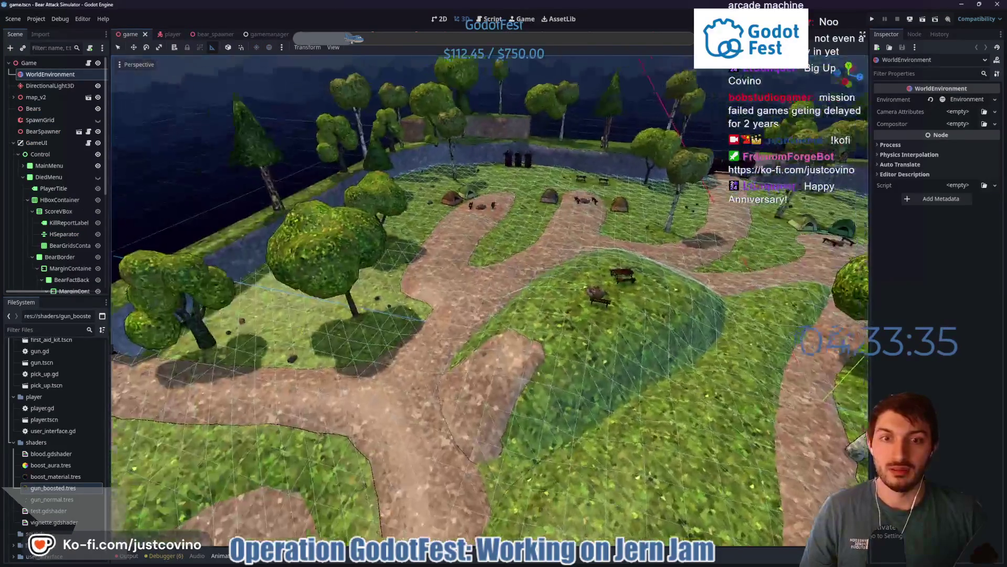
key(w)
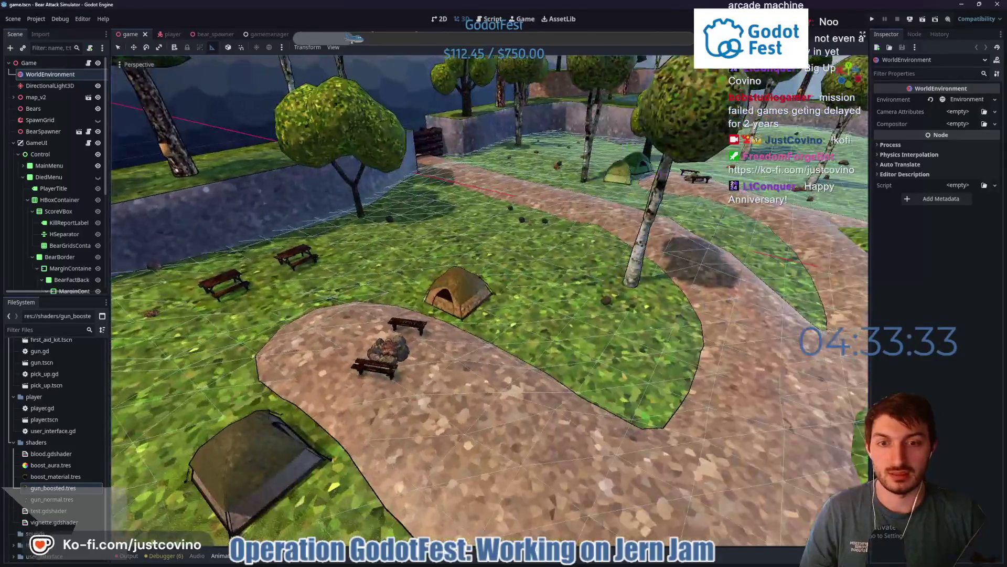
key(w)
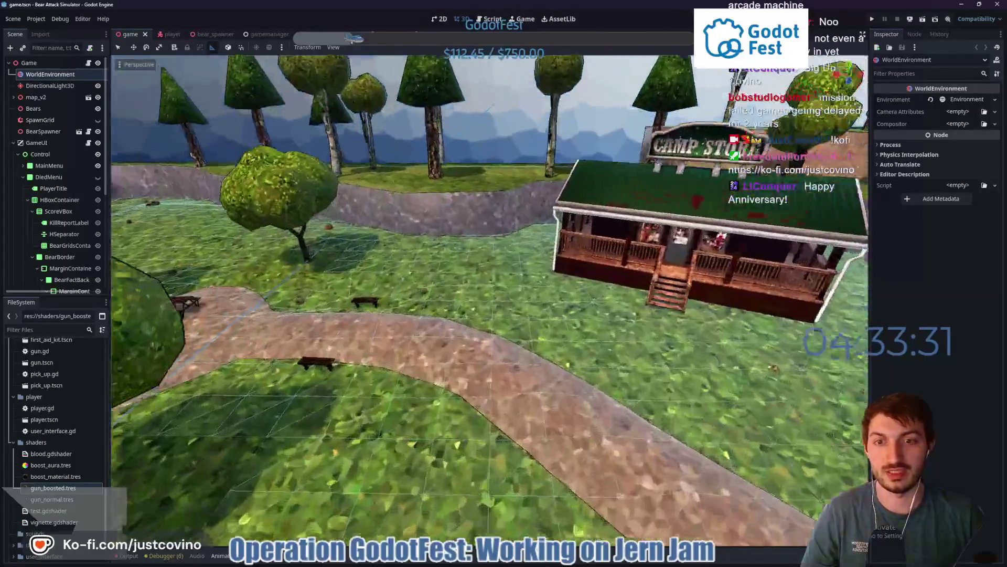
key(w)
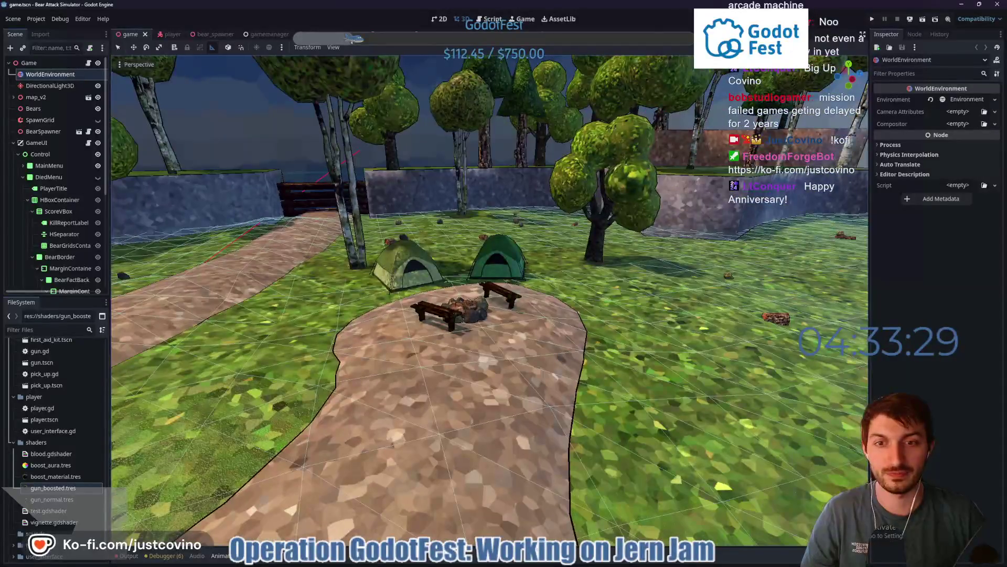
key(w)
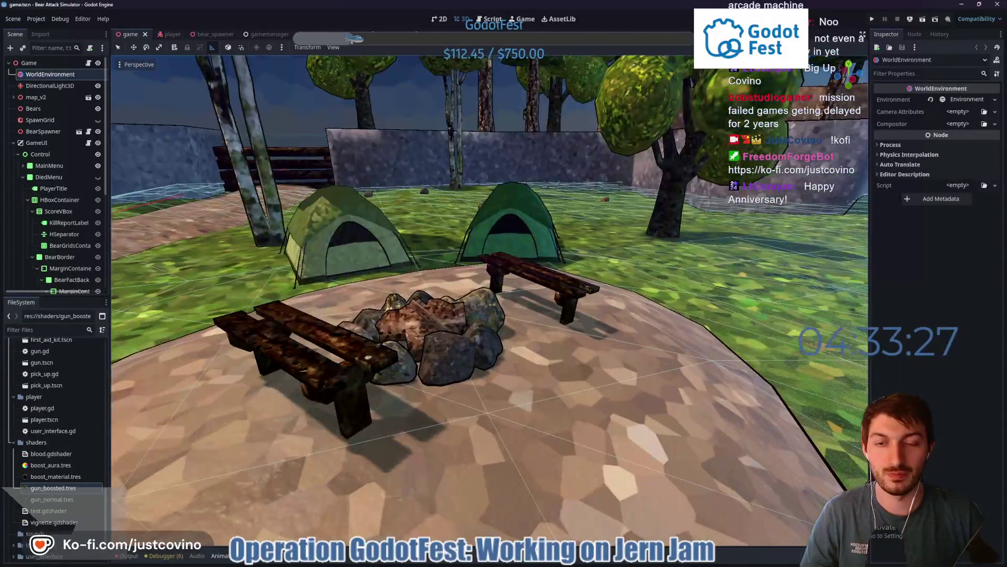
key(s)
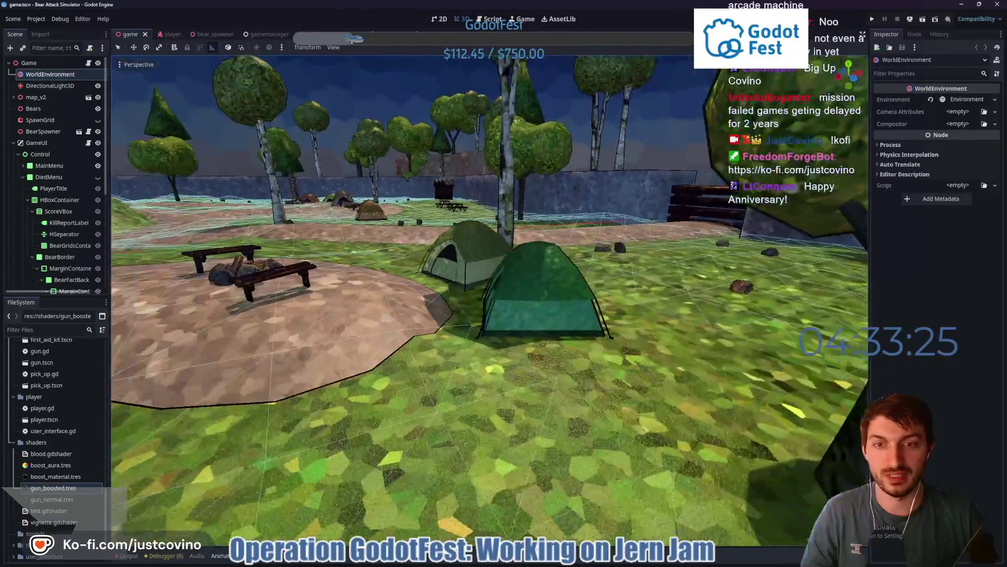
key(s)
key(s)
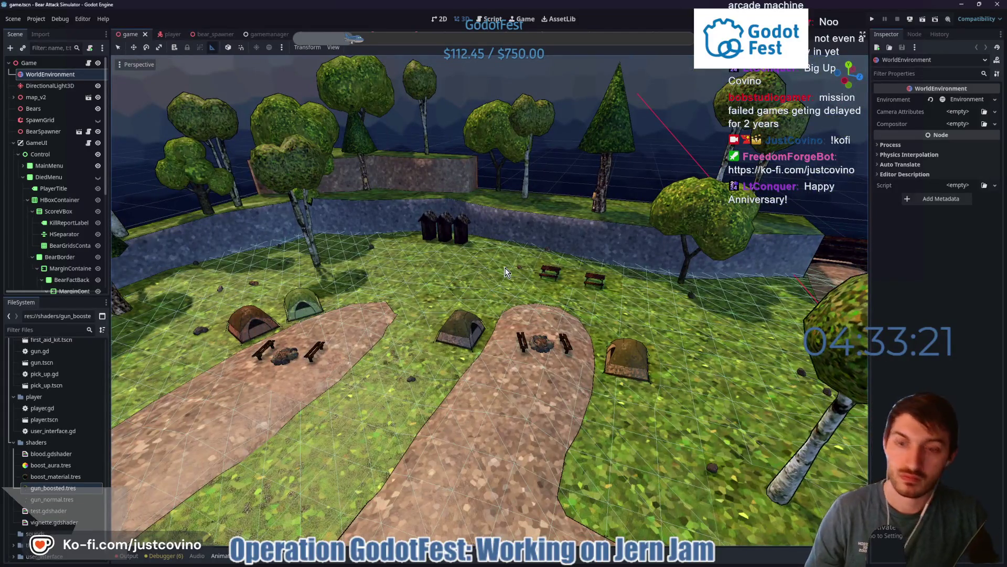
key(F5)
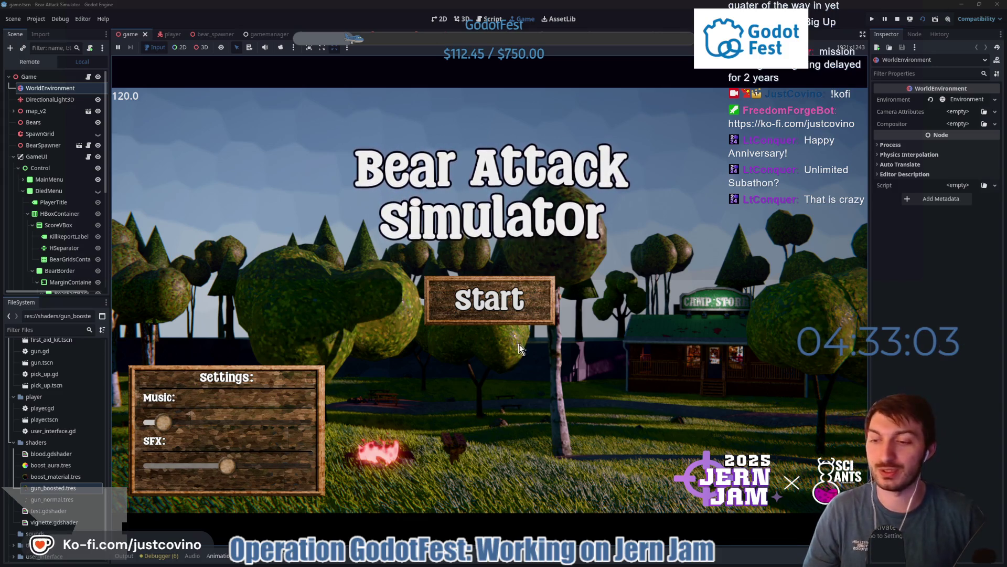
Start a round from the title screen and begin walking toward the tent
click(489, 303)
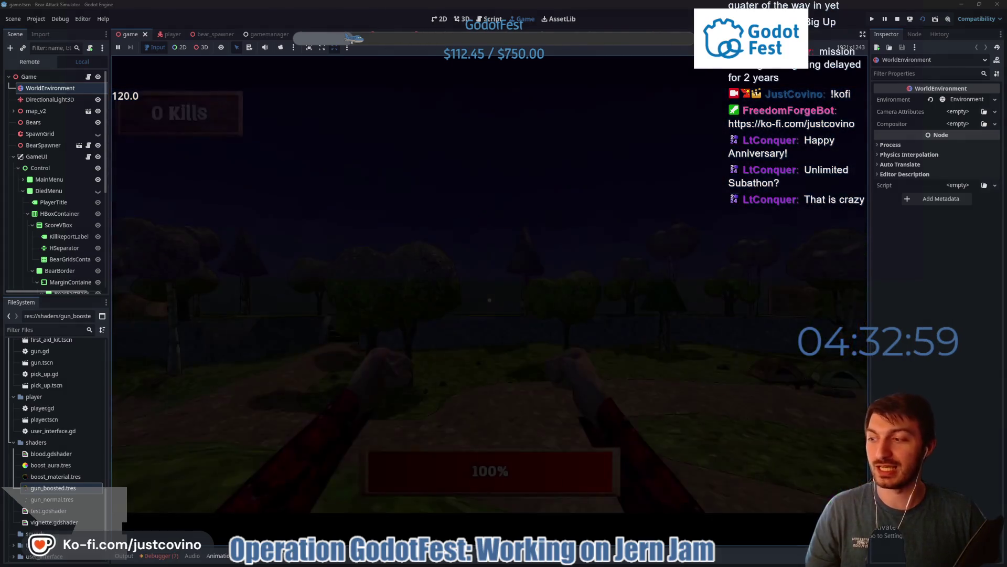
key(w)
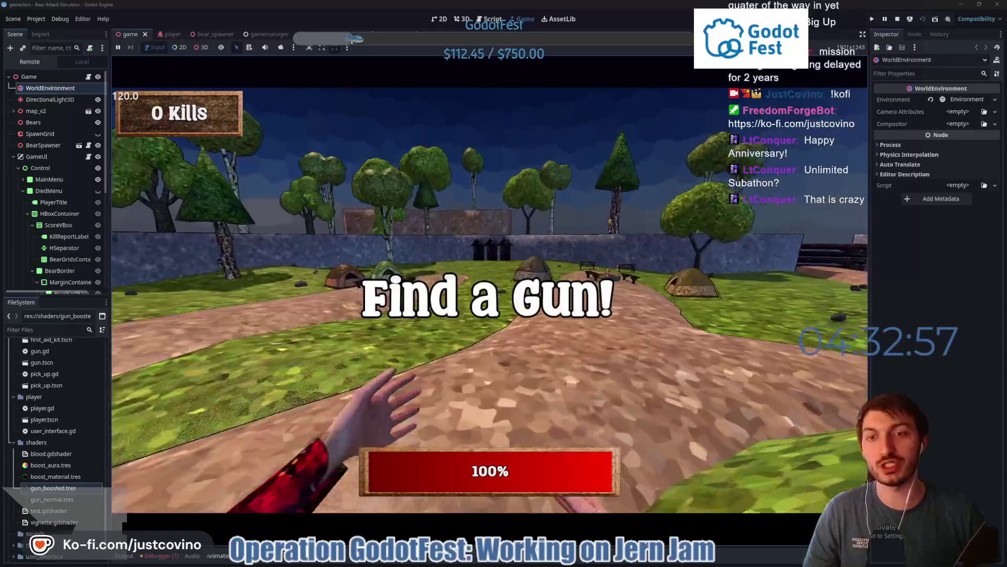
Pick up the gun at the campfire and walk past the tent toward the cabin
key(w)
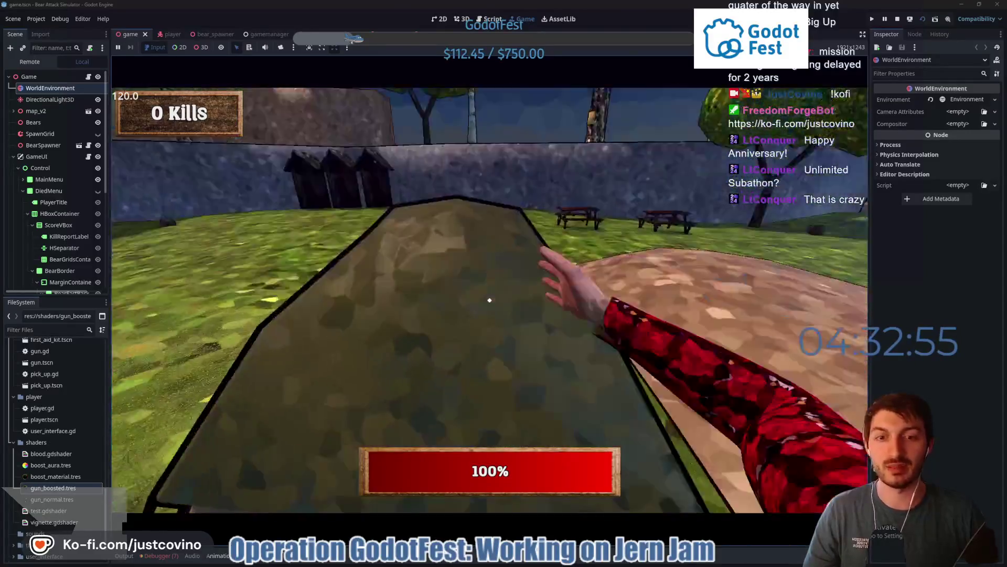
key(e)
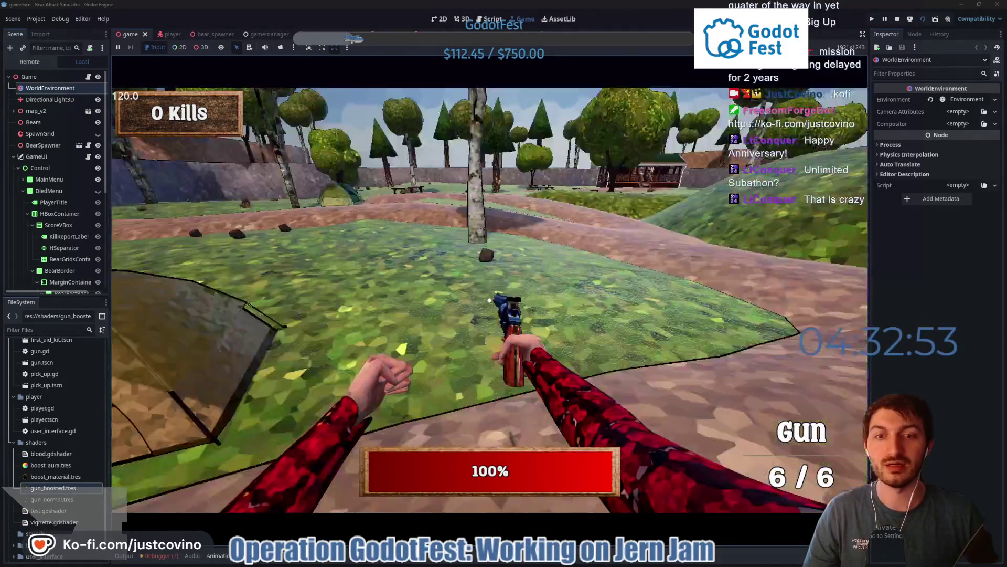
key(w)
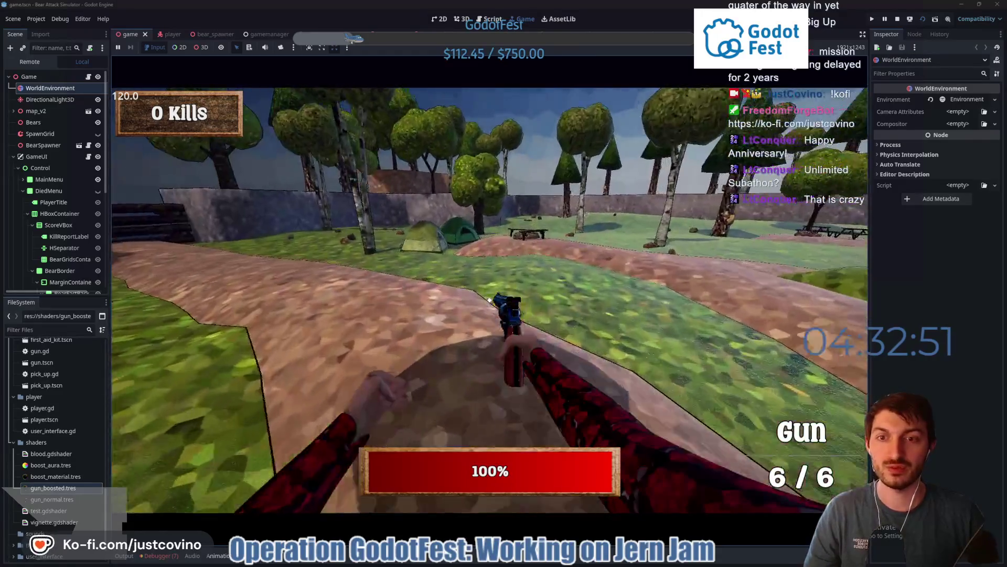
key(w)
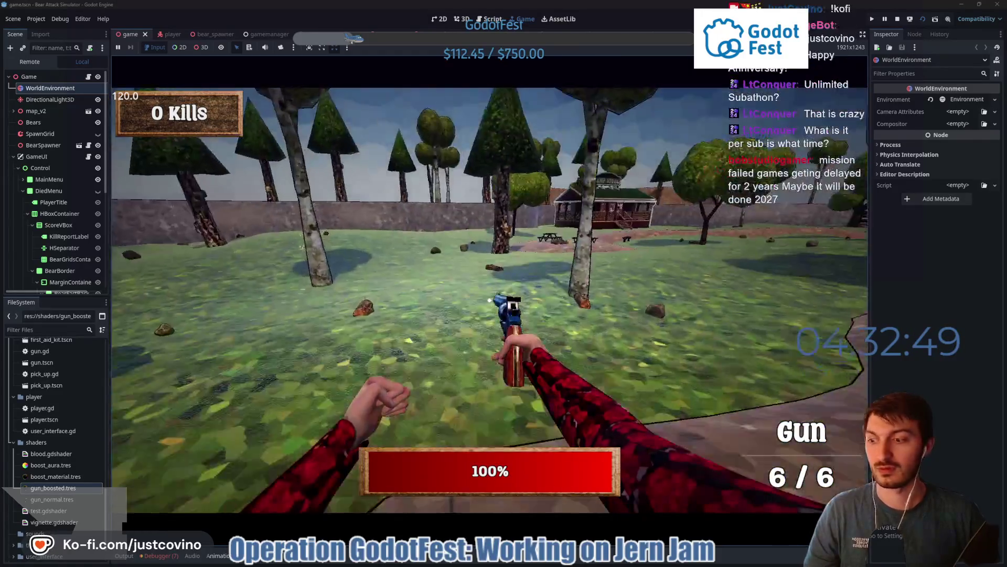
key(w)
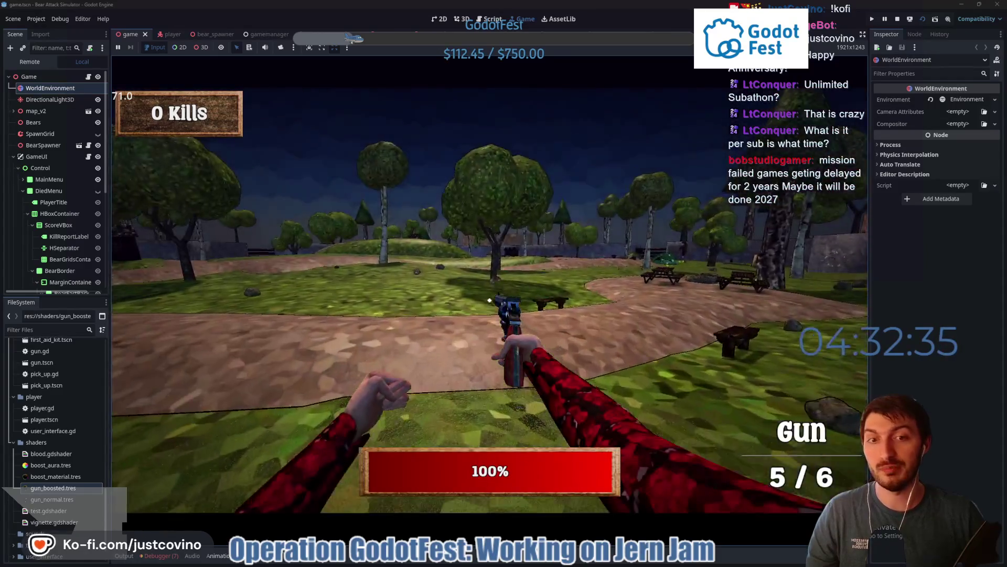
Walk along the dirt path and across the grass toward the Camp Store and outhouses
key(w)
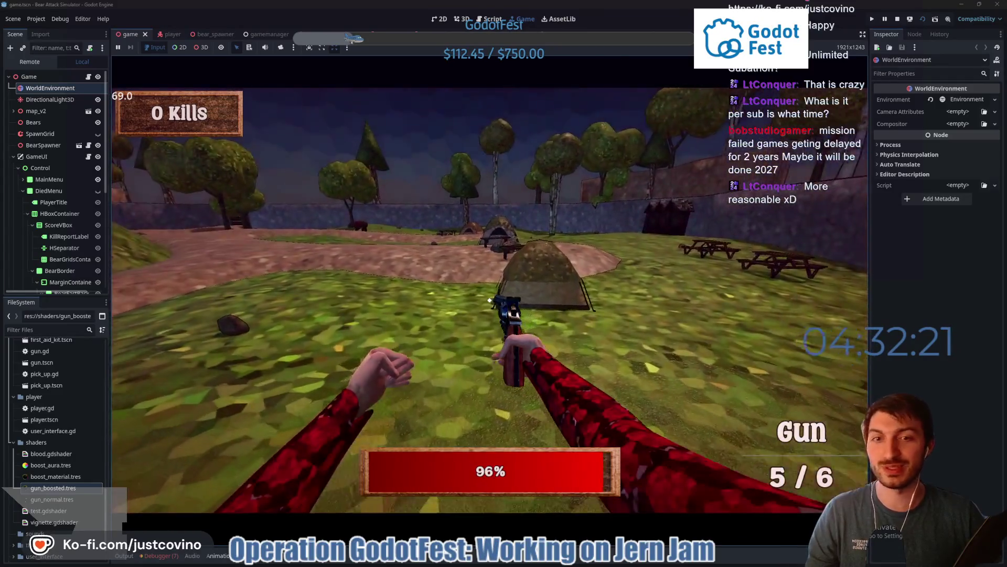
key(w)
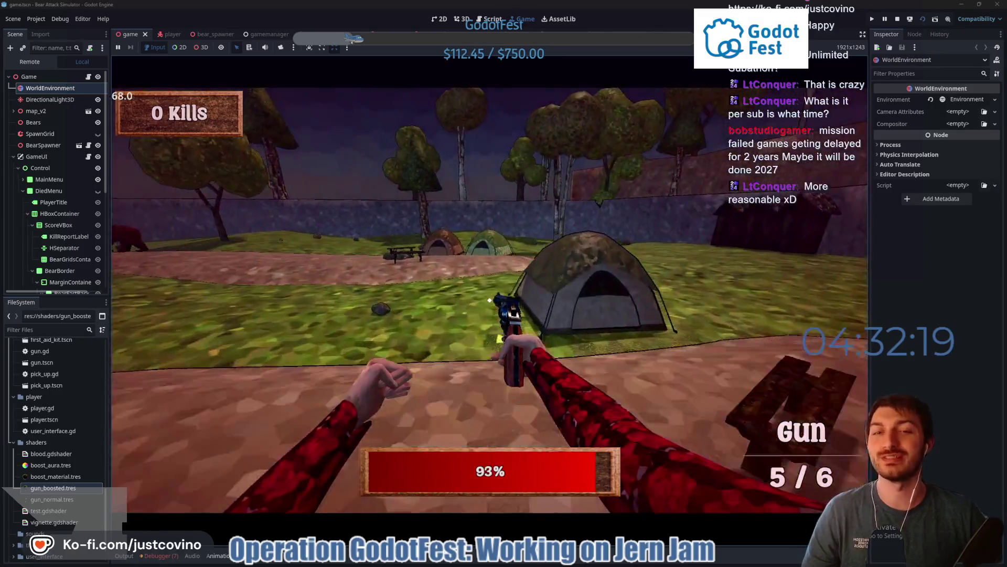
key(w)
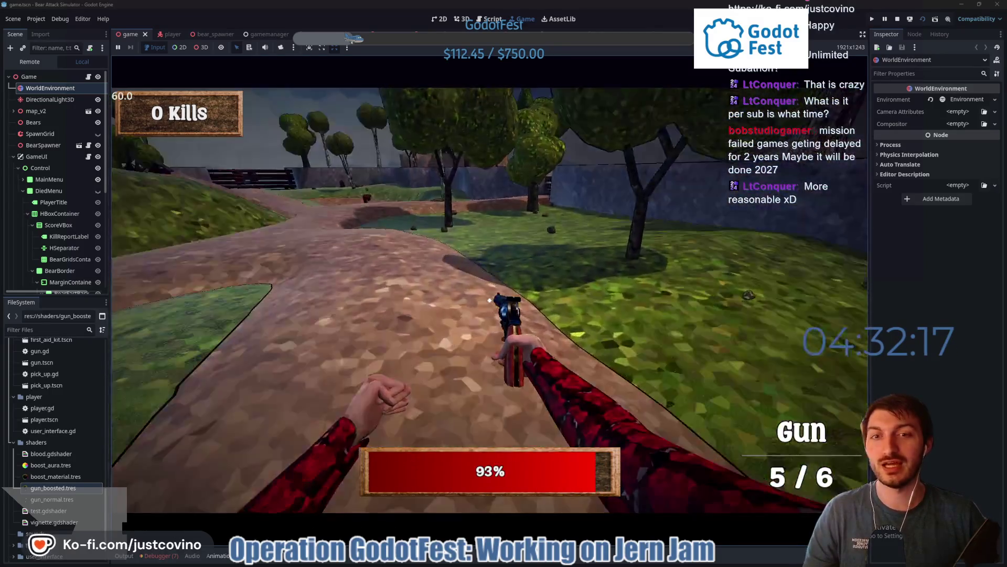
key(w)
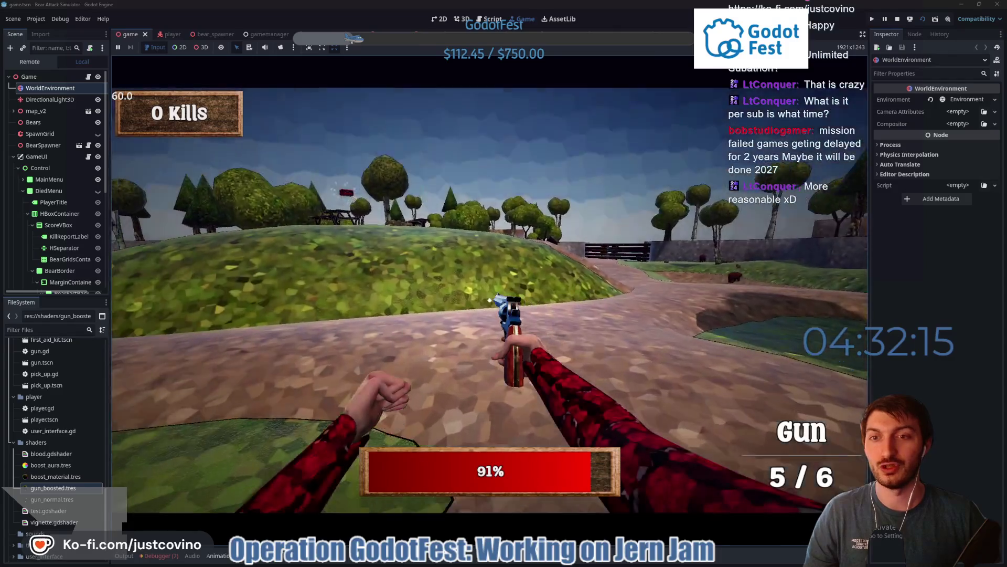
key(w)
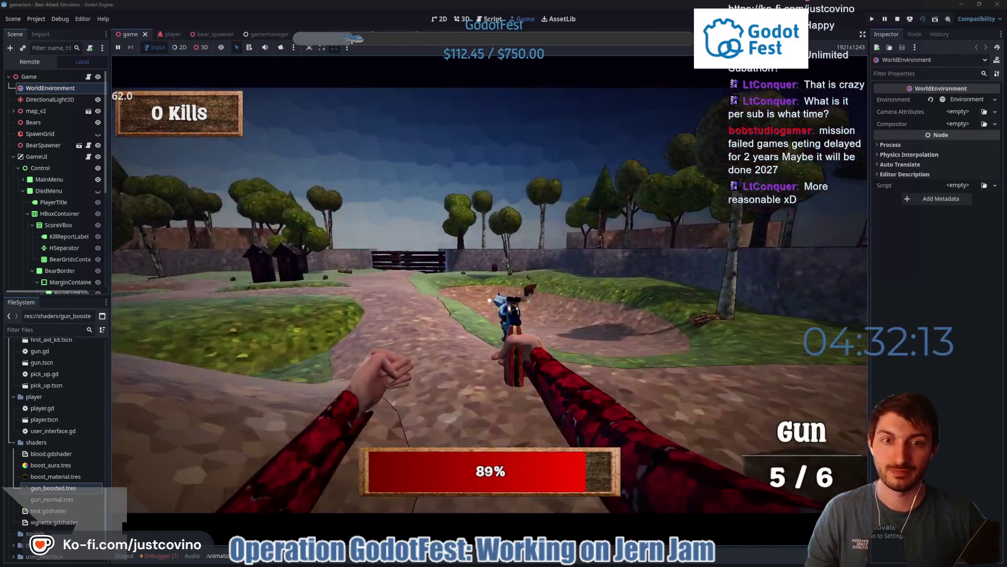
key(w)
key(w)
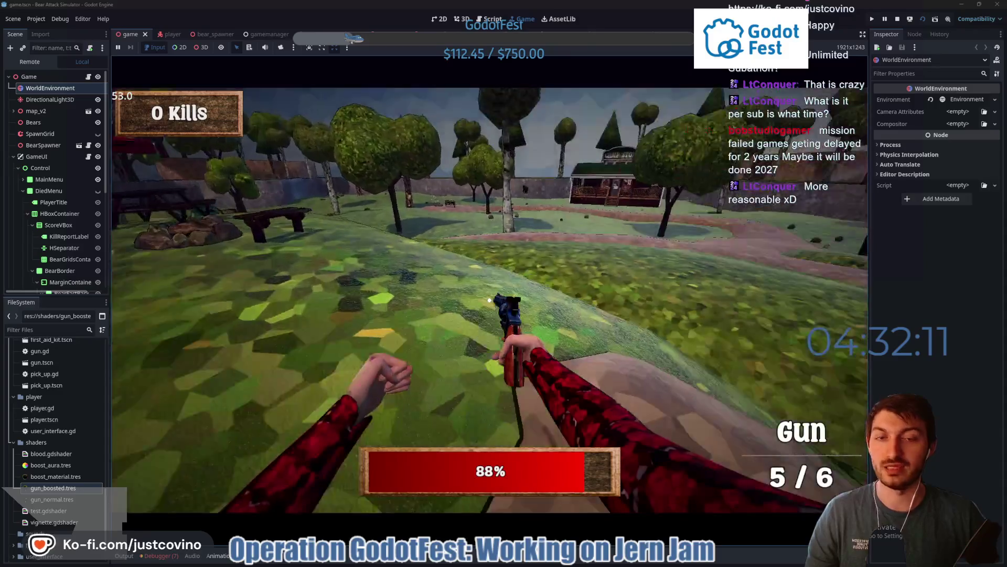
key(w)
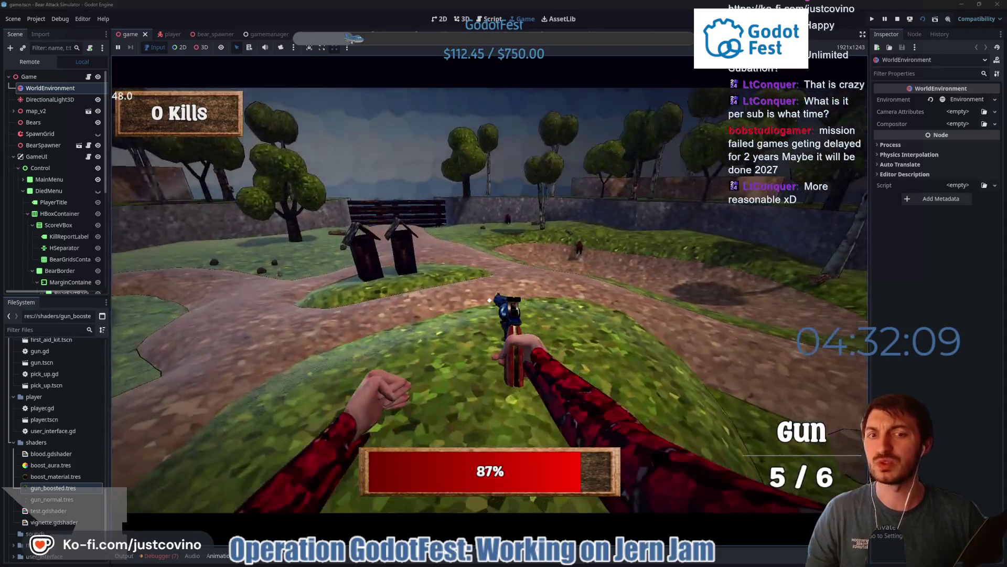
key(w)
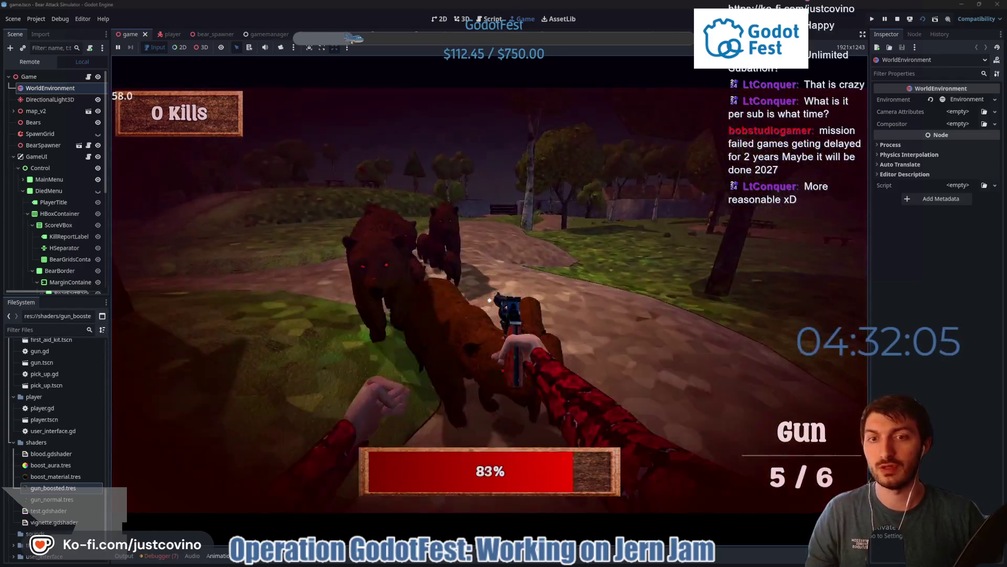
Fire at the approaching bears and walk past the Camp Store to the gun pickup by the picnic tables
click(490, 300)
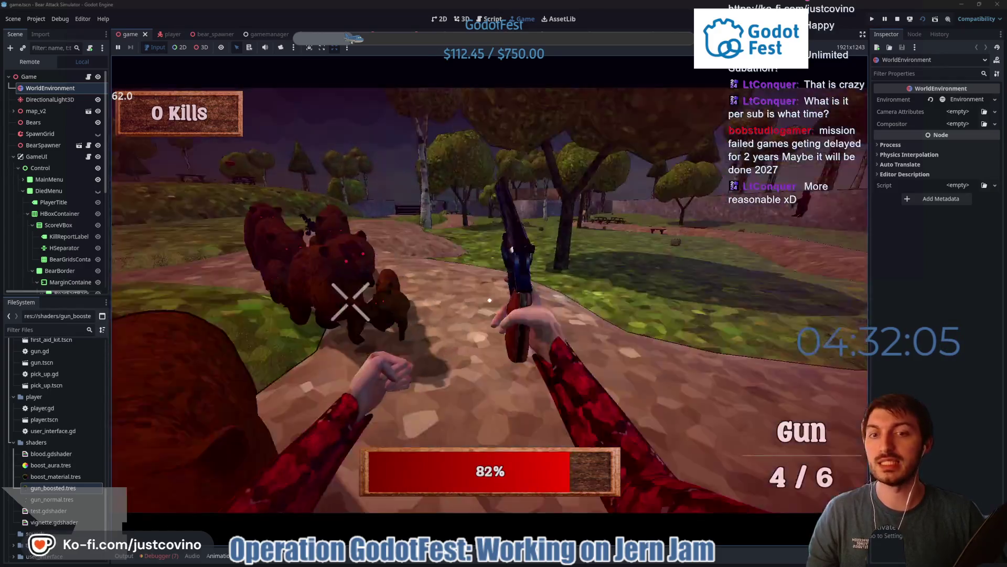
key(w)
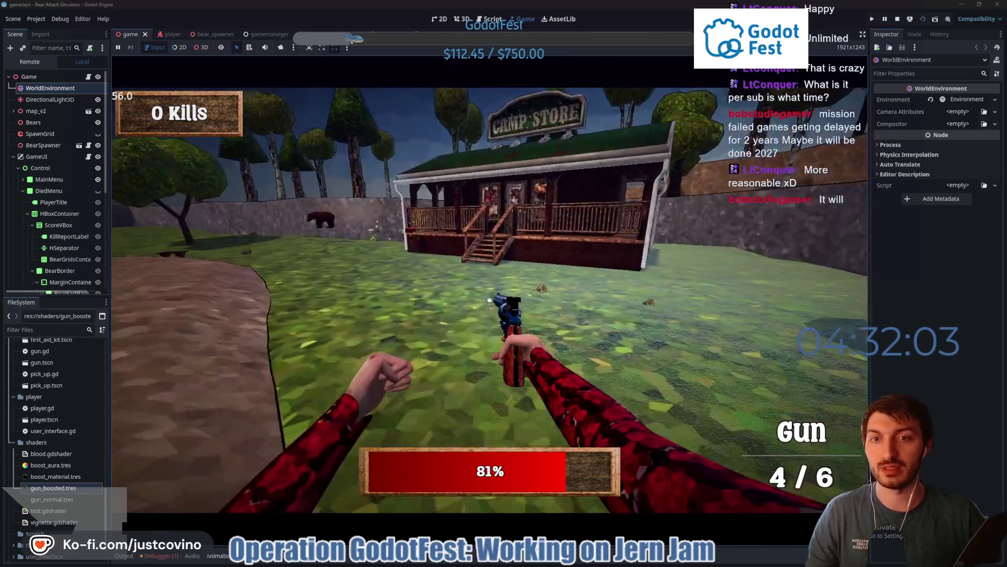
key(w)
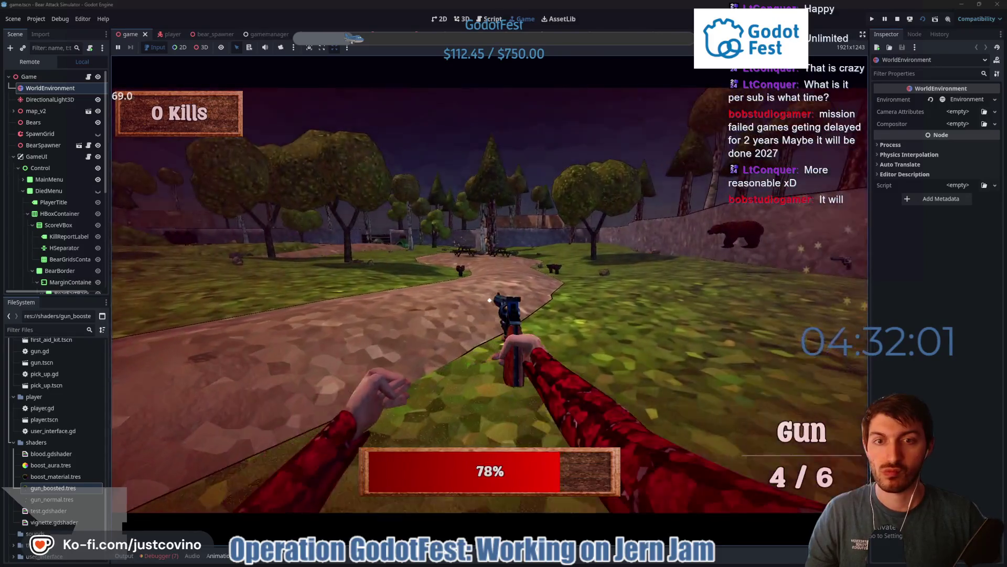
key(w)
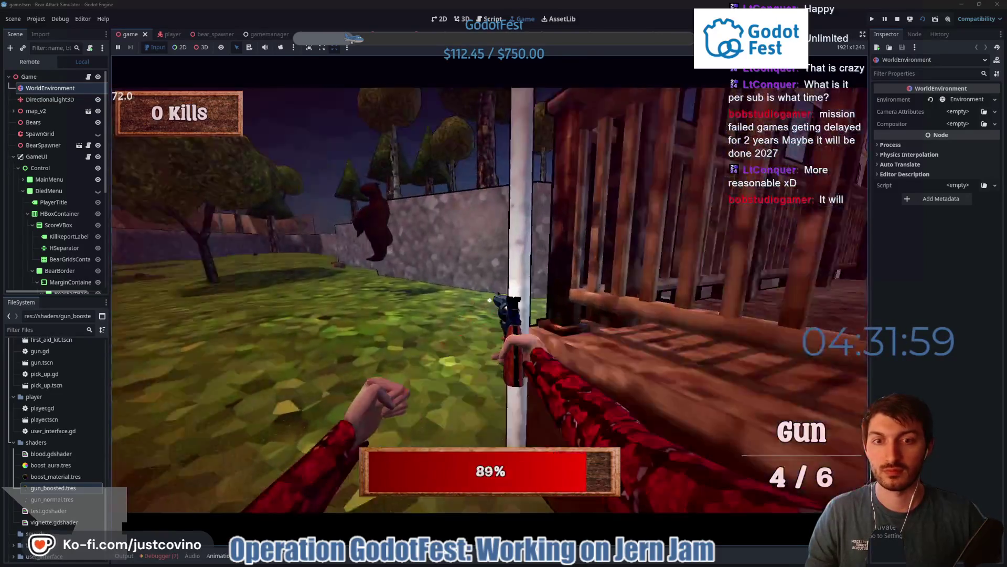
key(w)
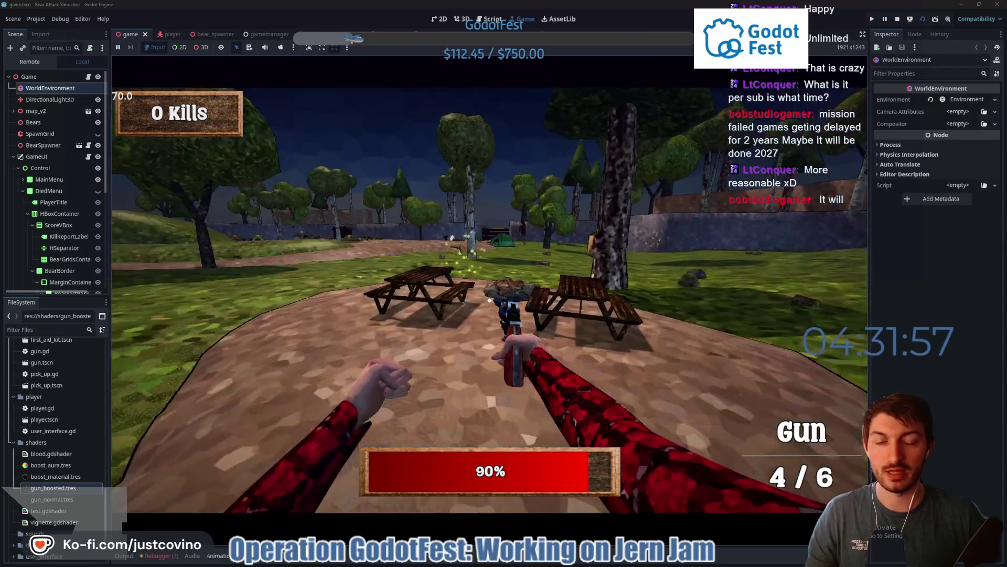
key(w)
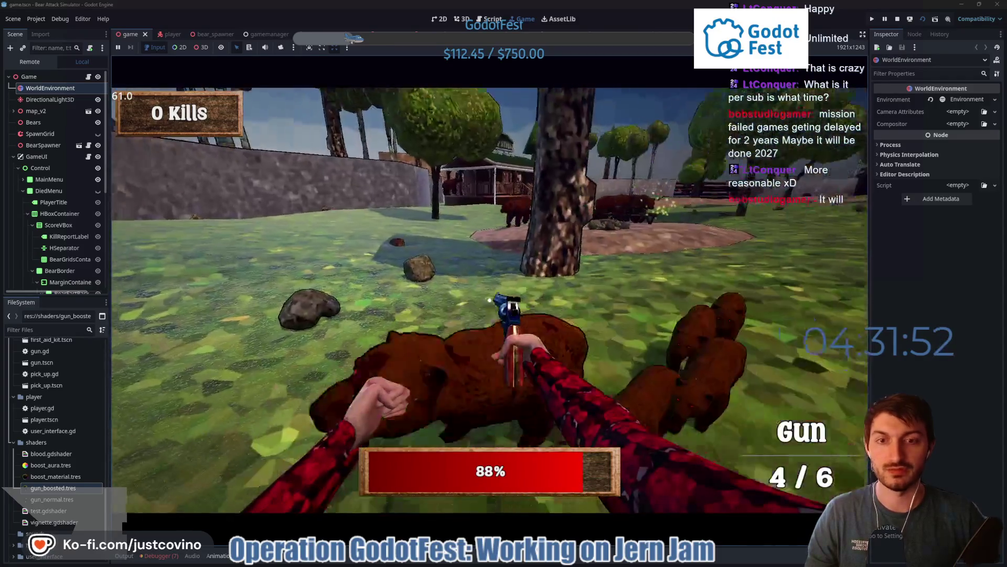
Shoot the bear for the first kill, reload, and empty the gun into the bear pack near the tent
click(490, 302)
click(490, 301)
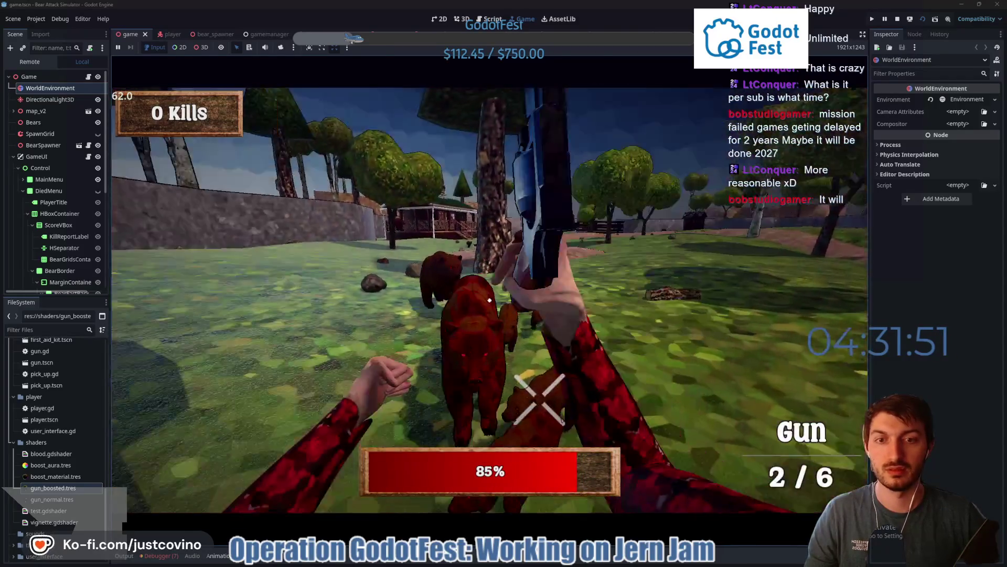
click(490, 302)
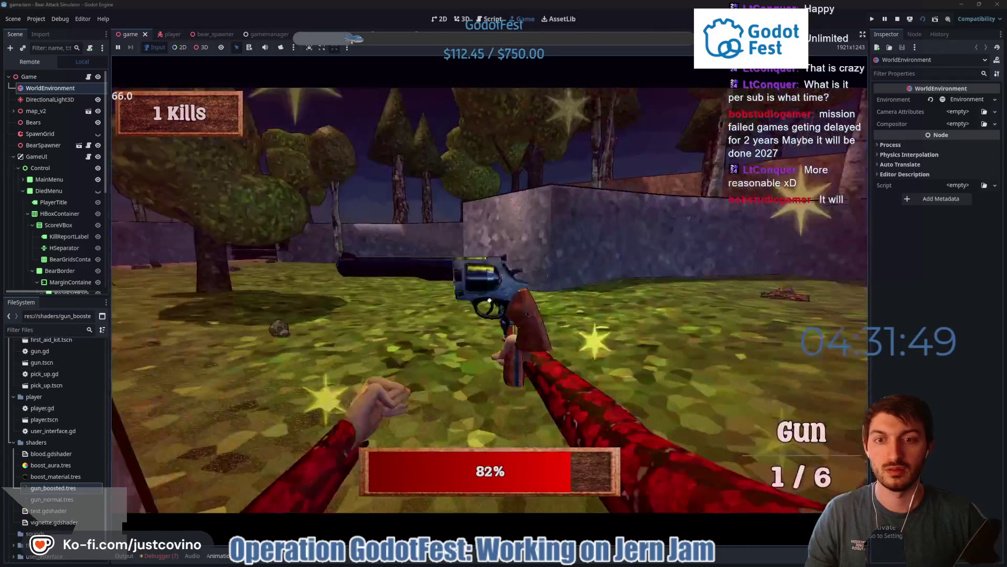
key(r)
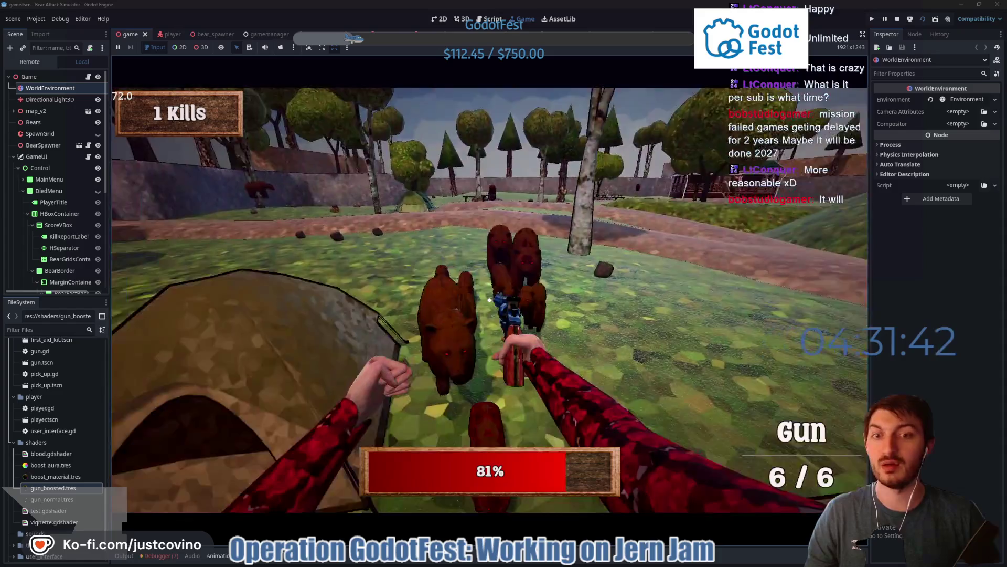
click(489, 300)
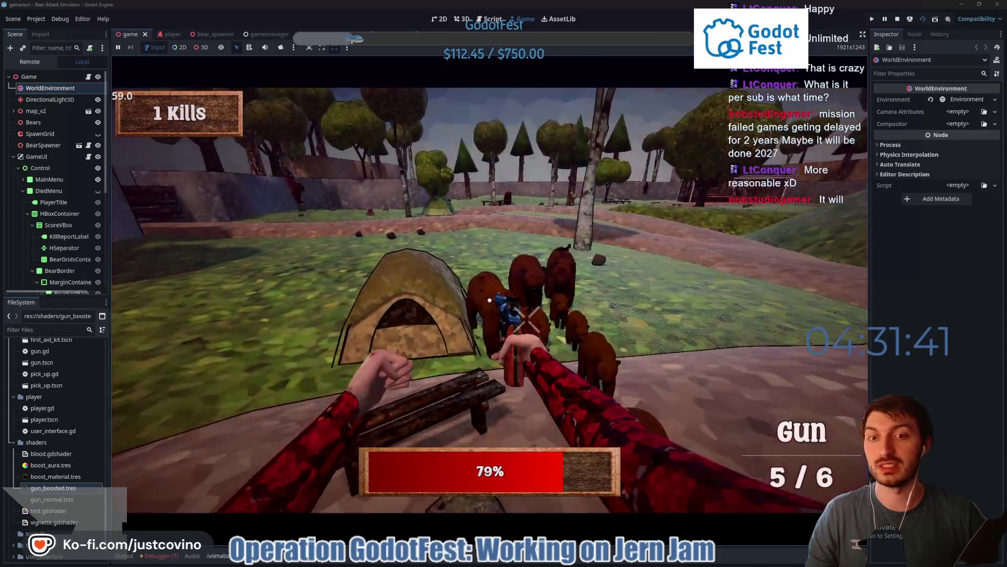
click(488, 300)
click(489, 299)
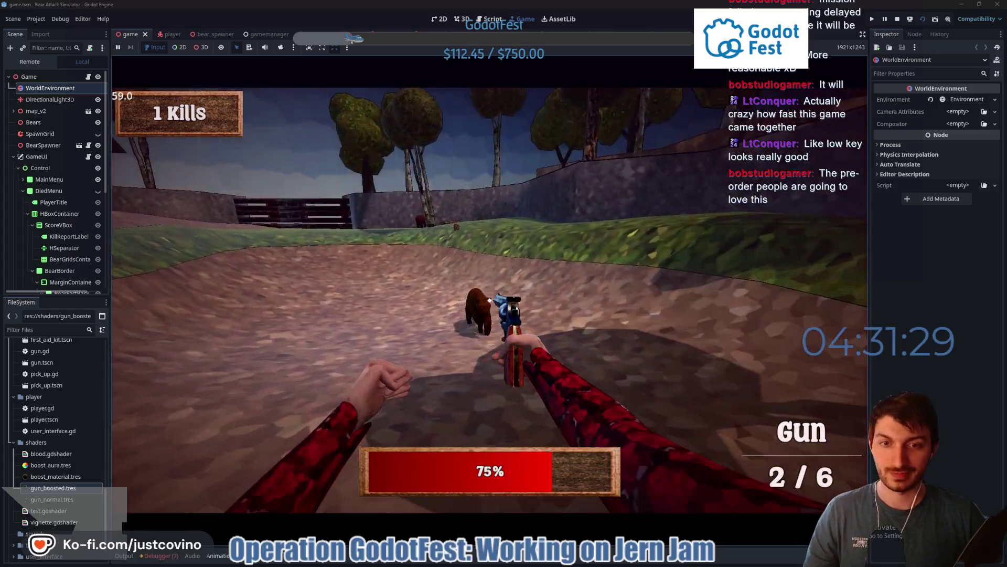
click(490, 300)
click(489, 300)
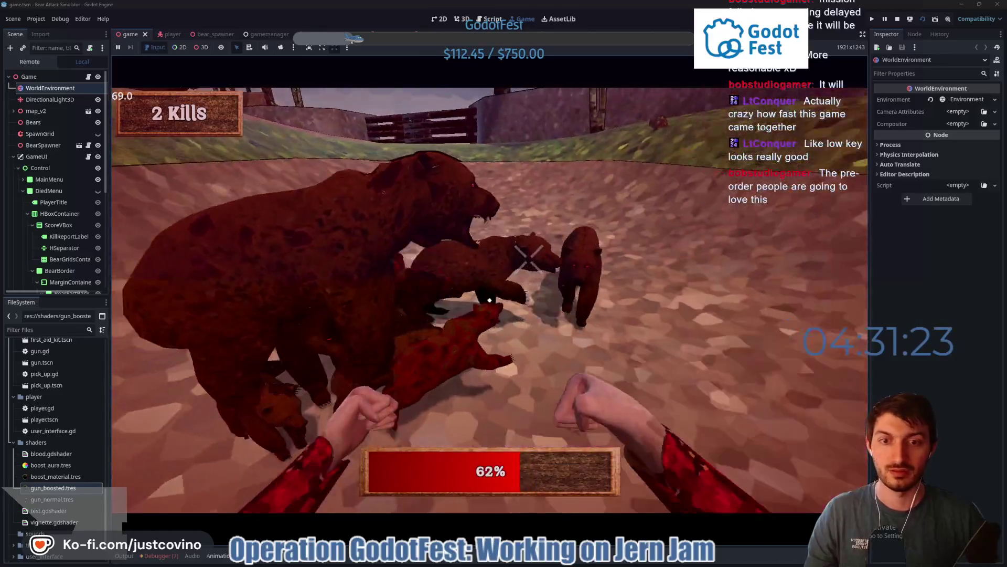
Punch the nearby bears bare-handed once the gun is empty
click(490, 300)
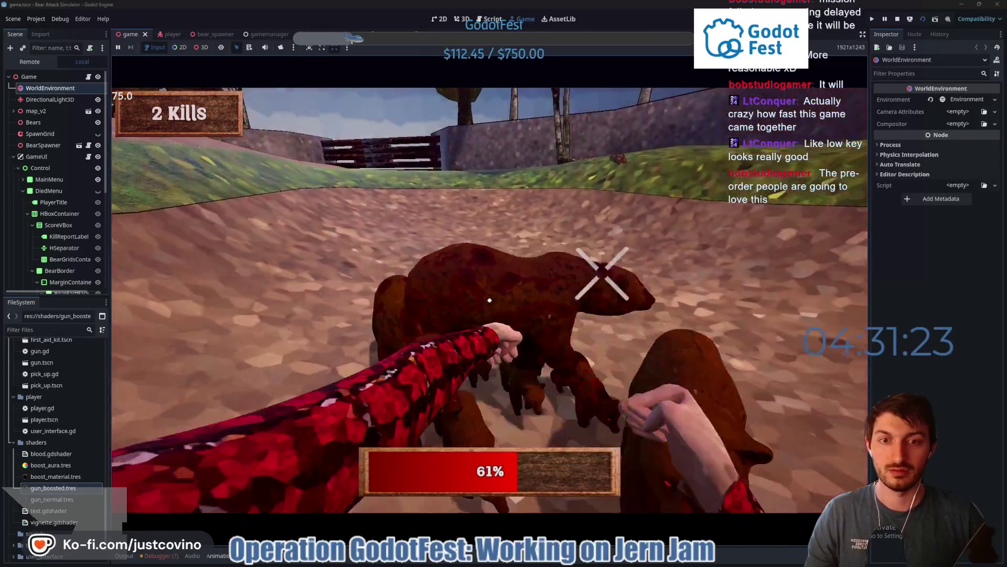
click(490, 300)
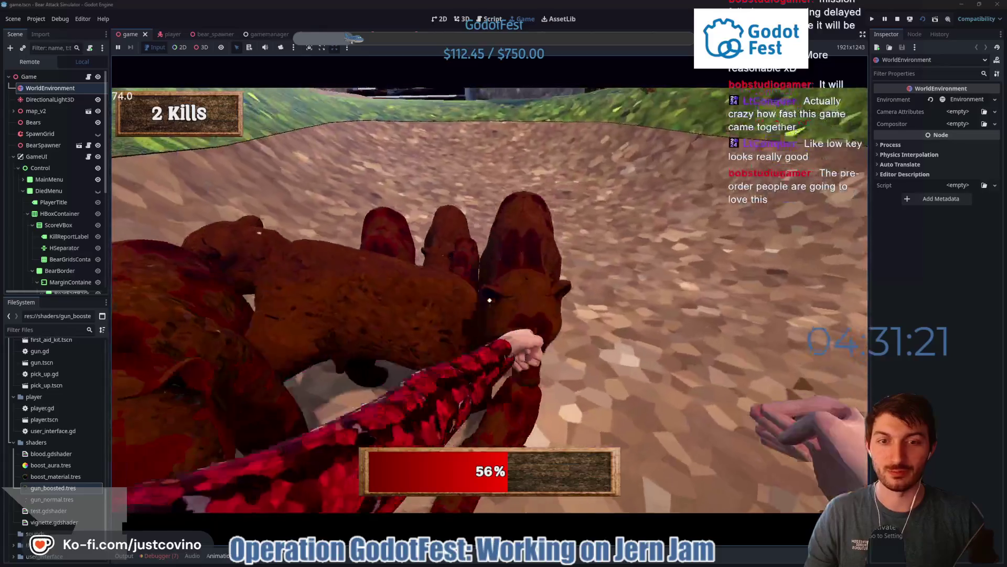
click(489, 300)
click(489, 300)
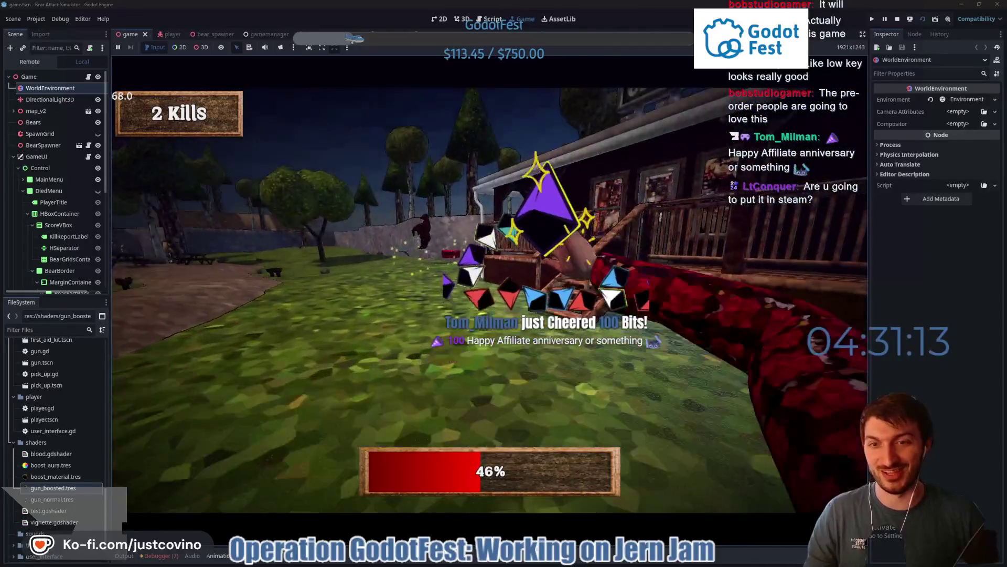
Rearm with a gun, shoot at a bear across the field and walk toward the tents
key(1)
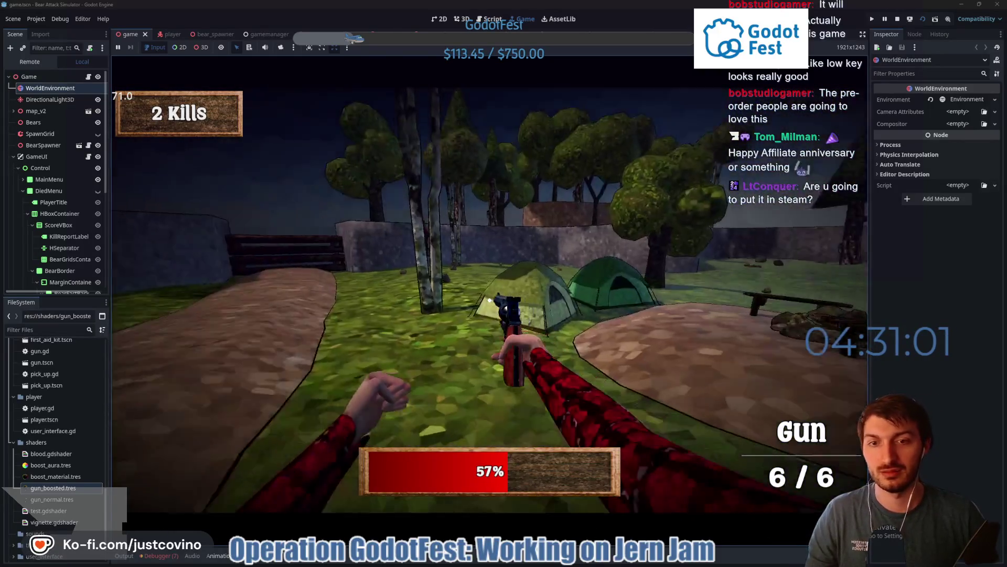
click(489, 300)
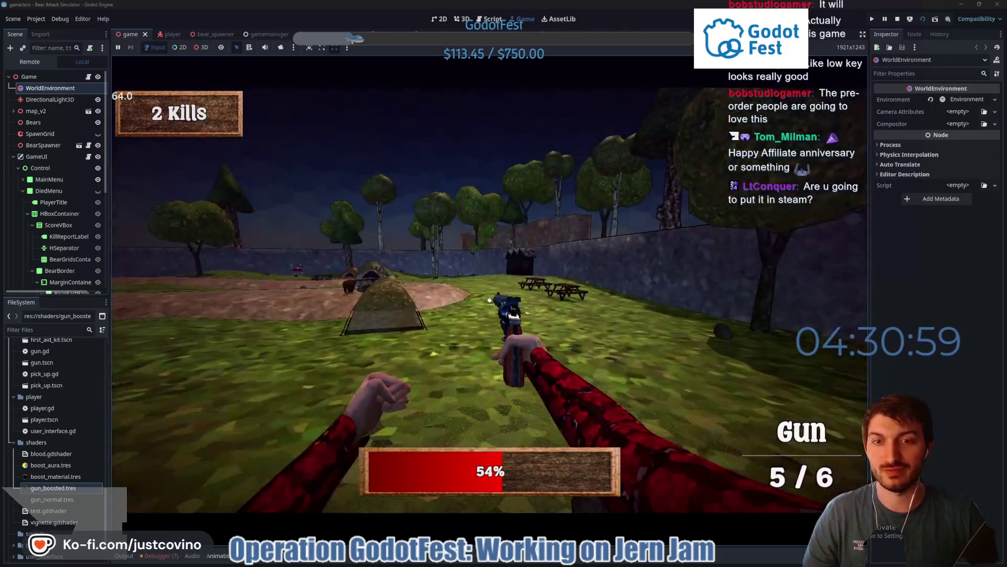
key(w)
key(w)
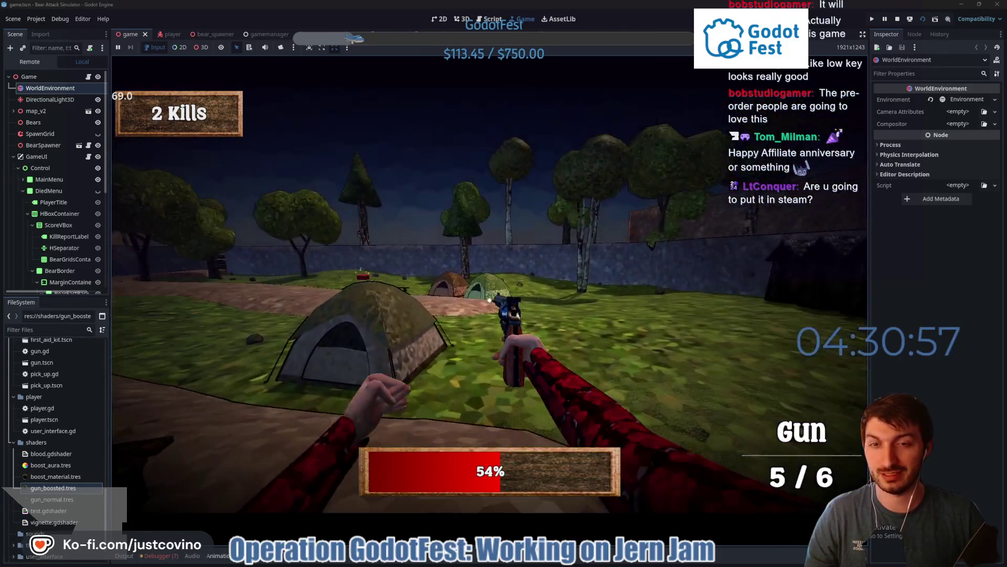
key(w)
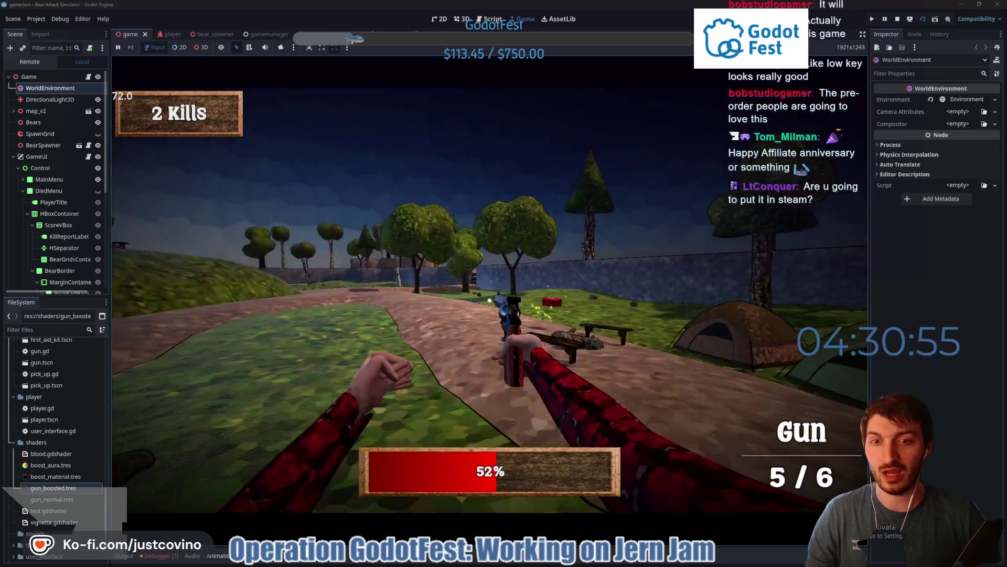
key(w)
Pick up first-aid kits to heal and shoot the group of bears for a third kill
key(e)
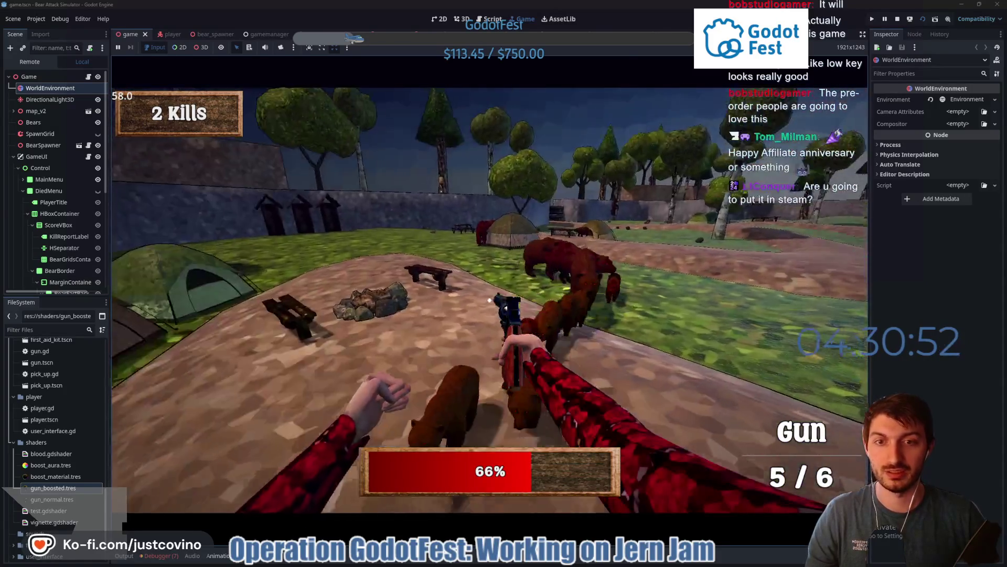
click(490, 301)
click(489, 300)
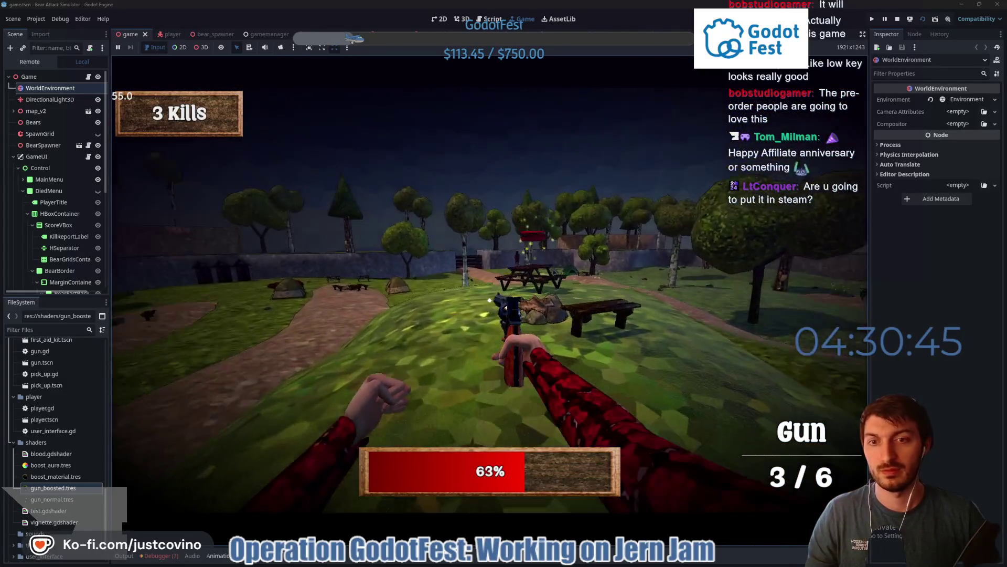
key(e)
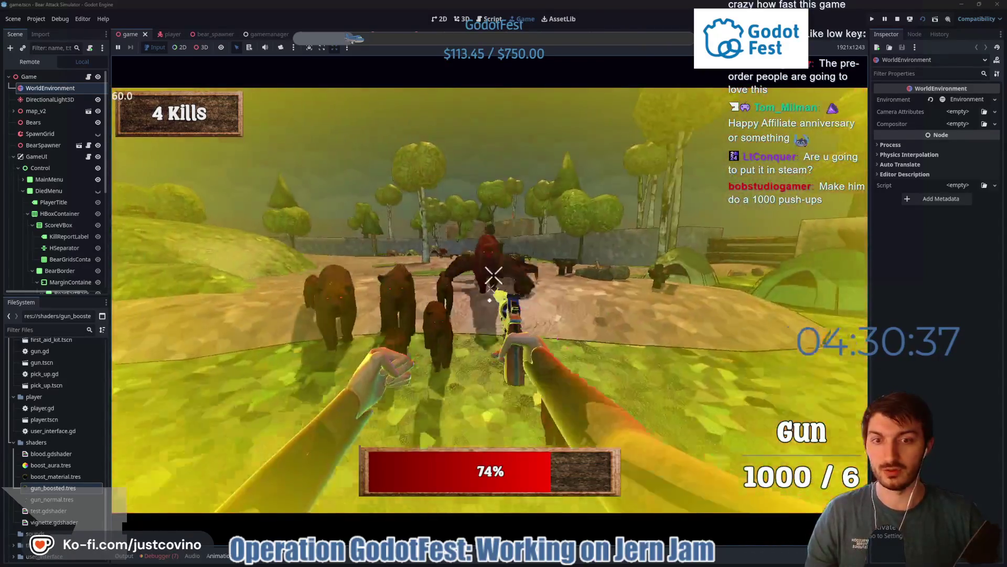
Rampage through the bears with the boosted-ammo gun, racking up kills toward the cabin
click(493, 276)
click(489, 300)
click(489, 300)
click(489, 300)
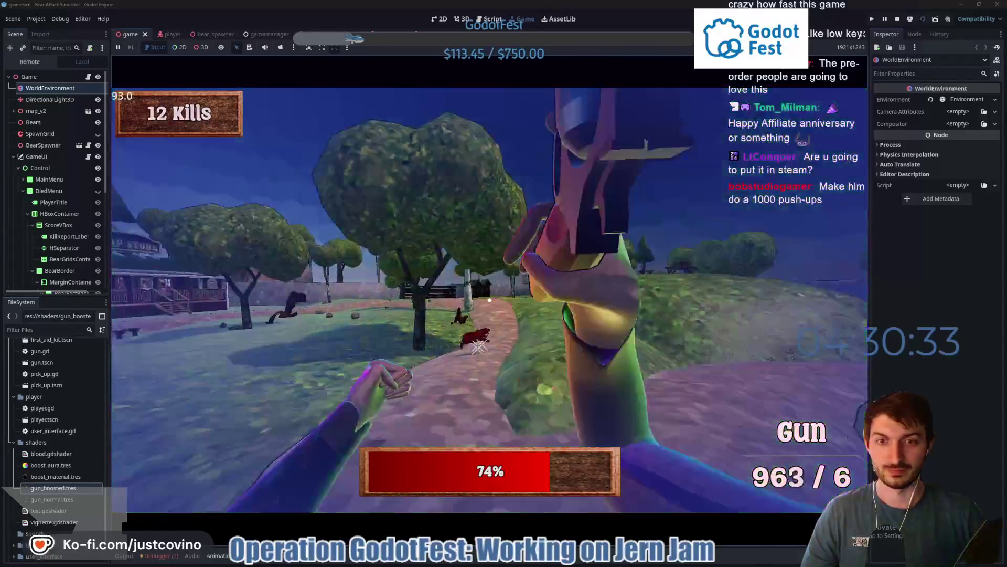
click(489, 300)
click(489, 300)
click(489, 300)
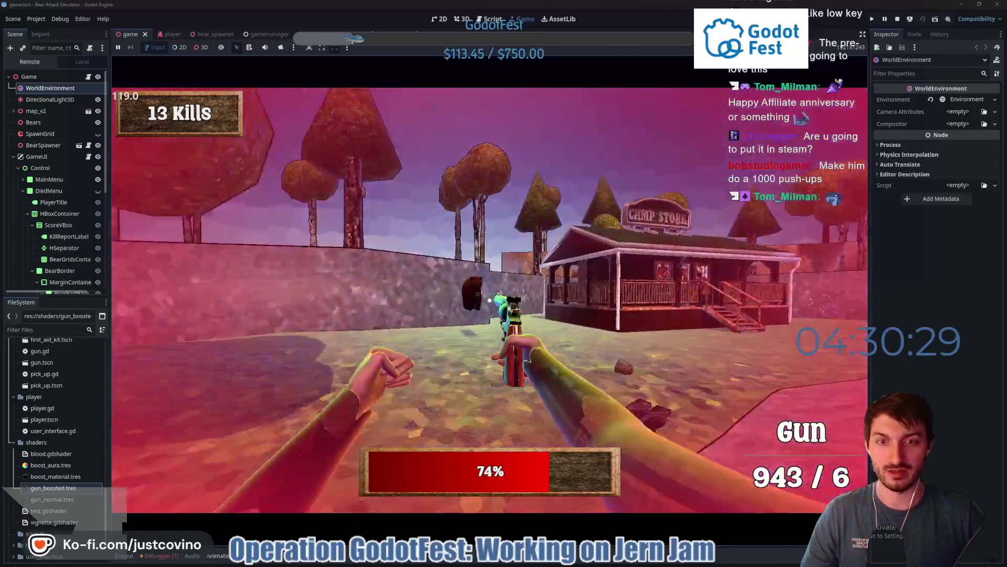
click(488, 300)
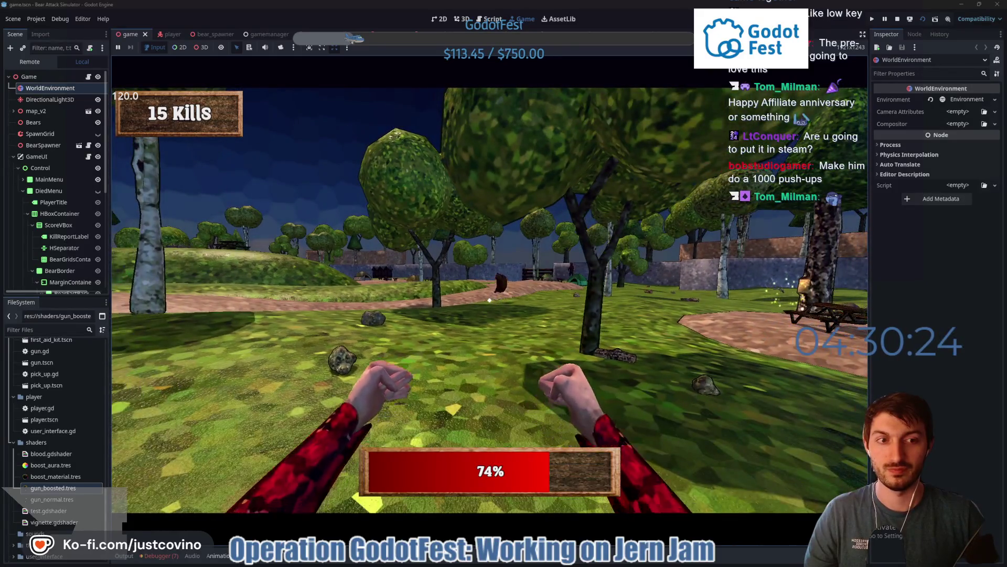
click(489, 300)
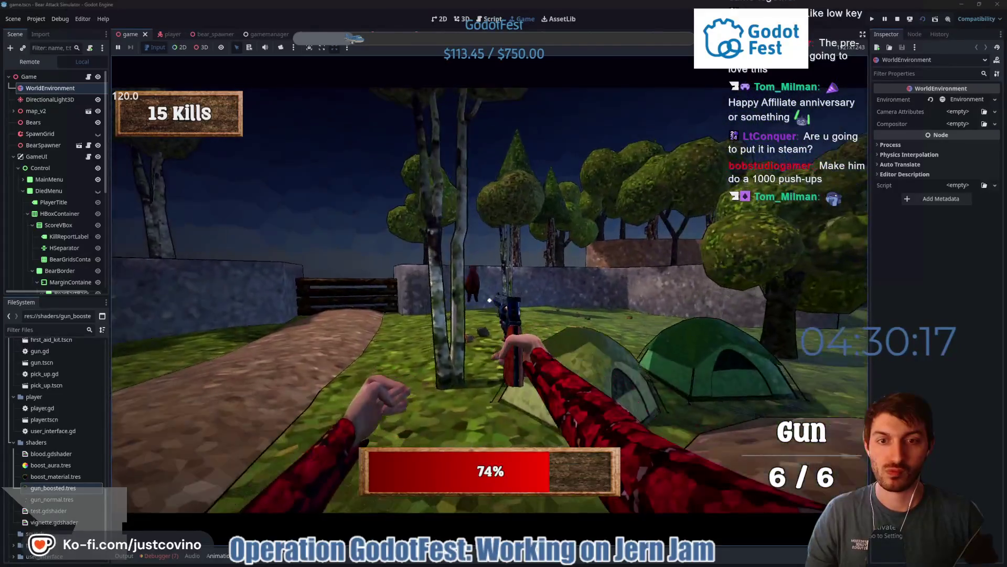
Shoot the last bears to reach 16 kills, then stop the running game with F8
click(490, 300)
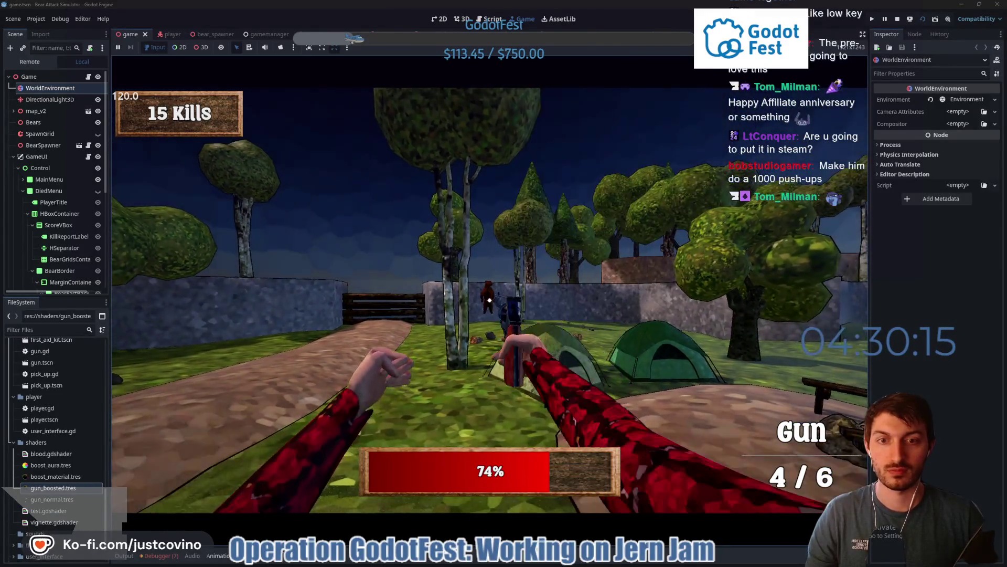
click(488, 300)
click(489, 300)
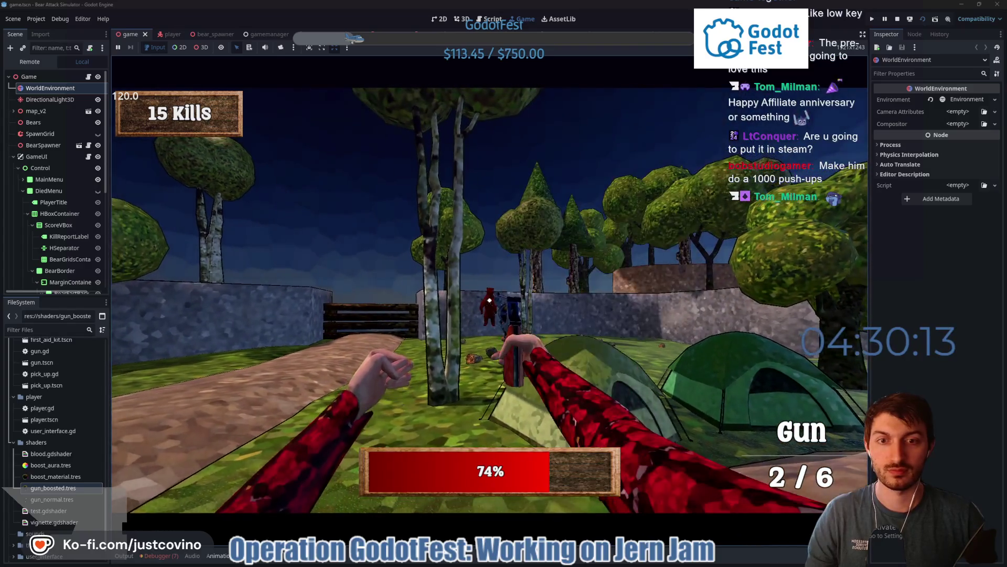
click(489, 300)
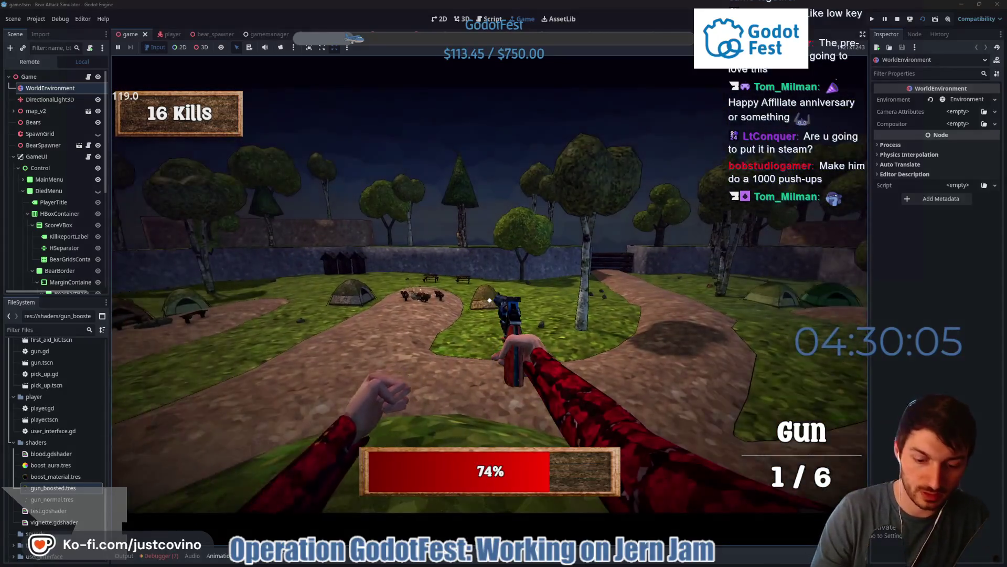
key(F8)
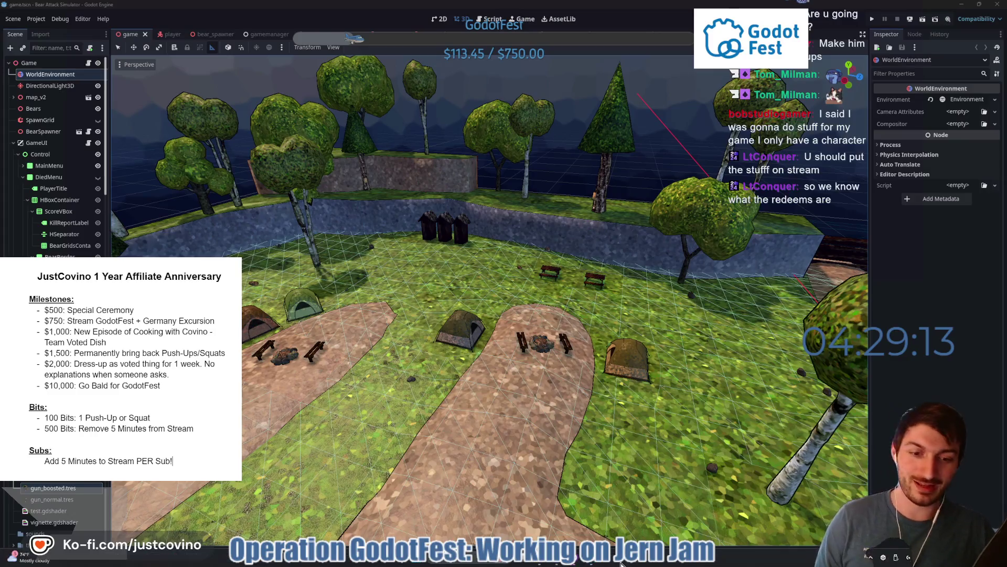
key(alt+Tab)
key(alt+Tab)
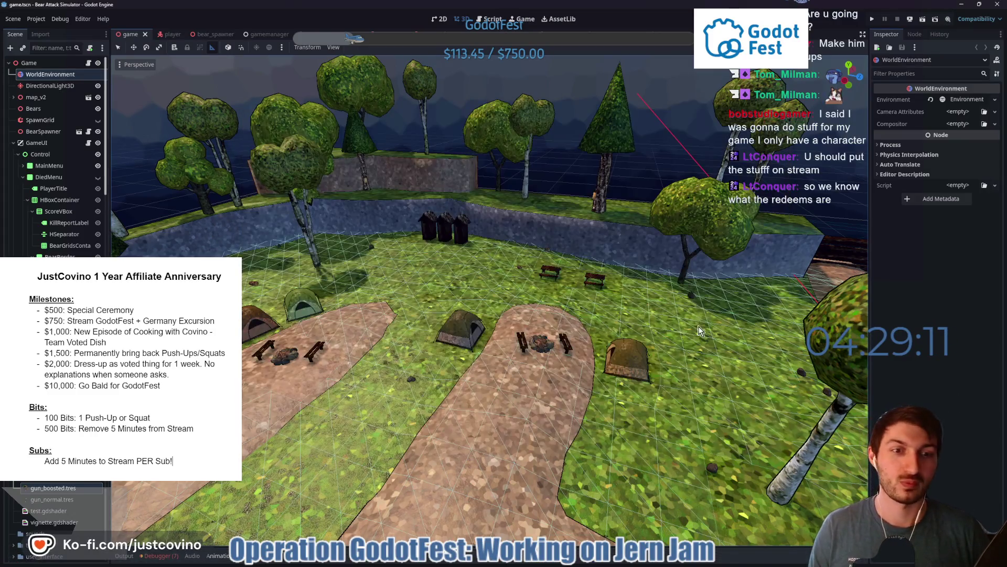
right_click(588, 352)
key(w)
key(w)
key(w)
key(s)
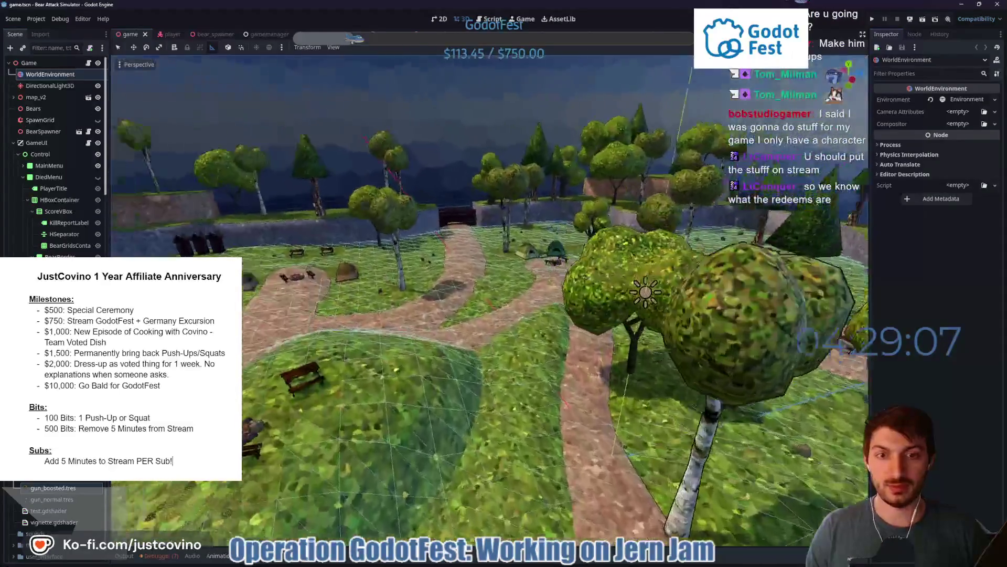
key(w)
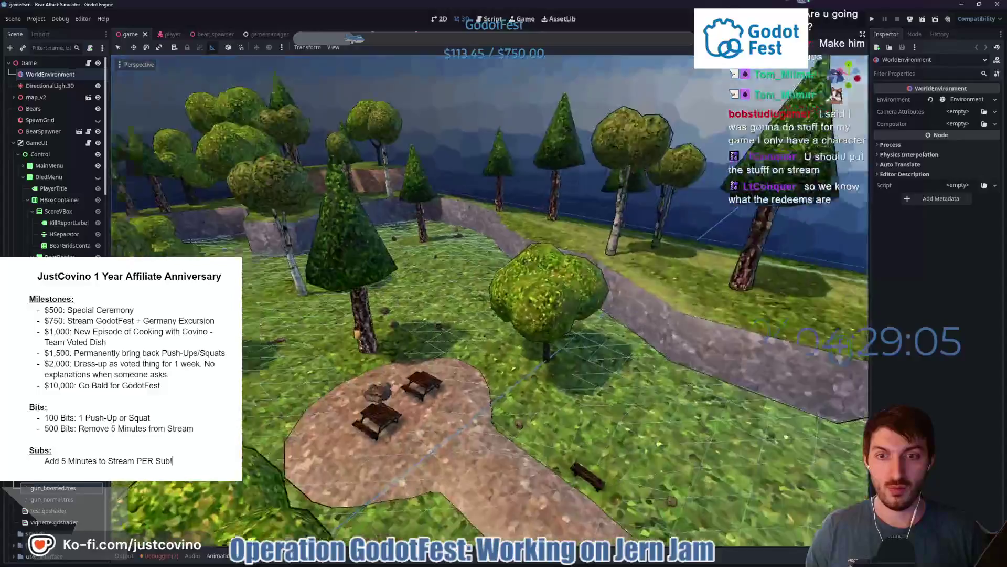
key(s)
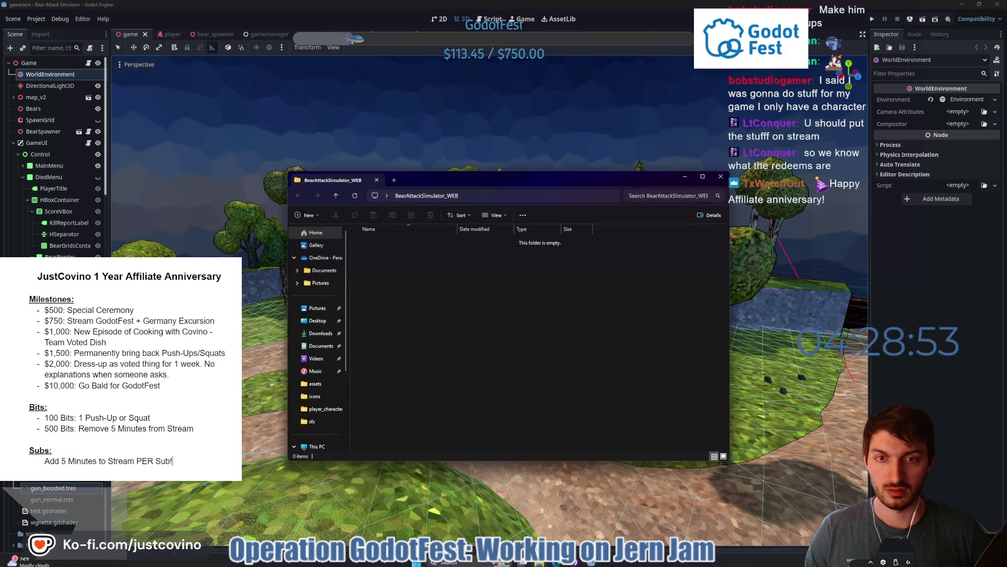
Close the build folder window, return to Godot and bring up Project > Export
key(alt+F4)
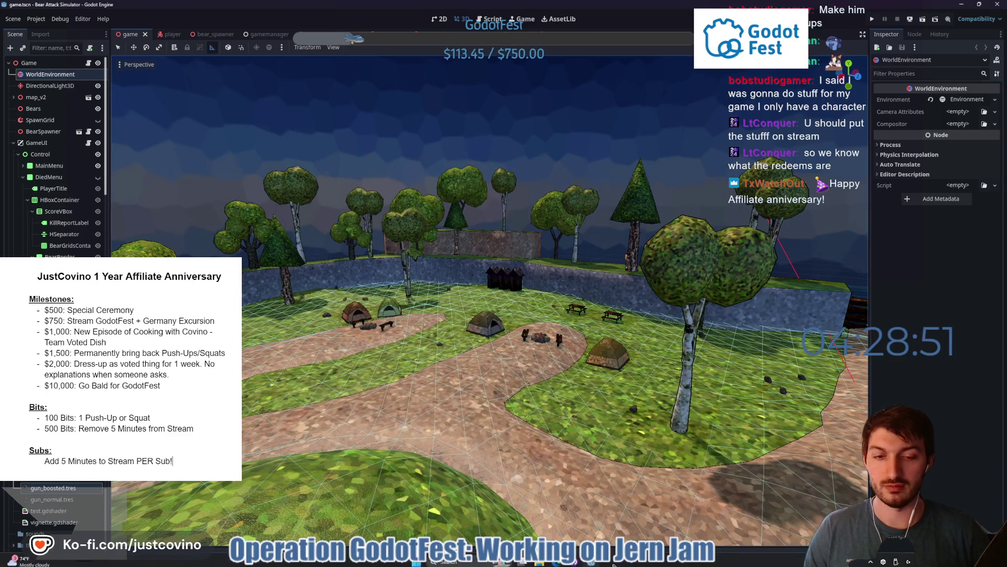
click(558, 560)
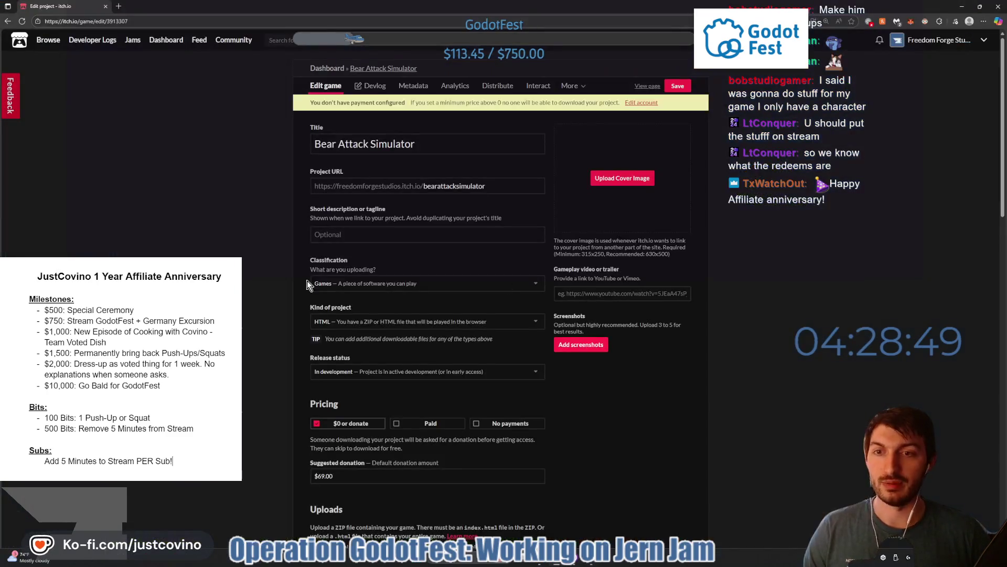
mouse_move(562, 560)
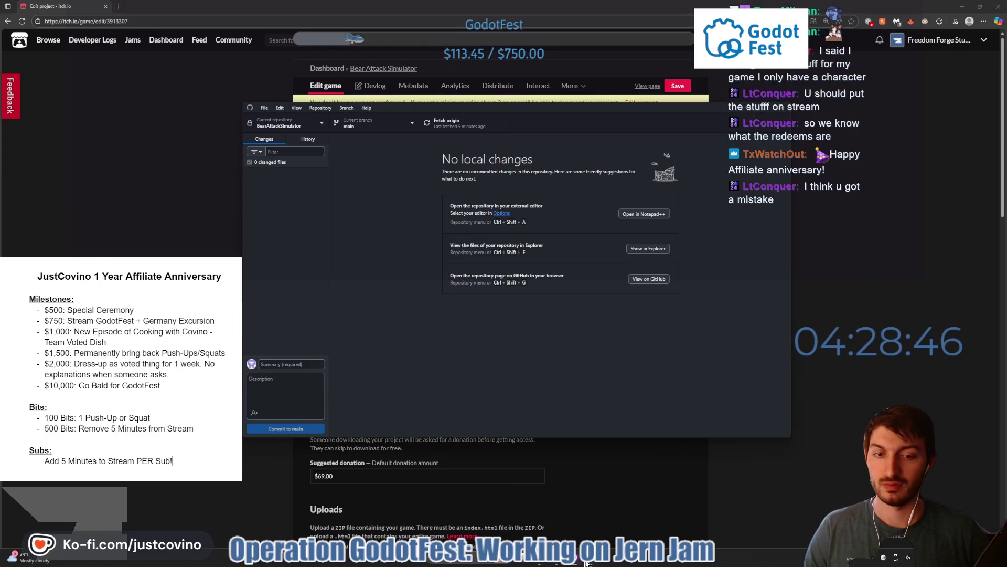
click(574, 511)
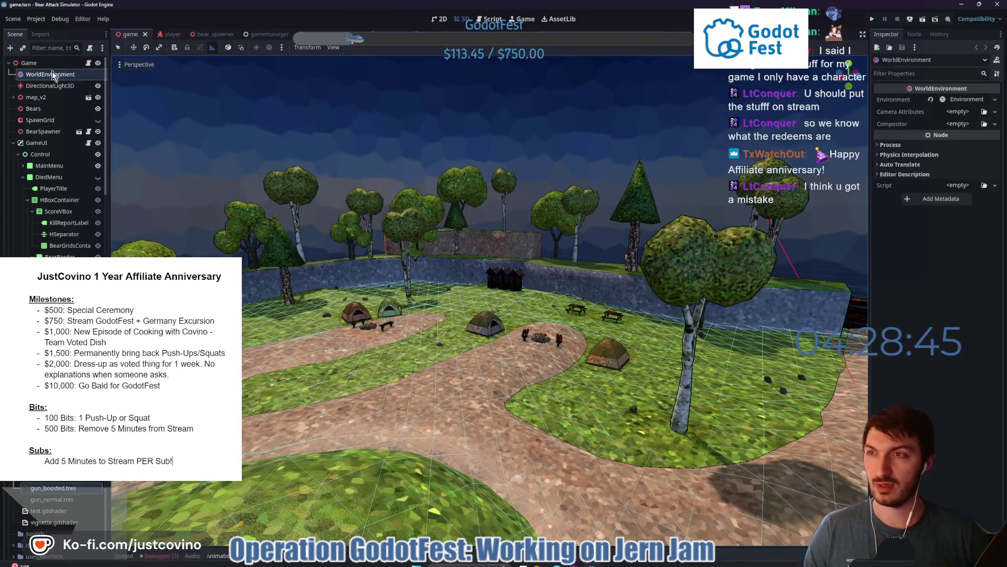
click(36, 19)
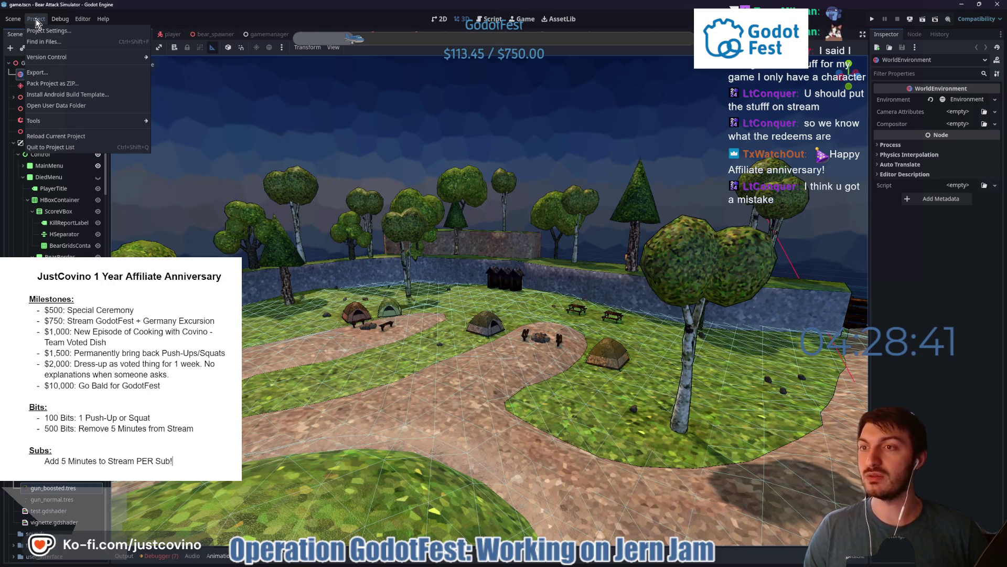
click(50, 73)
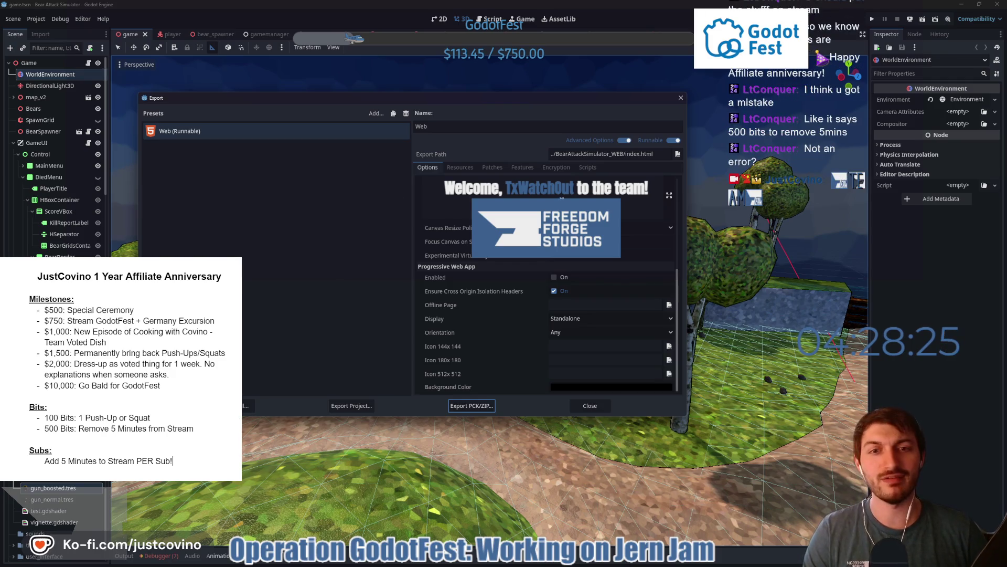
Export the Web build as index.html in BearAttackSimulator_WEB and close the export window
click(351, 405)
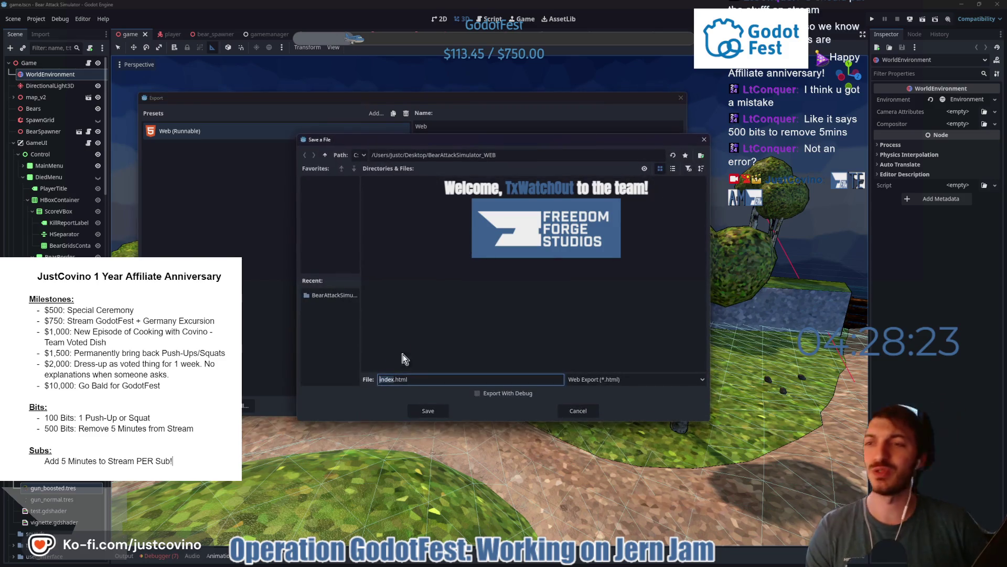
click(430, 411)
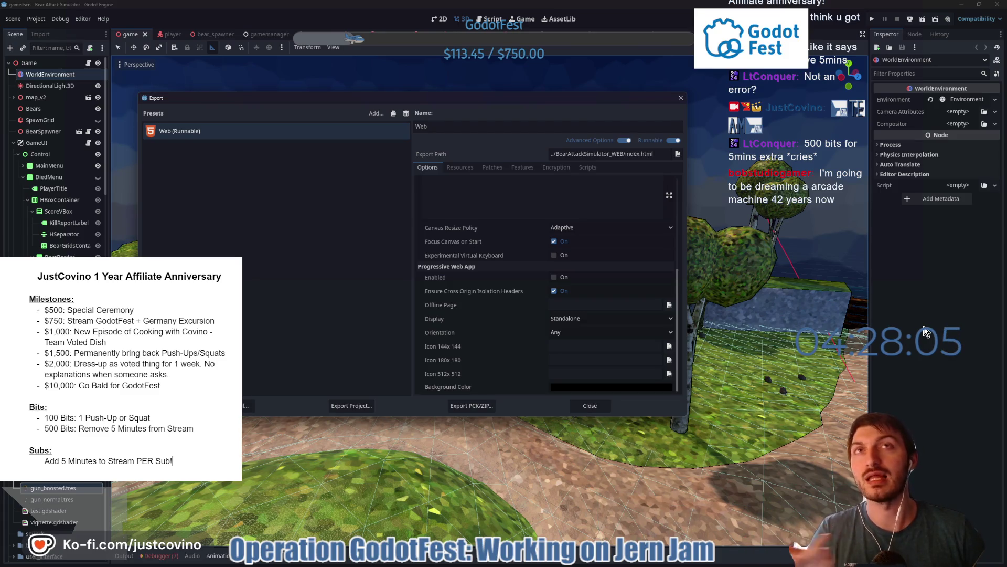
click(803, 347)
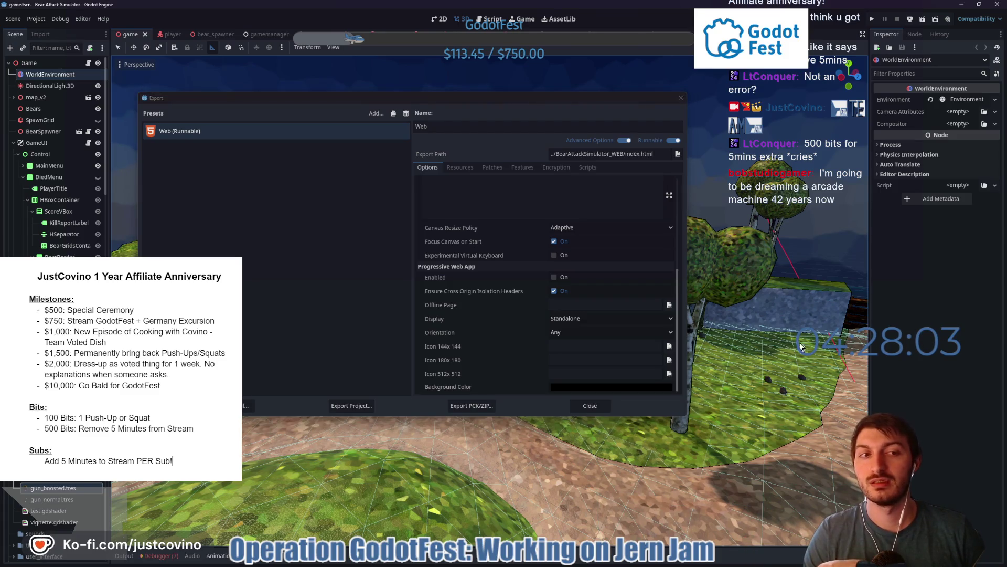
click(679, 102)
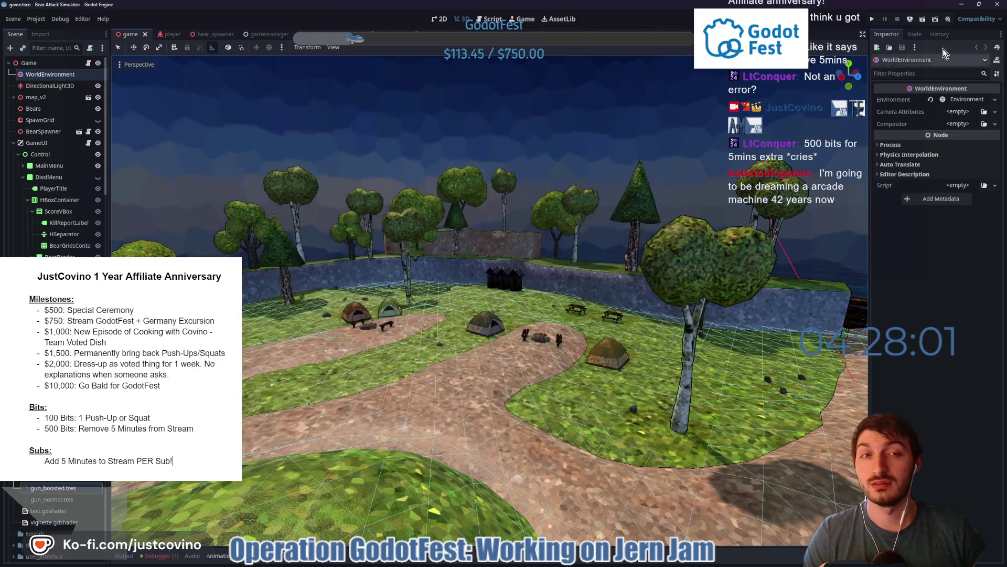
Switch past GitHub Desktop to the browser's itch.io Bear Attack Simulator edit page
key(alt+Tab)
click(835, 393)
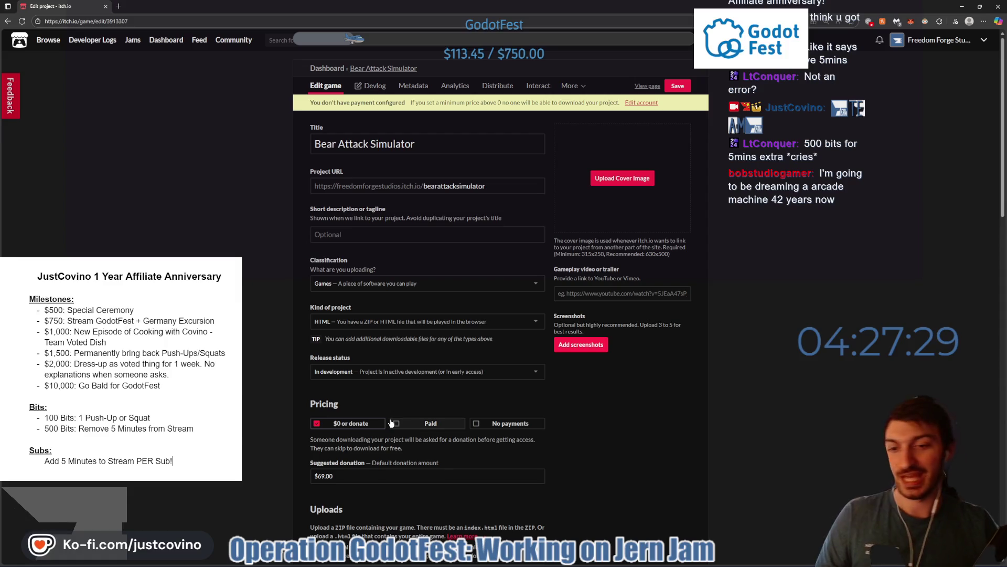
scroll(392, 422, down, 3)
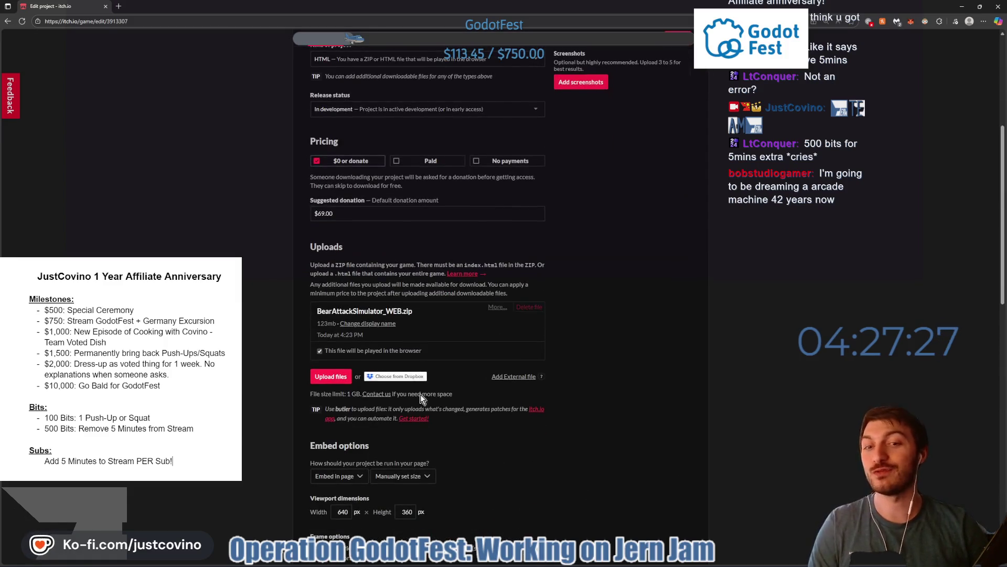
Delete the old BearAttackSimulator_WEB.zip from the itch.io Uploads list
click(529, 307)
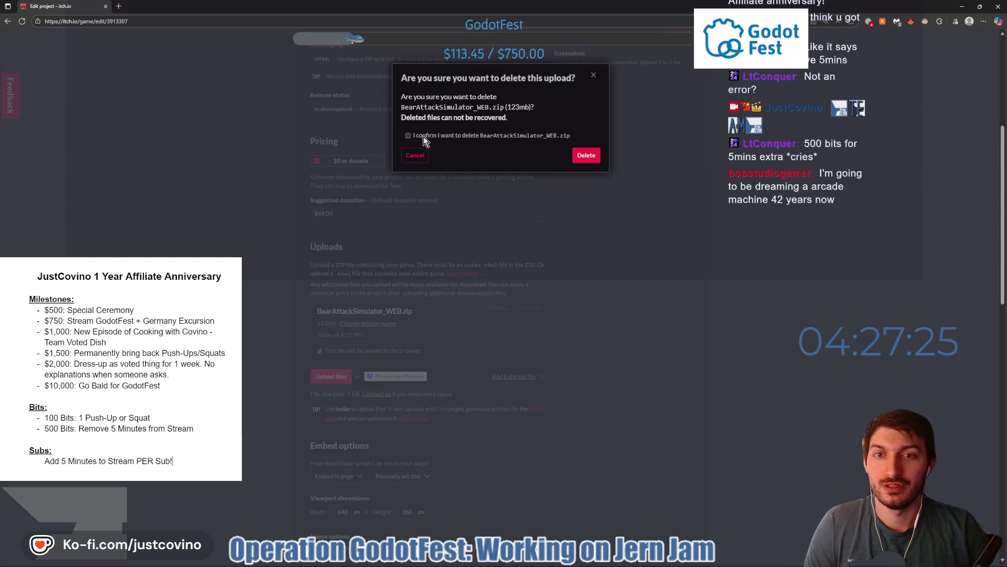
click(409, 135)
click(587, 155)
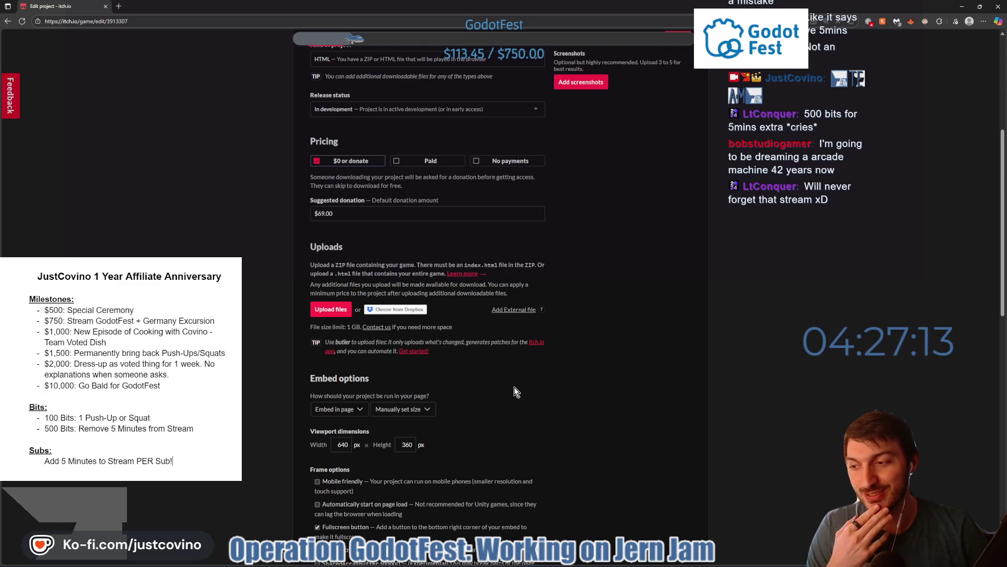
Re-upload BearAttackSimulator_WEB.zip, then delete that new upload as well
click(333, 309)
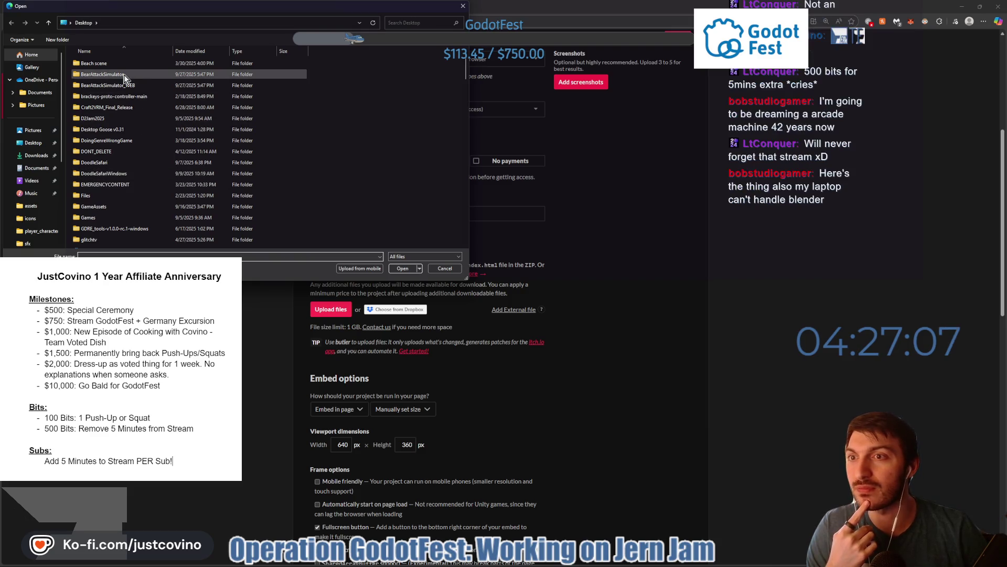
scroll(153, 145, down, 1)
scroll(154, 144, down, 5)
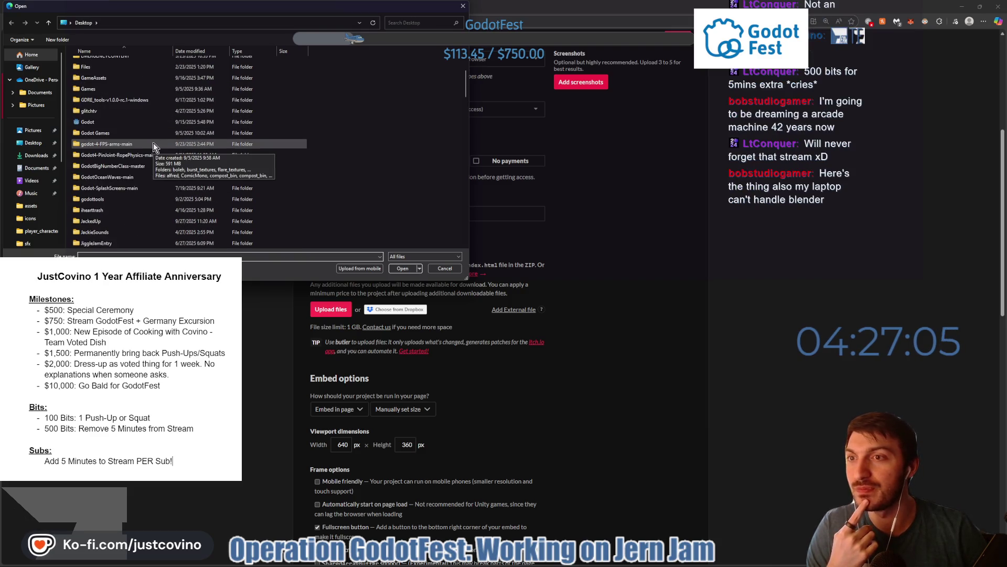
scroll(147, 160, down, 5)
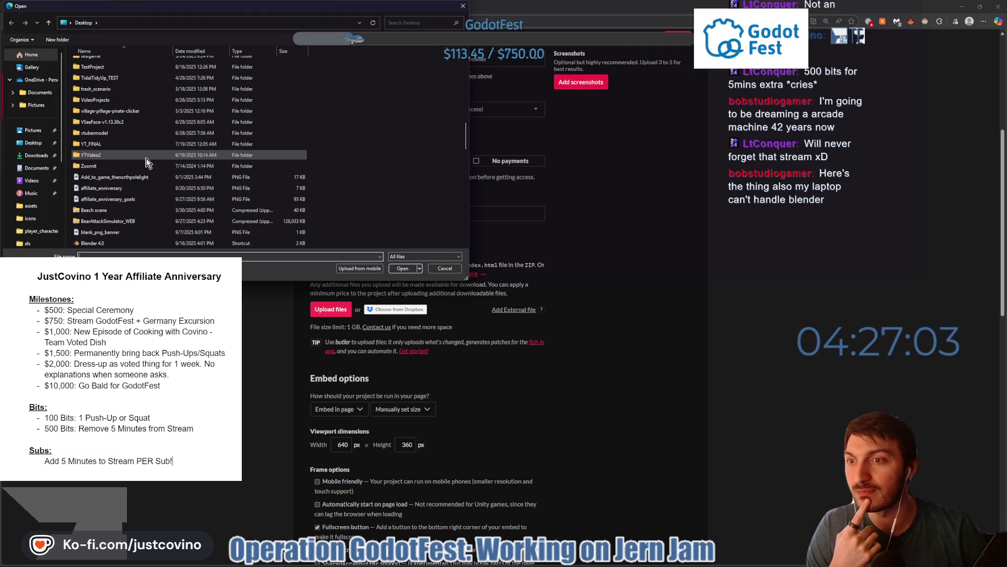
click(133, 222)
click(399, 271)
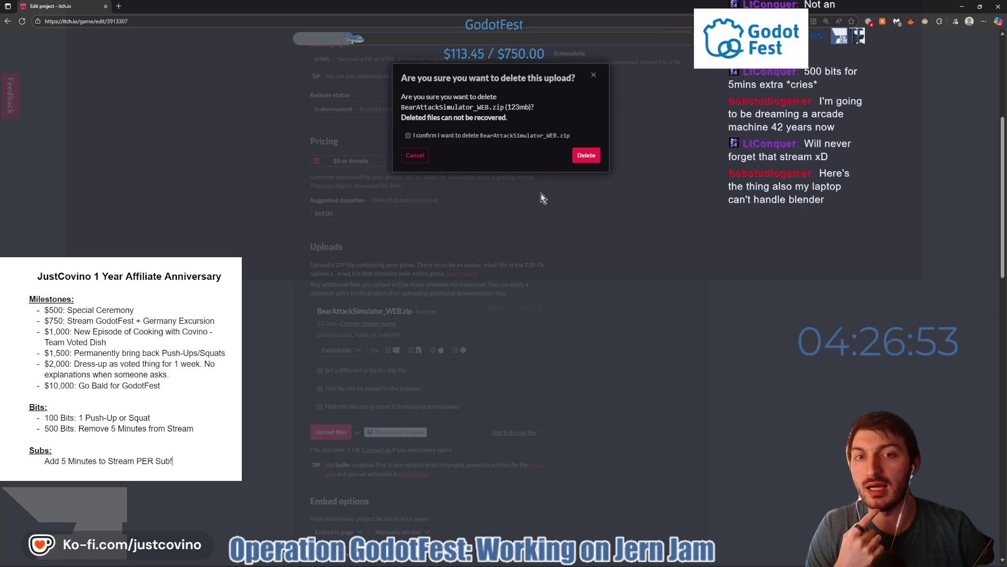
click(587, 156)
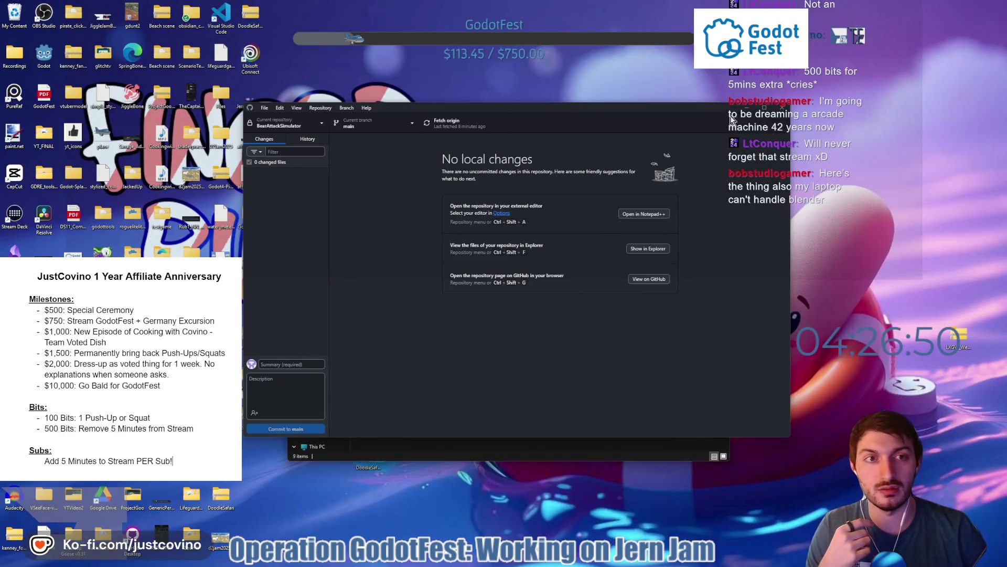
click(732, 115)
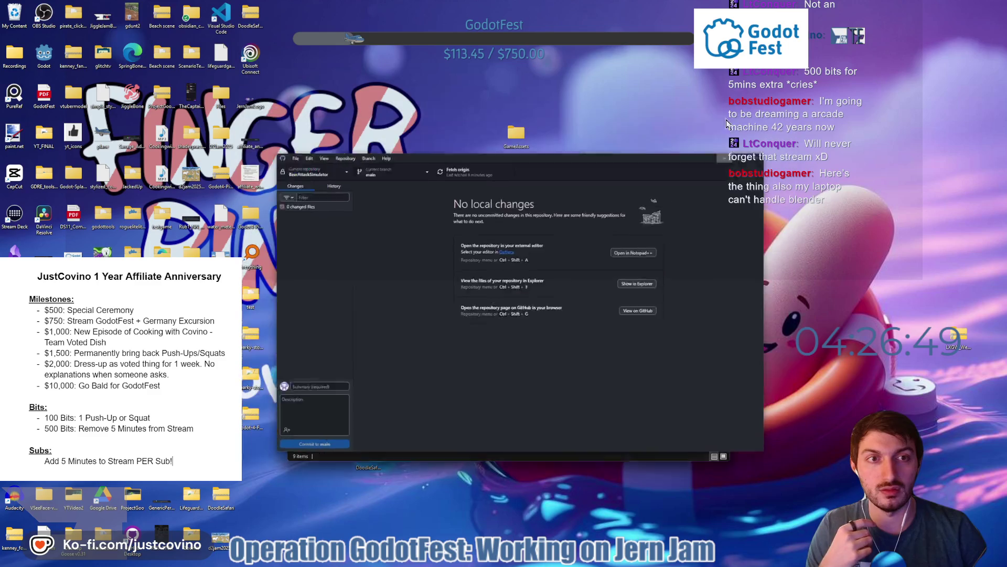
Close the build folder window and compress the BearAttackSimulator_WEB folder to a ZIP
drag(606, 183, 391, 189)
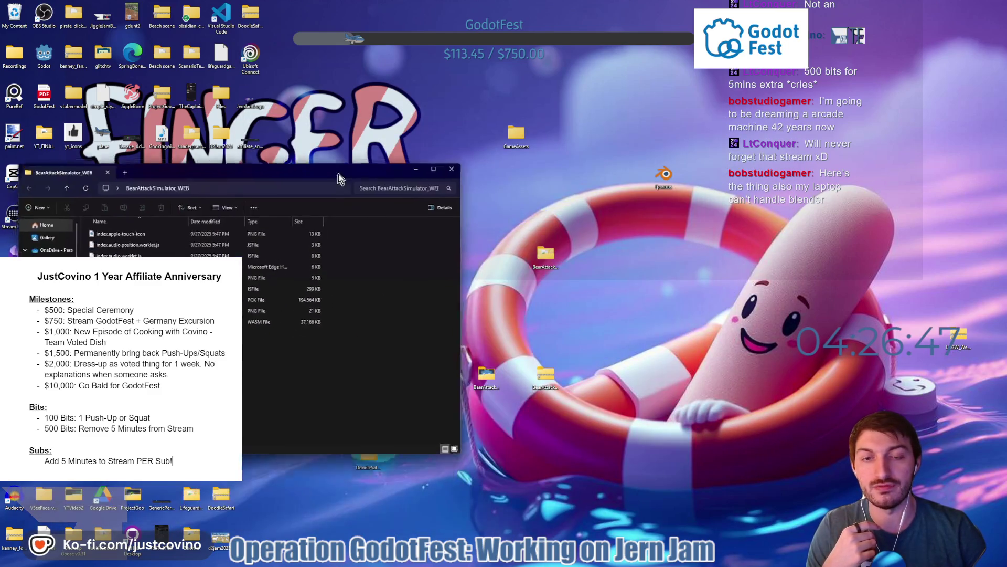
key(ctrl+w)
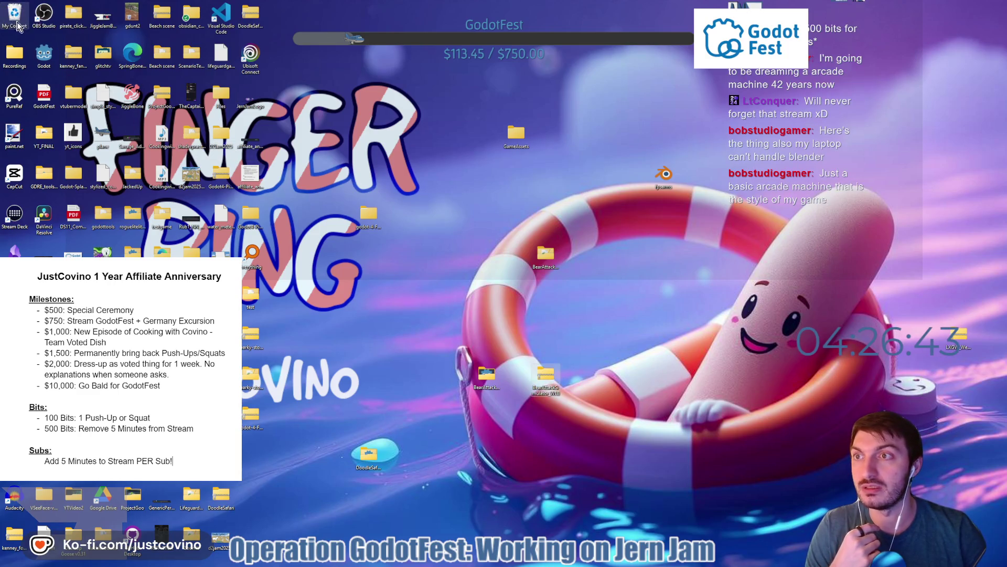
drag(545, 376, 497, 365)
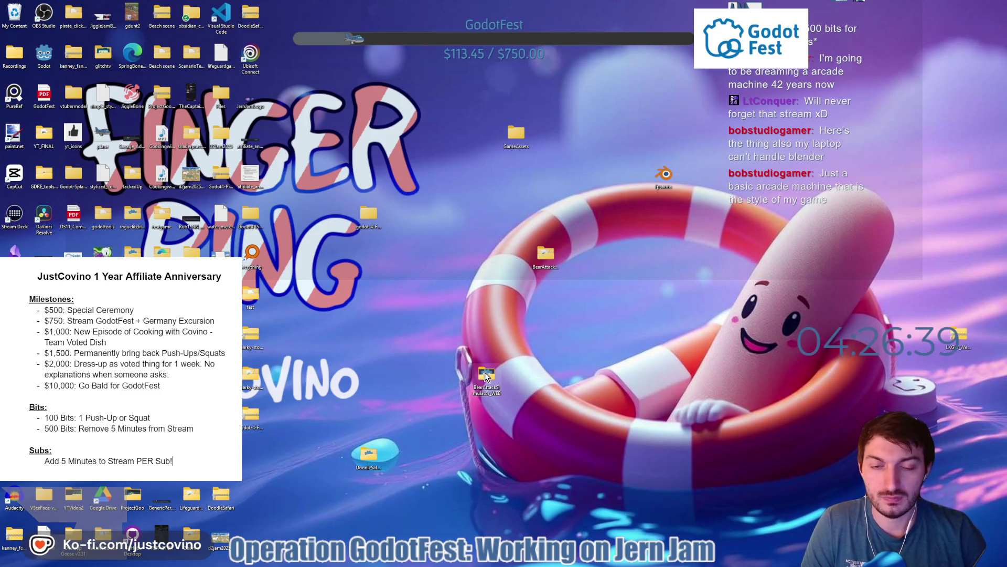
right_click(485, 372)
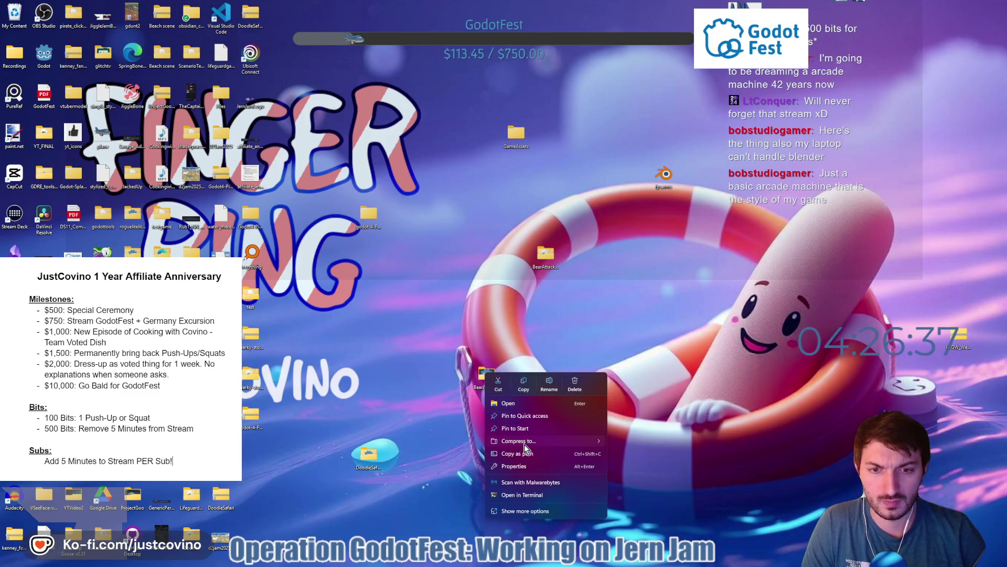
click(630, 447)
Keep the new archive's default name on the desktop and switch back to the itch.io page
click(487, 374)
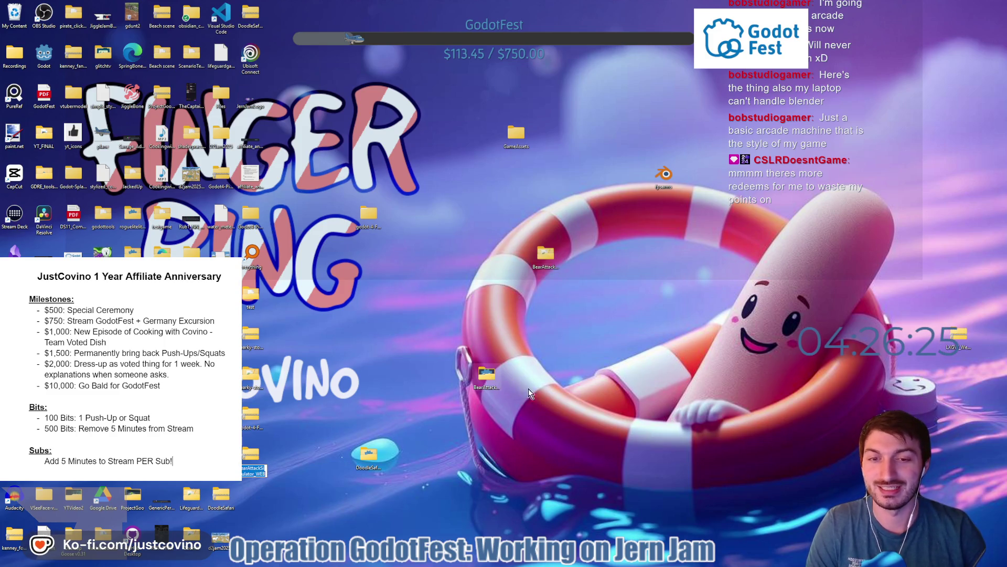
click(307, 438)
mouse_move(252, 459)
mouse_down()
mouse_move(535, 383)
mouse_move(545, 391)
mouse_up()
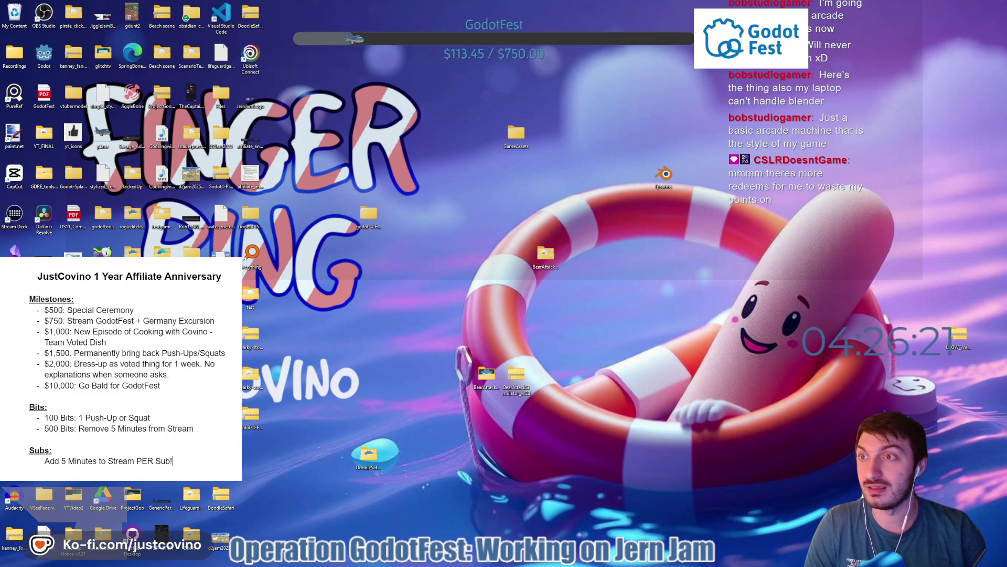
key(alt+Tab)
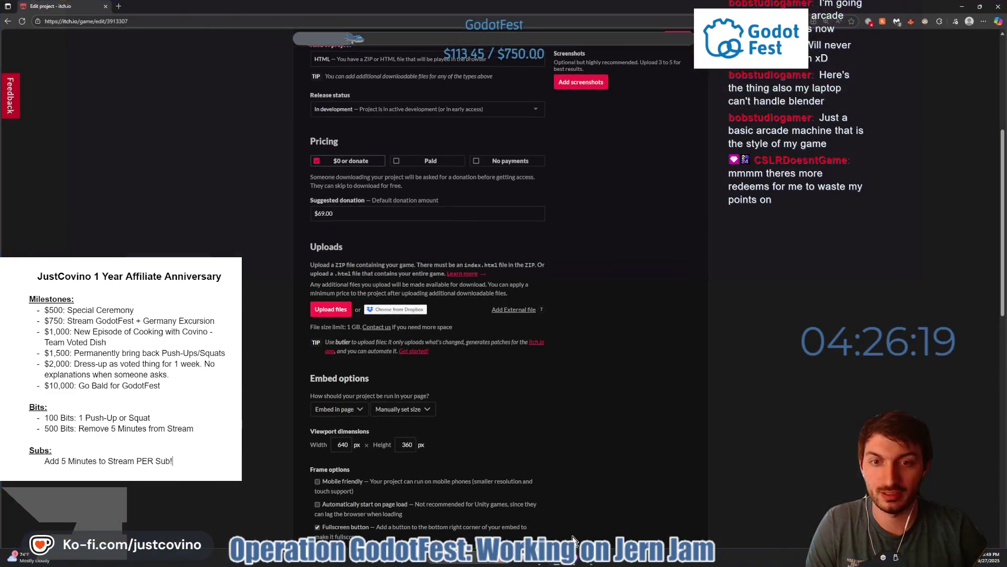
Upload BearAttackSimulator_WEB.zip and mark it as played in the browser
click(331, 308)
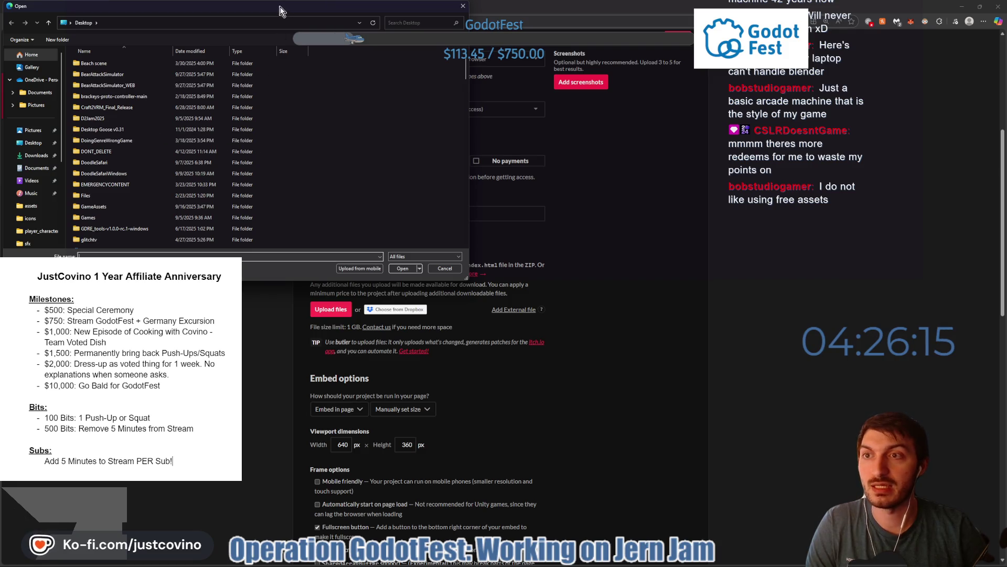
drag(287, 3, 417, 85)
scroll(307, 200, down, 2)
scroll(304, 194, down, 2)
scroll(302, 194, down, 2)
scroll(299, 198, down, 2)
scroll(295, 203, down, 5)
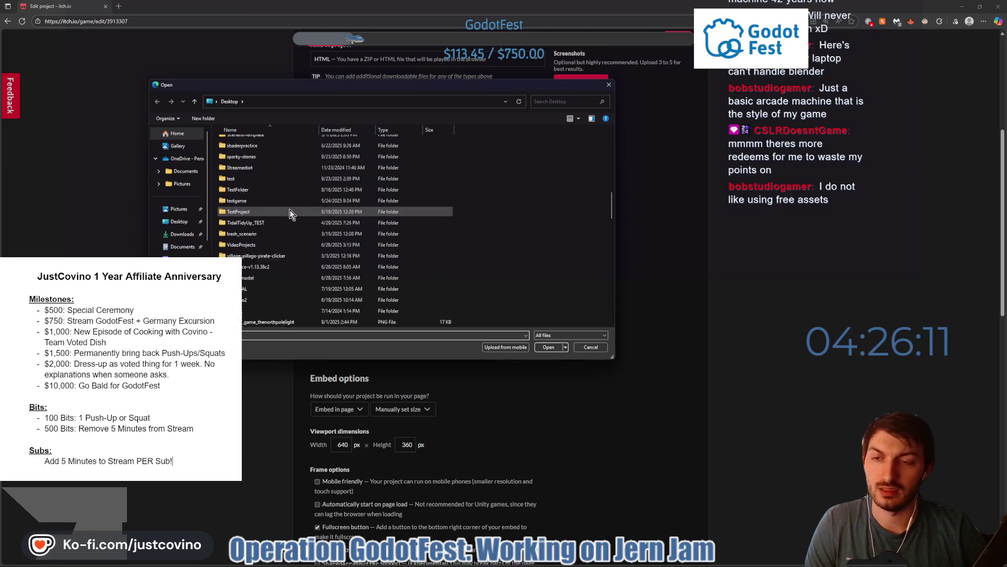
click(273, 256)
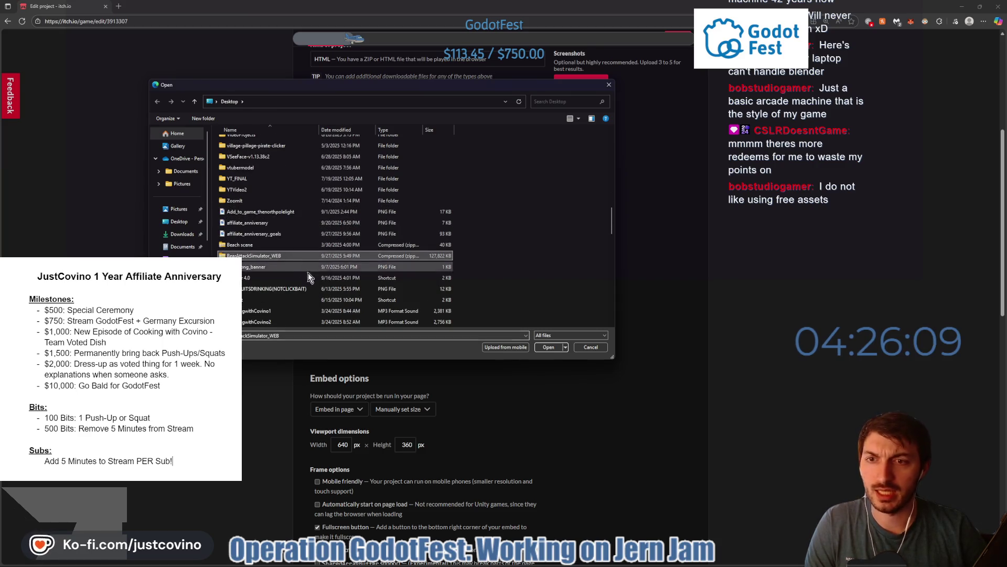
click(549, 347)
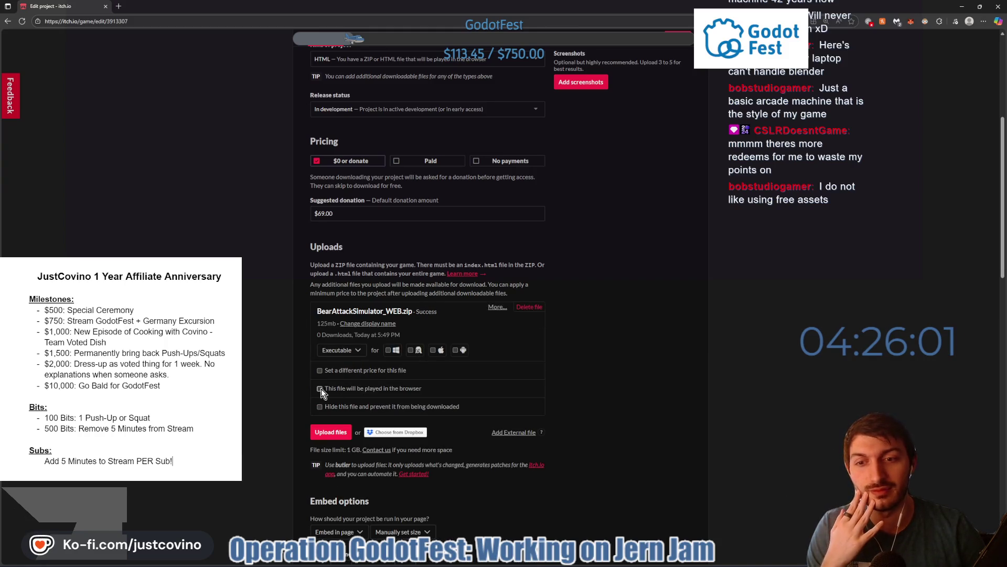
click(321, 390)
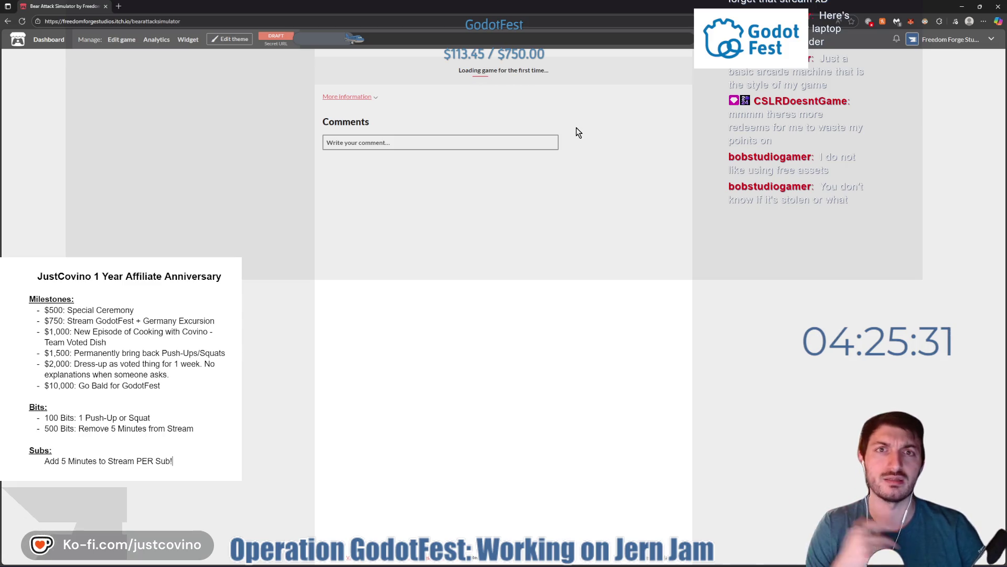
Run the embedded Bear Attack Simulator and switch it to fullscreen
click(508, 131)
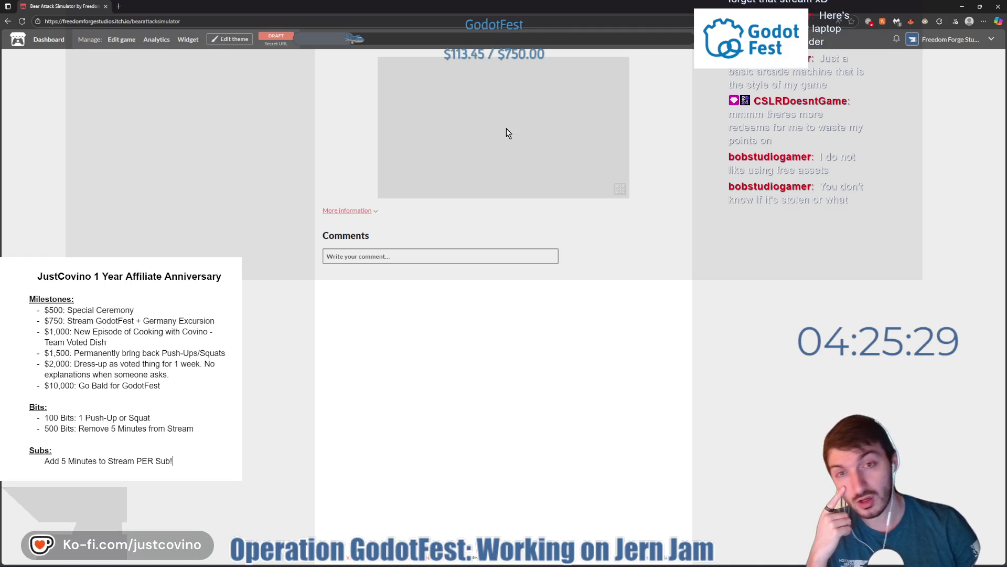
click(620, 191)
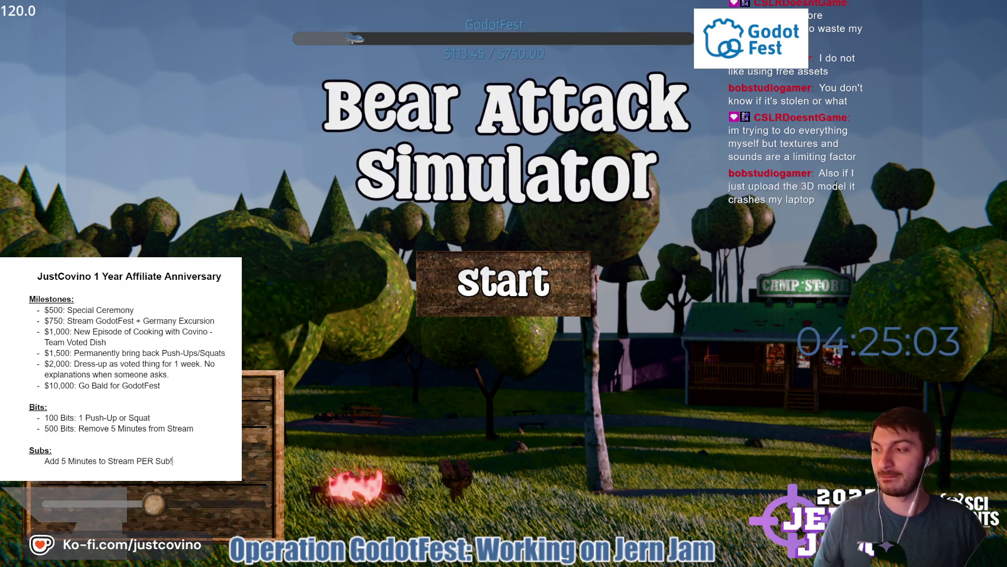
Start a new game and walk around the camp past the store and picnic tables
click(504, 284)
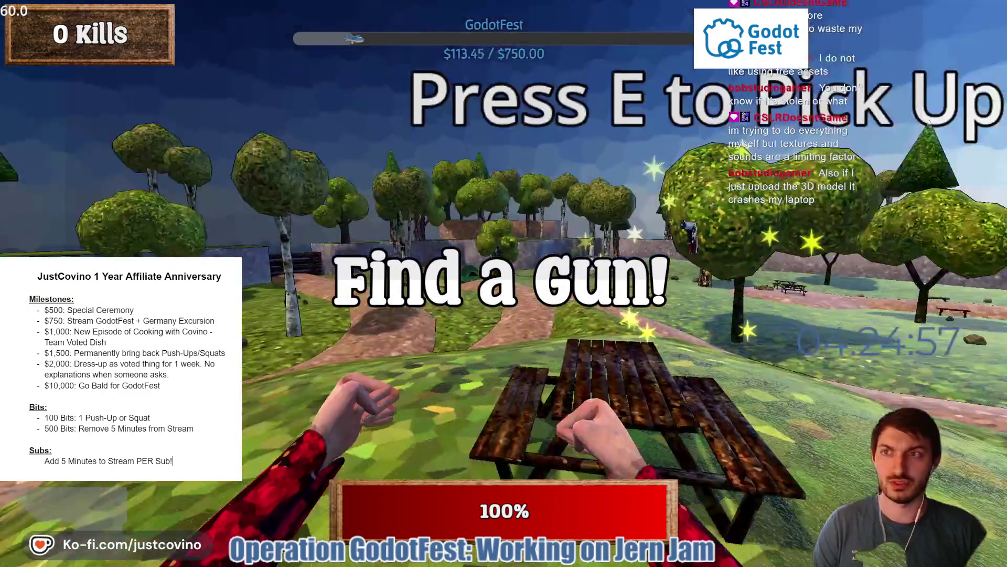
key(w)
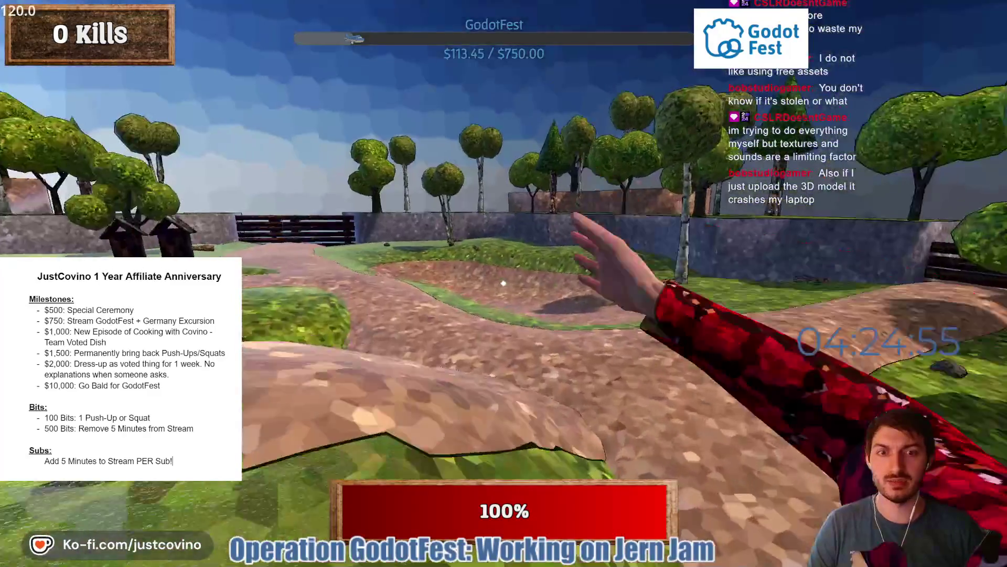
key(w)
key(w)
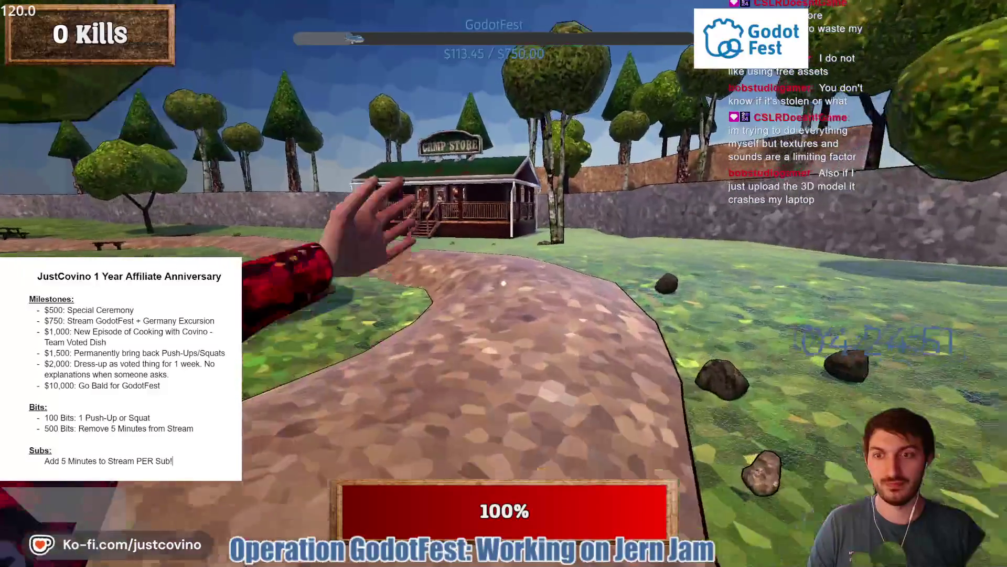
key(w)
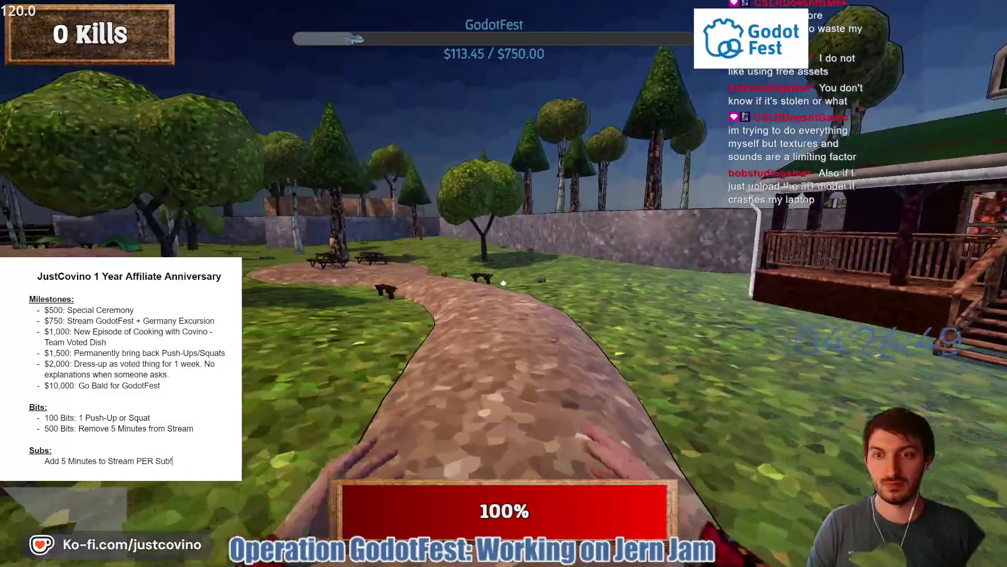
key(w)
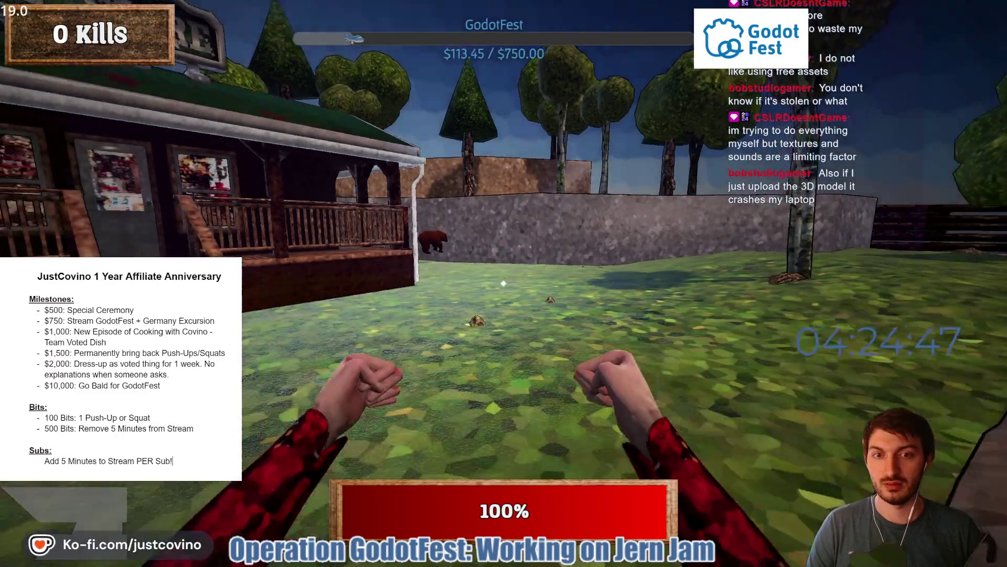
key(w)
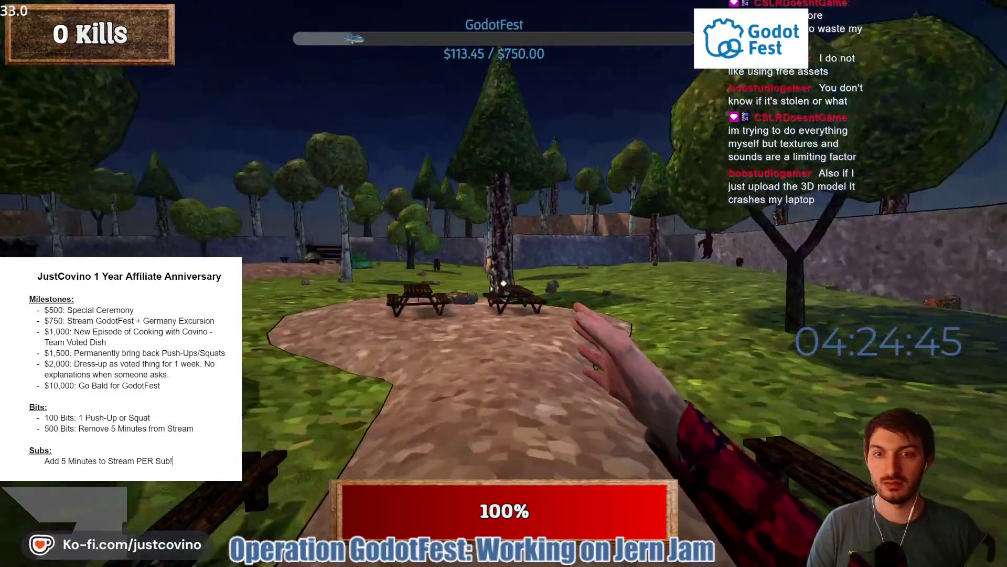
key(w)
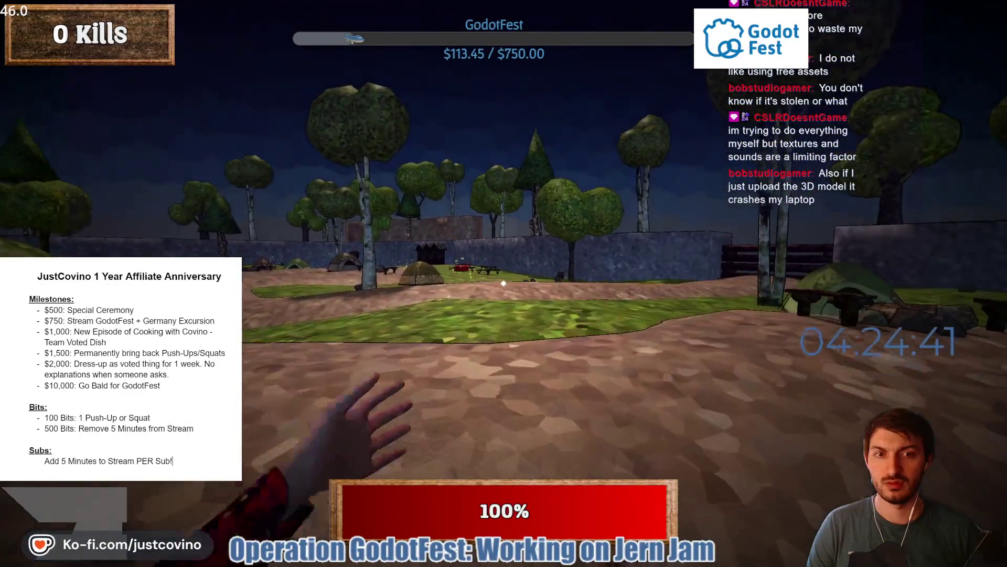
key(w)
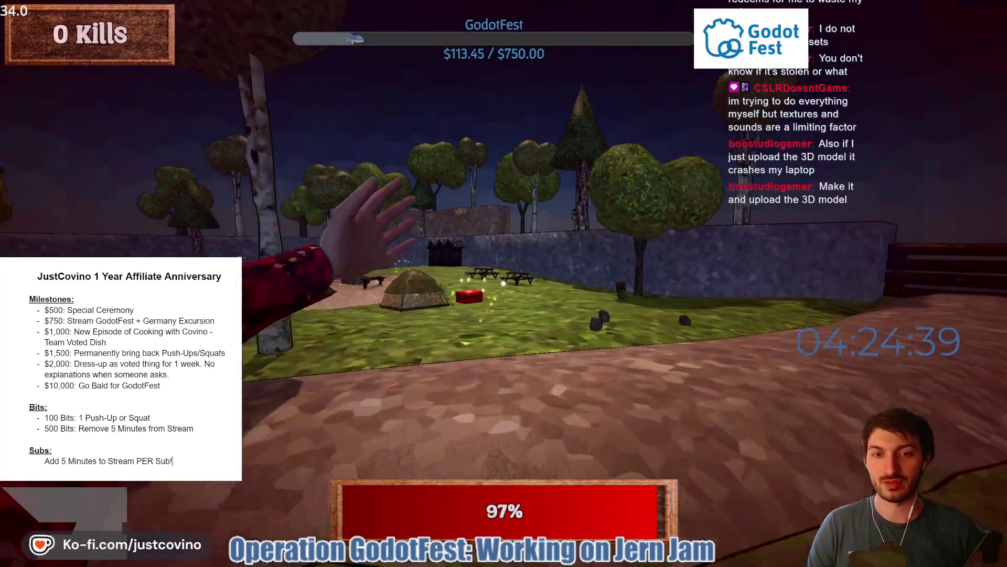
Pick up the red medkit and the revolver, then shoot the bear ahead
key(w)
key(e)
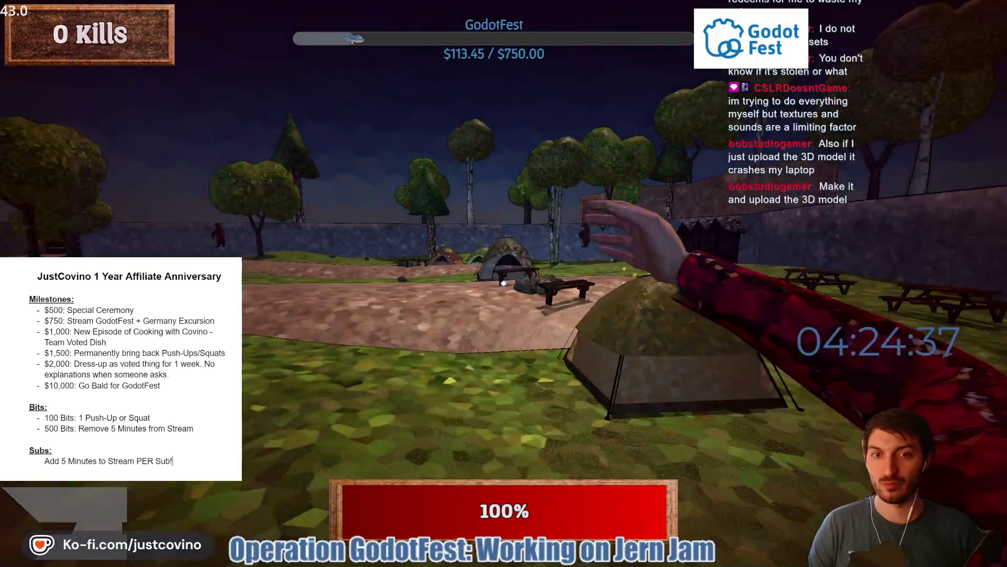
key(w)
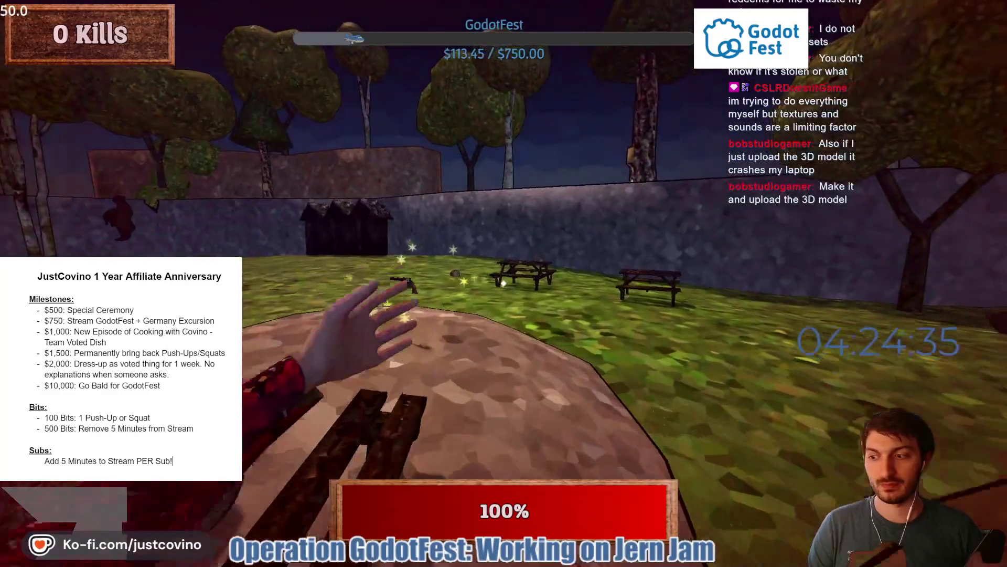
key(1)
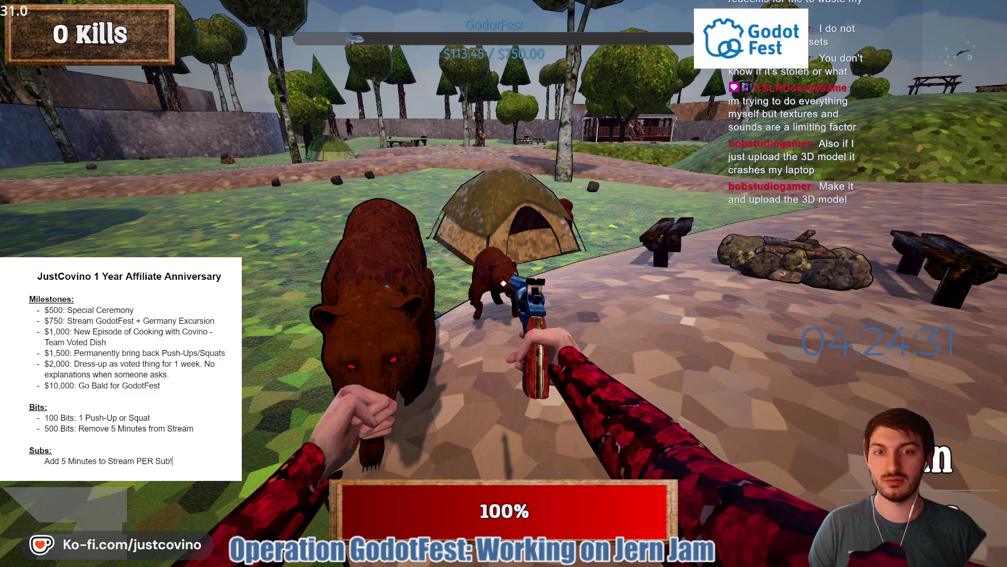
key(s)
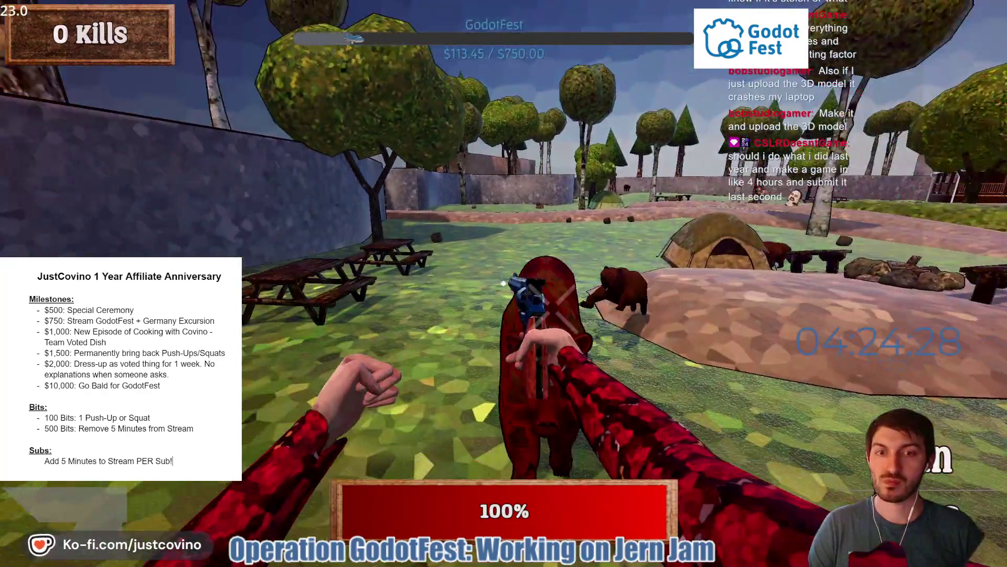
click(503, 283)
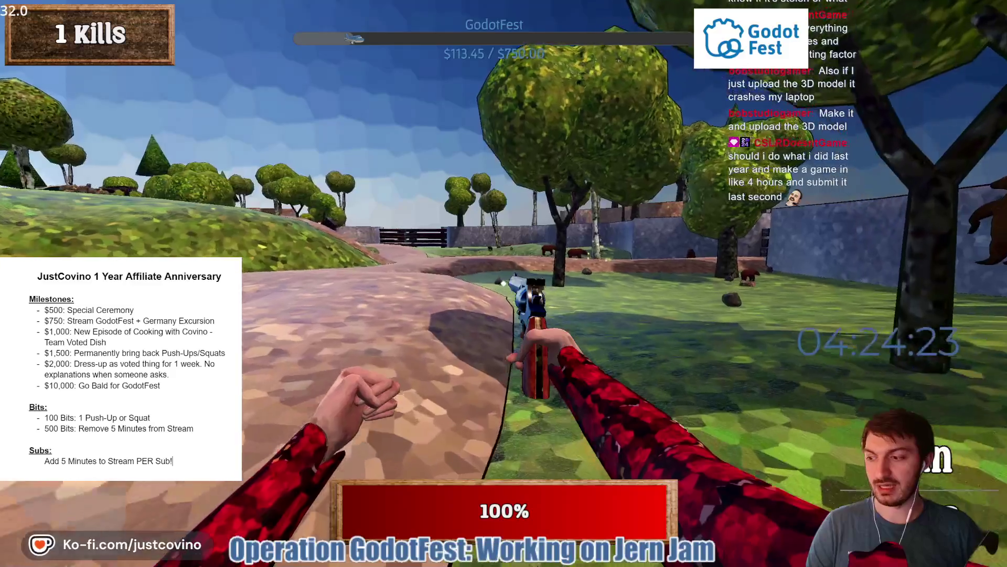
Advance down the path toward the camp store and grab another first-aid kit
key(w)
key(w)
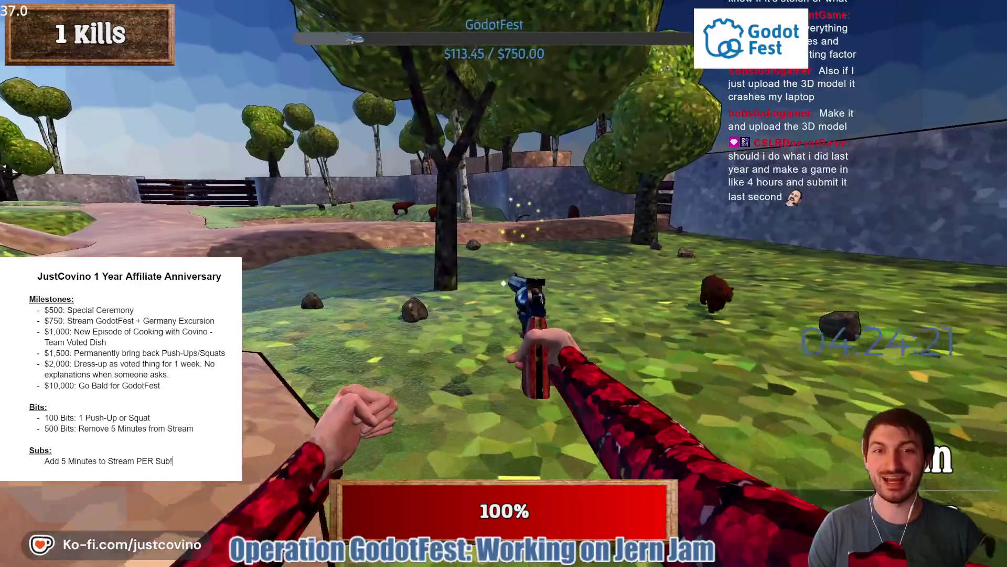
key(w)
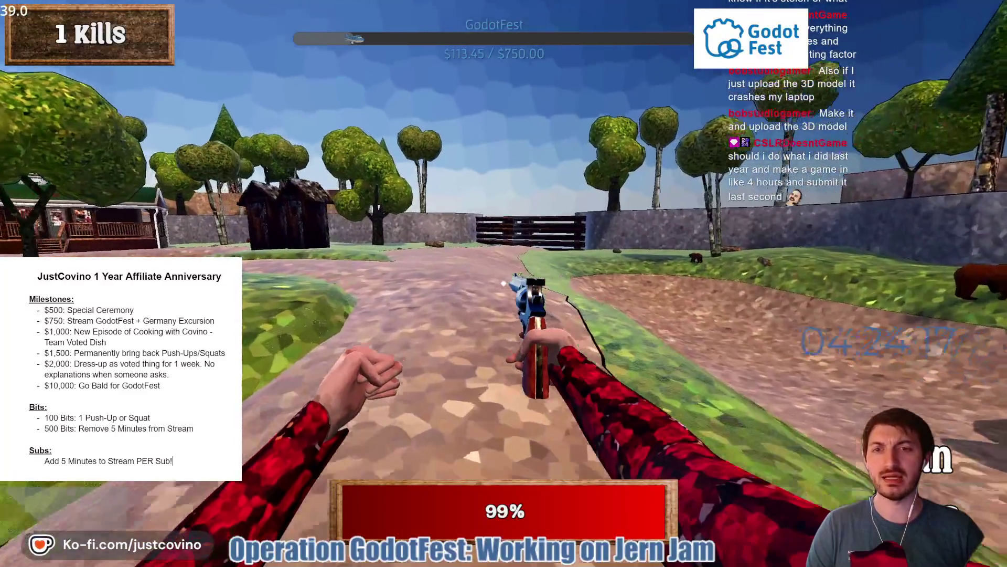
key(w)
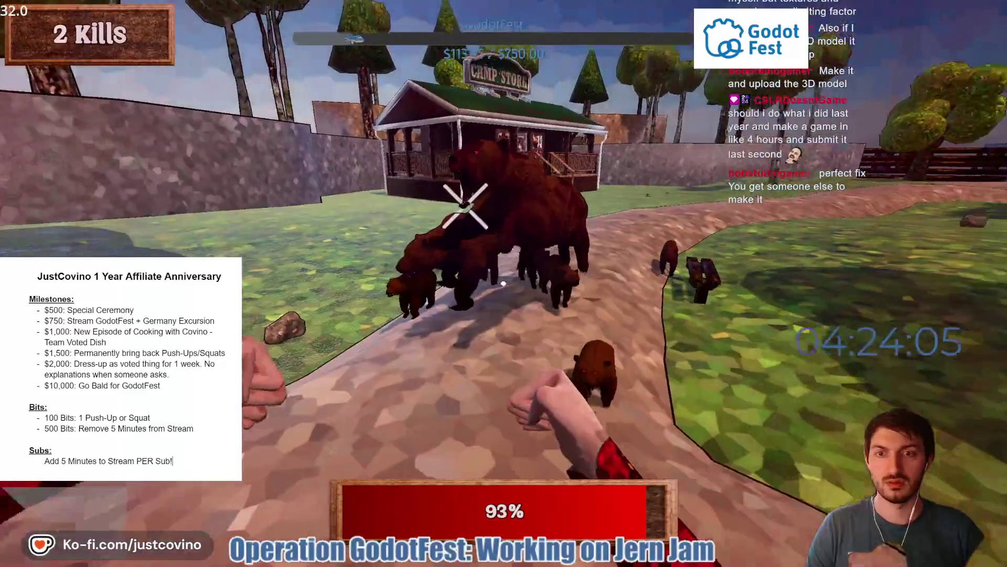
key(e)
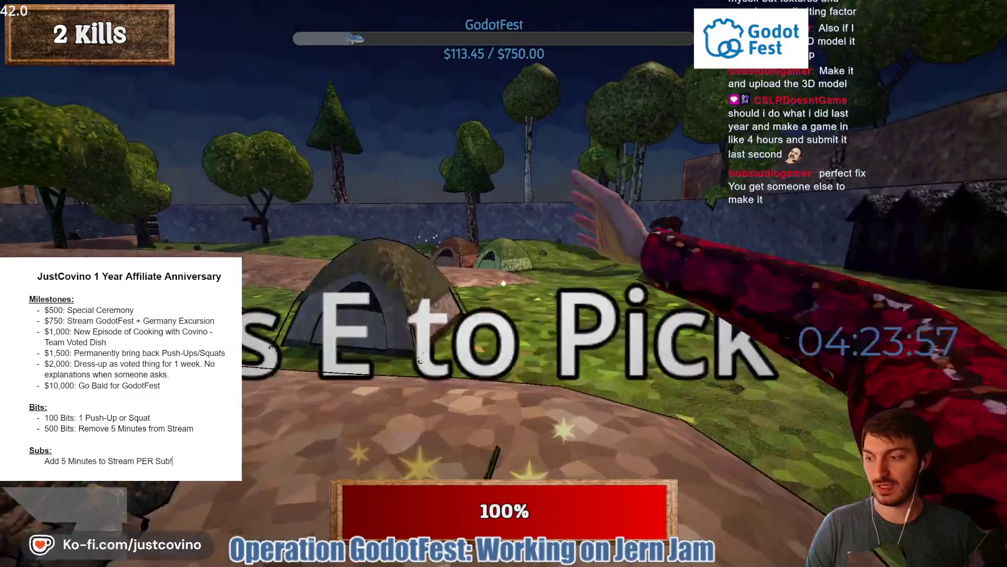
Keep collecting revolvers and medkits around the cabin while the kill count reaches 16
key(e)
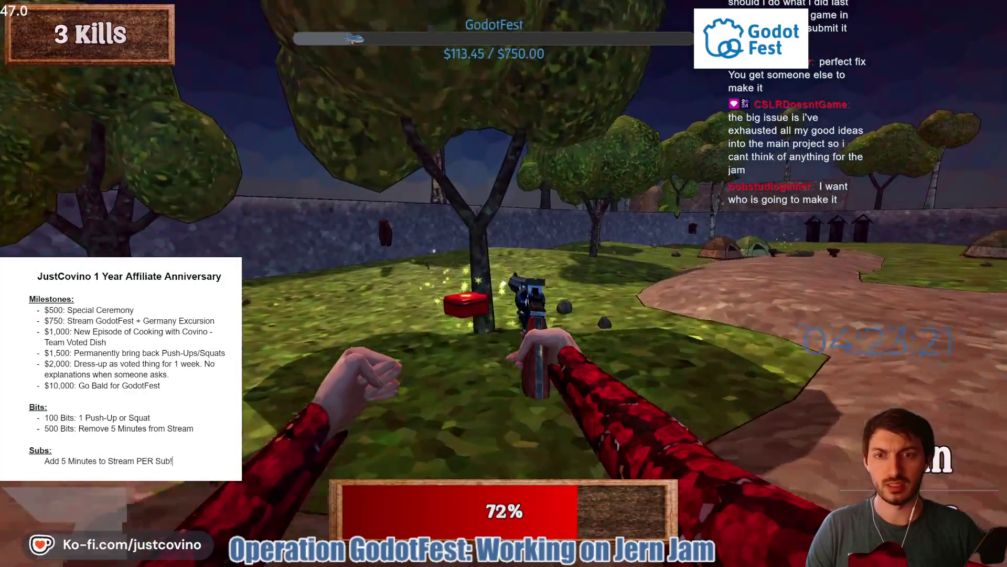
key(e)
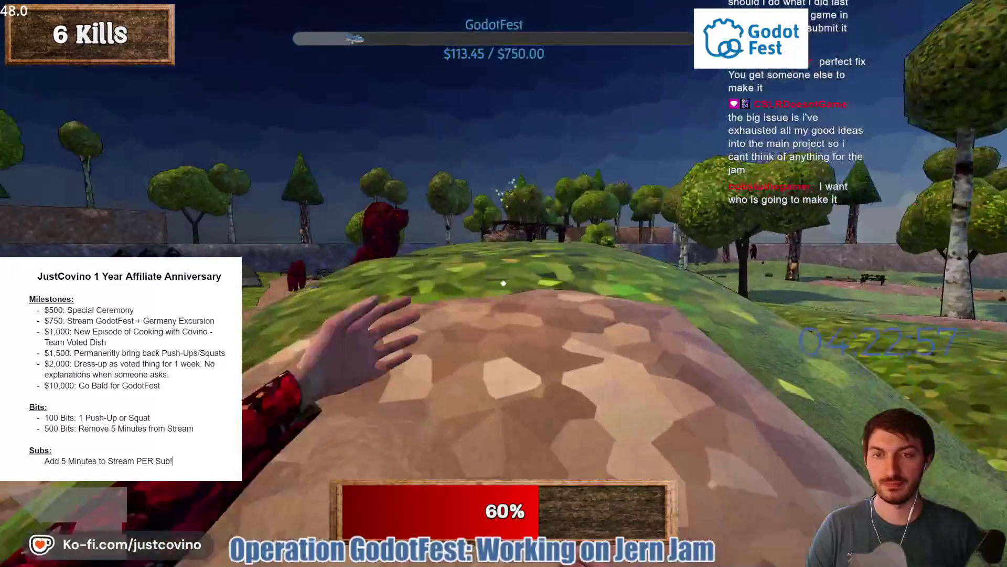
key(e)
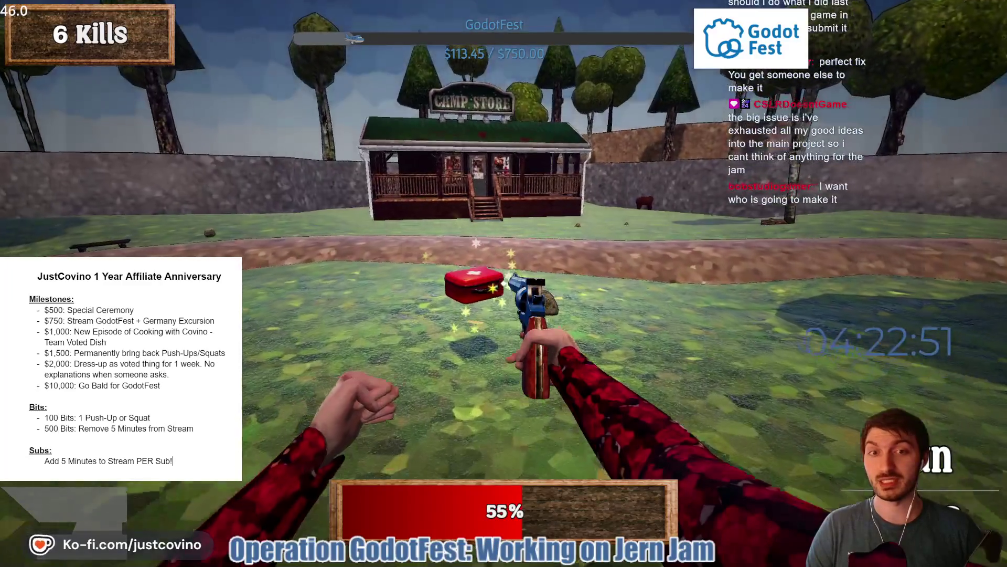
key(e)
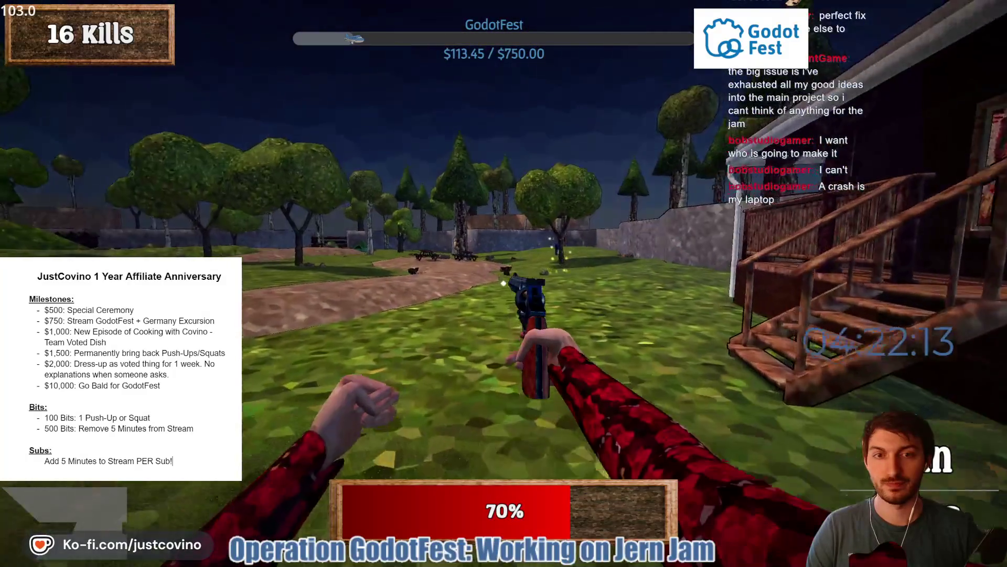
key(w)
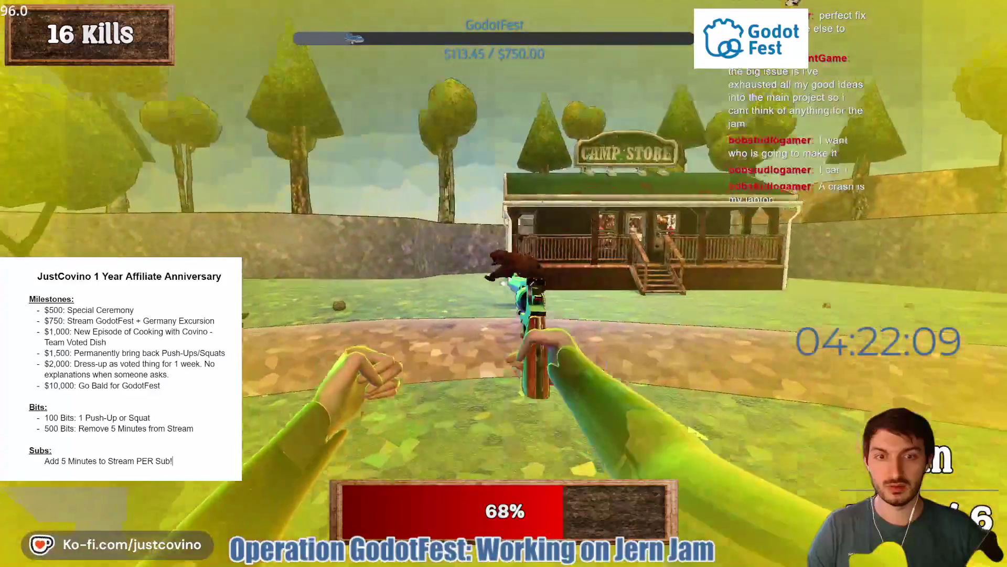
Shoot another bear for kill 17 and heal with the red first-aid kit
click(504, 283)
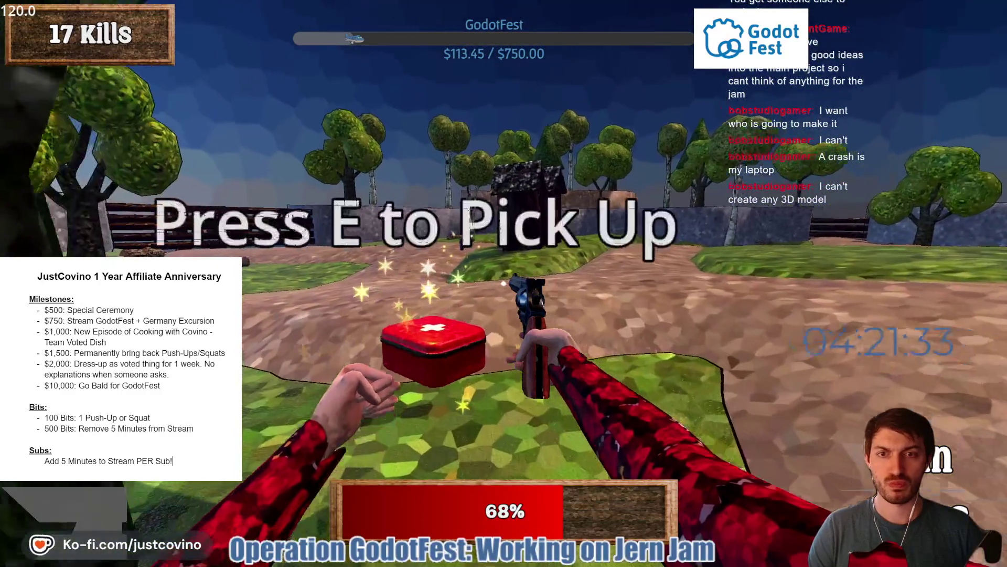
key(e)
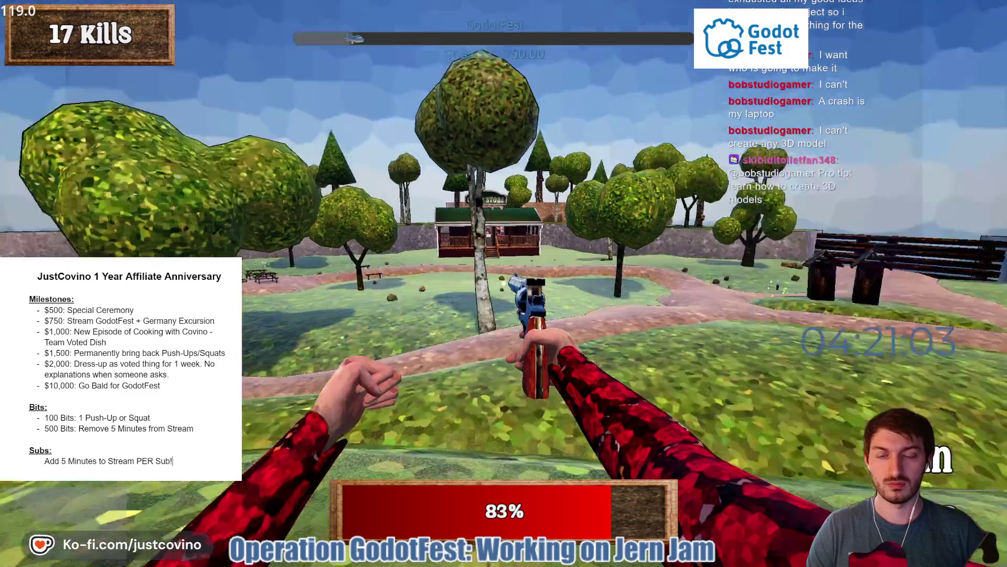
Walk across the camp past the outhouses to the sparkling pickup near the store
key(w)
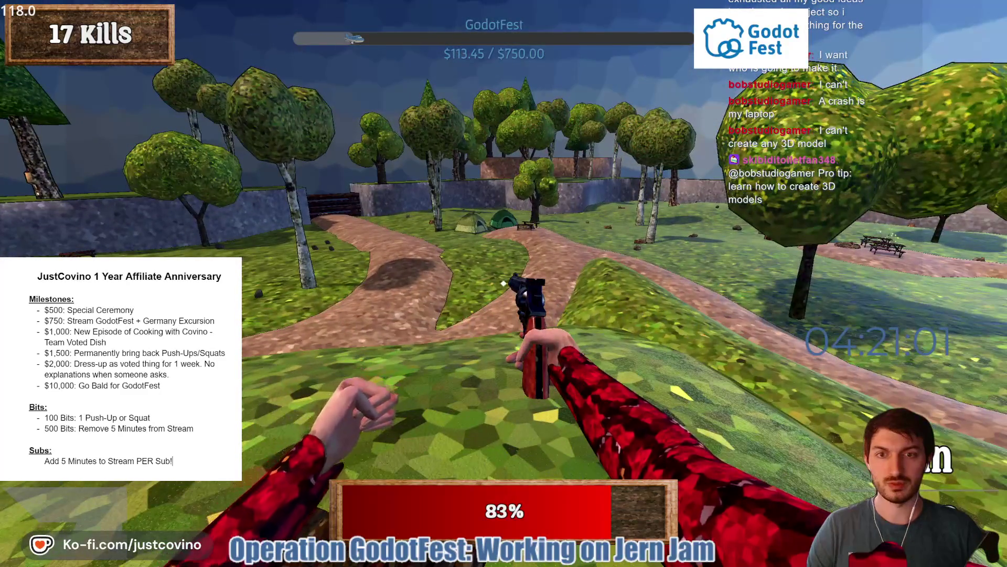
key(w)
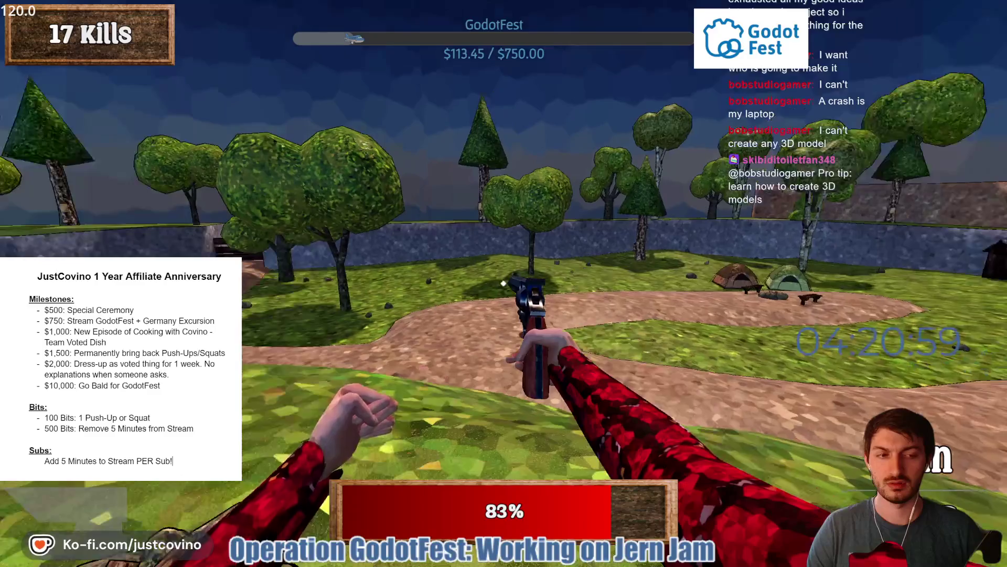
key(w)
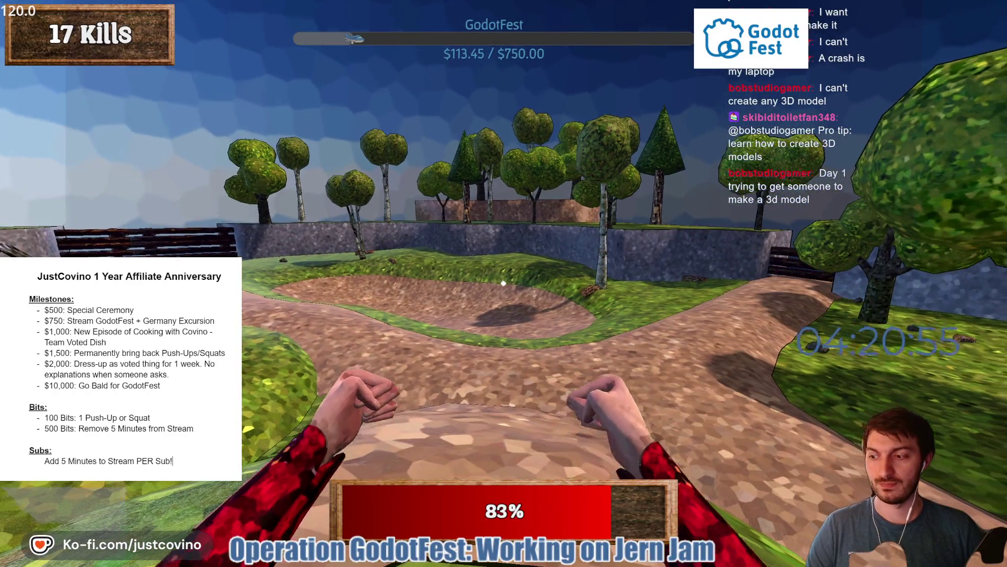
key(w)
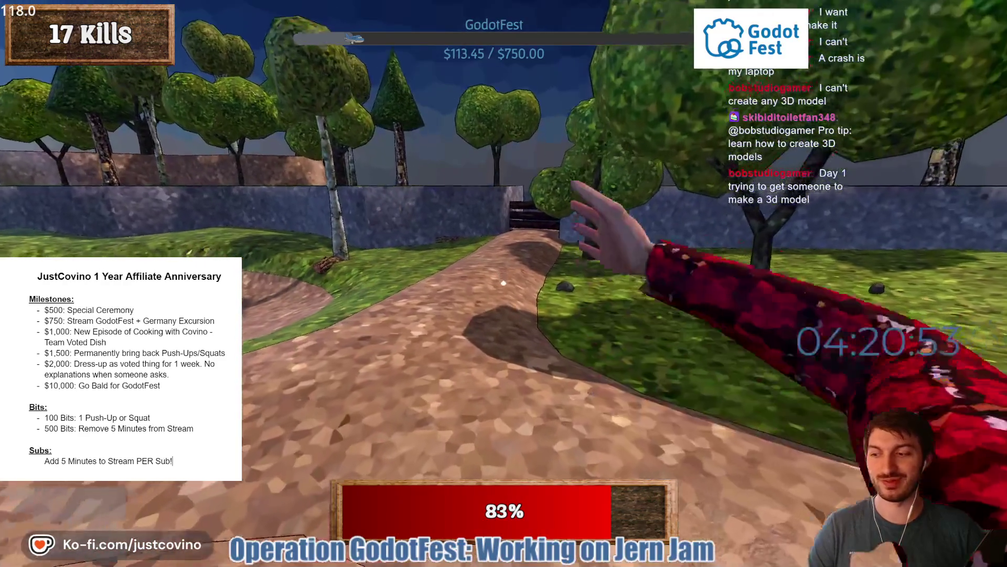
key(w)
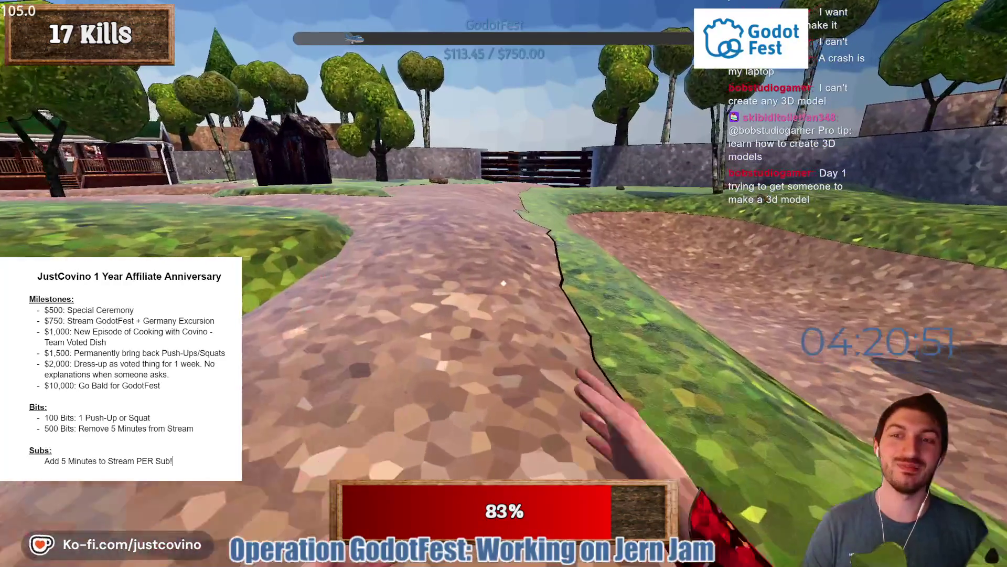
key(w)
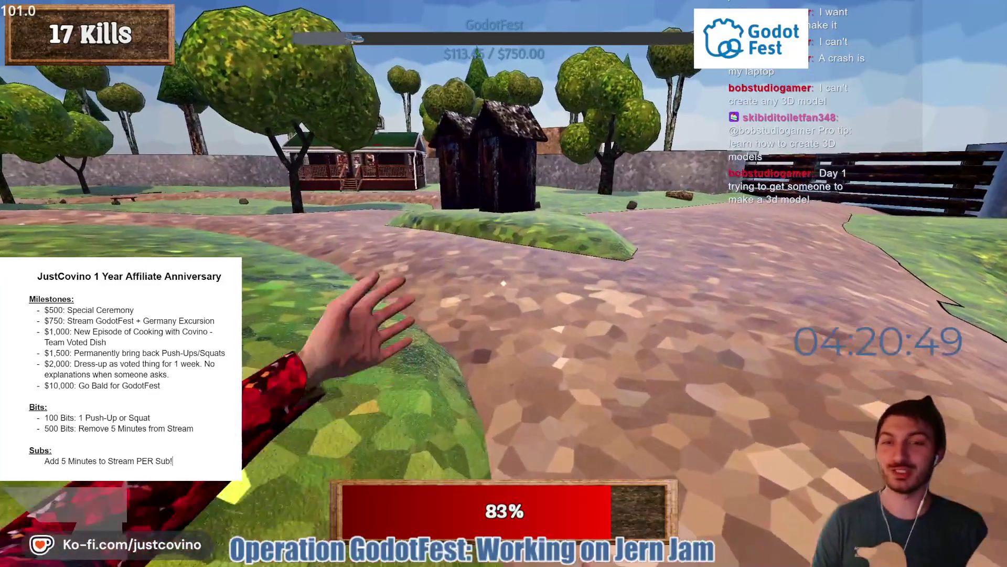
key(w)
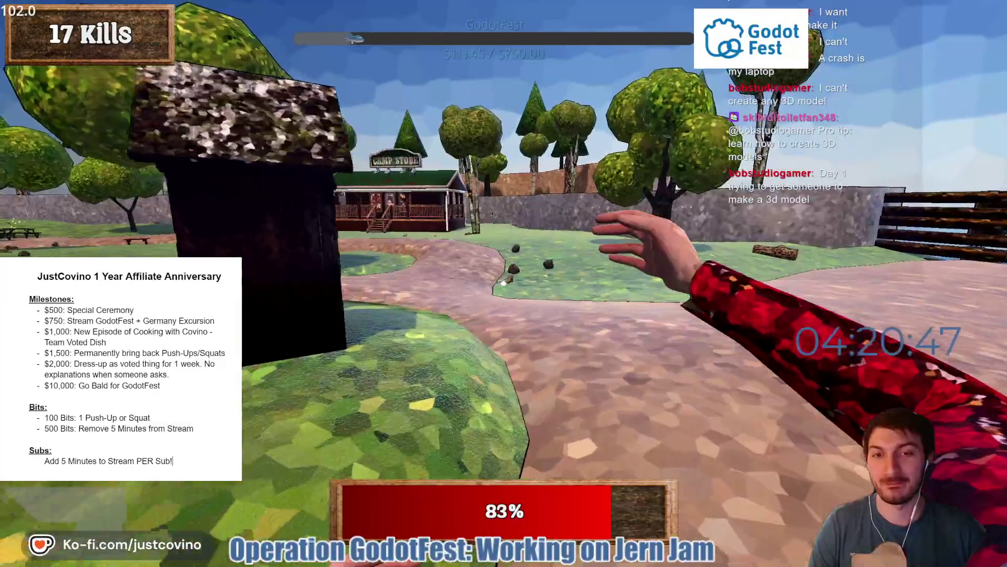
key(w)
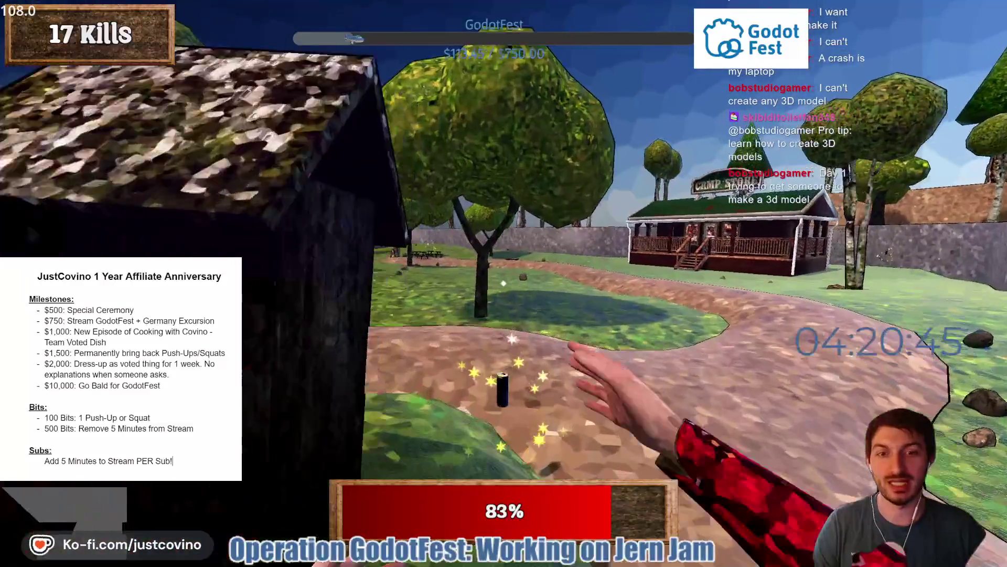
Collect the power-up, move around during its tint effect, then leave fullscreen
key(e)
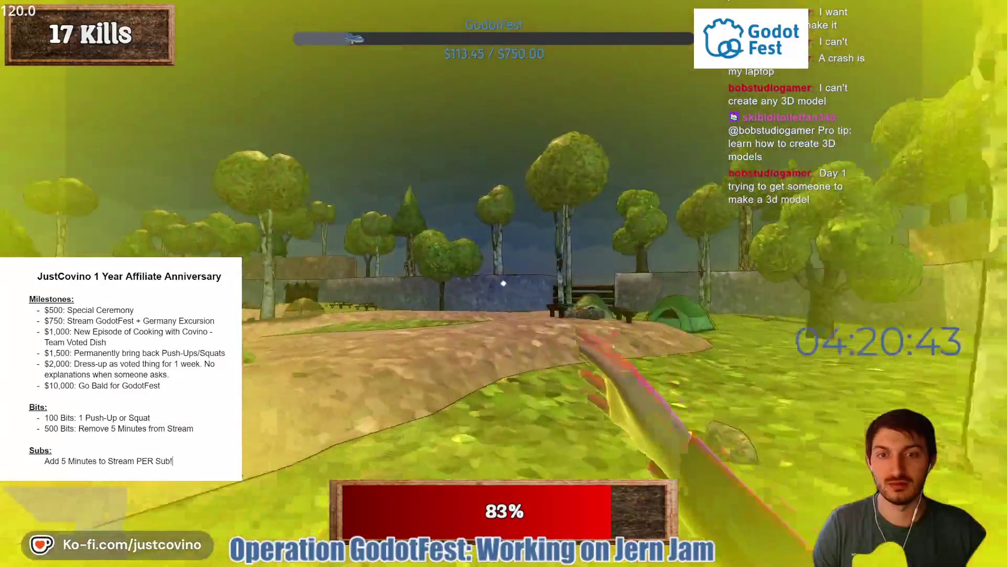
key(w)
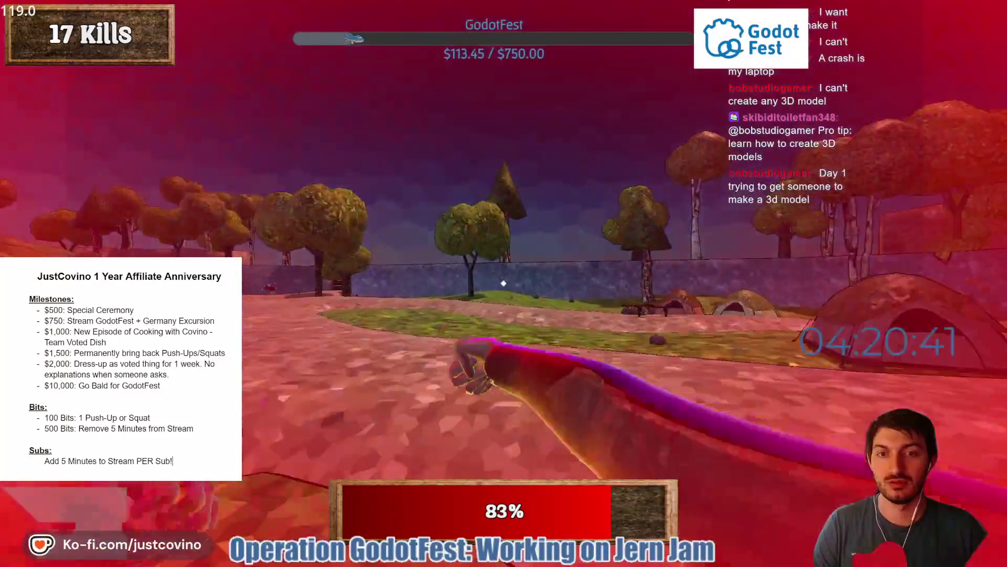
key(w)
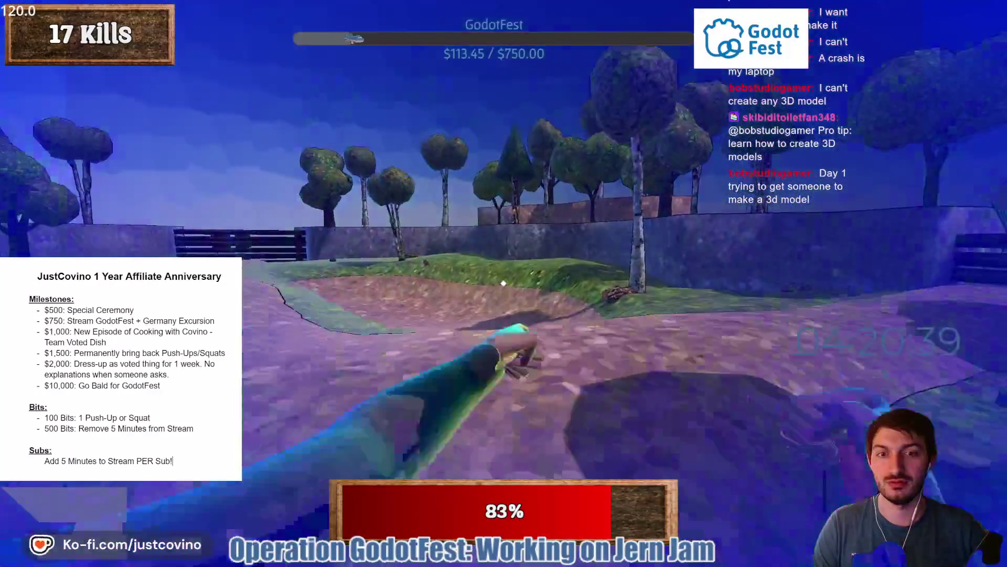
key(w)
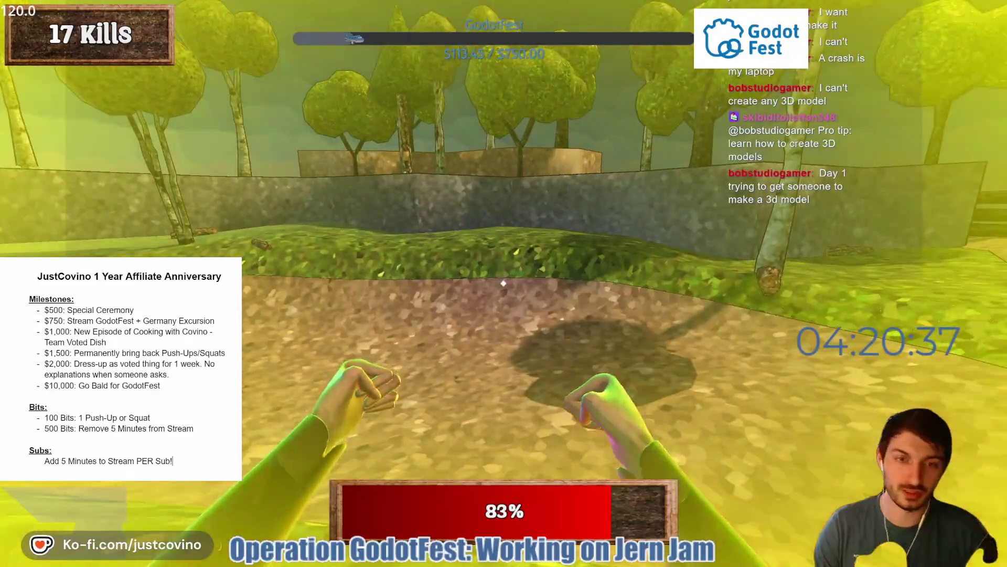
key(Escape)
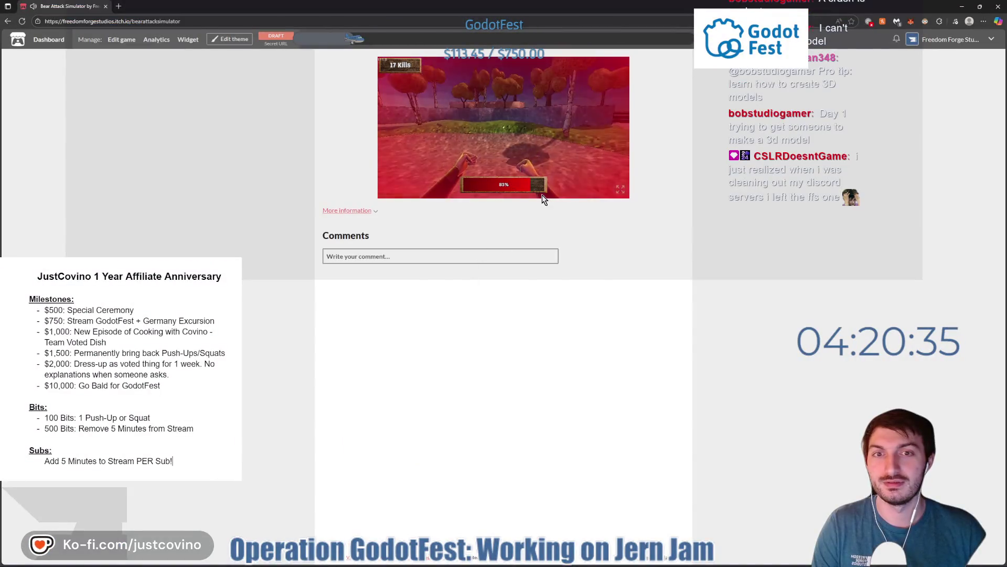
Reload the itch.io page to stop the game and return to the Godot editor
click(23, 22)
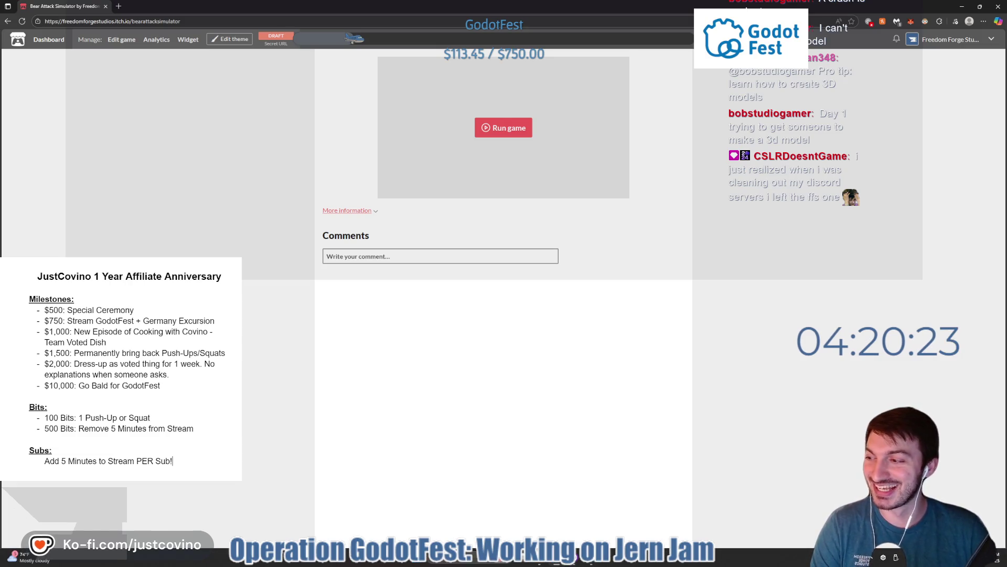
mouse_move(588, 558)
click(589, 564)
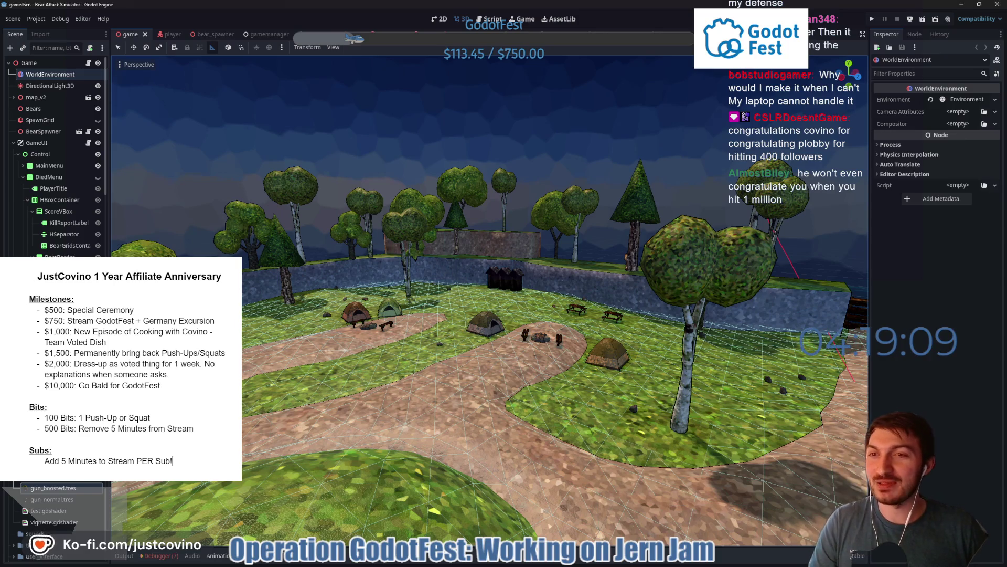
Fly the 3D viewport camera over the campground map
right_click(367, 244)
key(w)
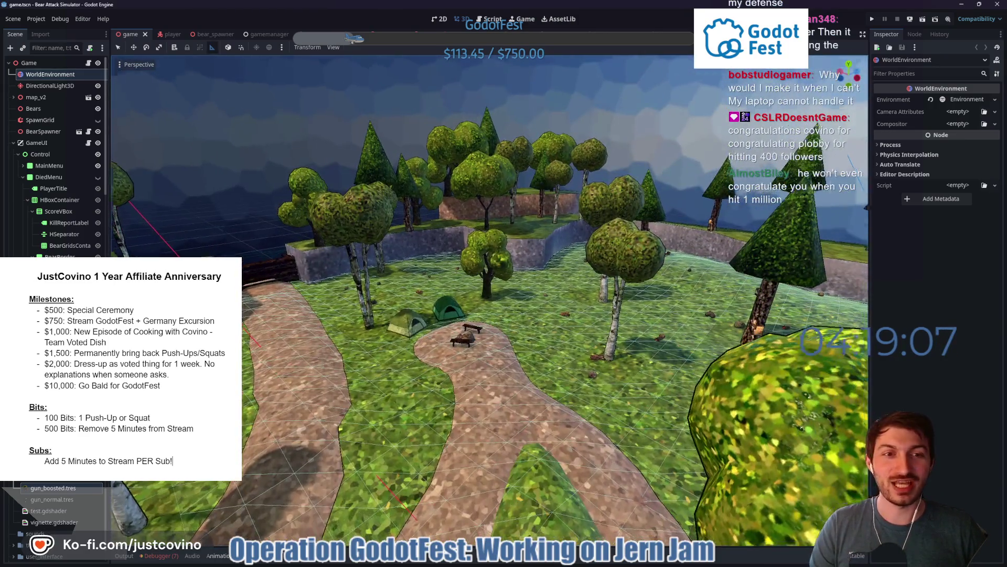
key(d)
key(s)
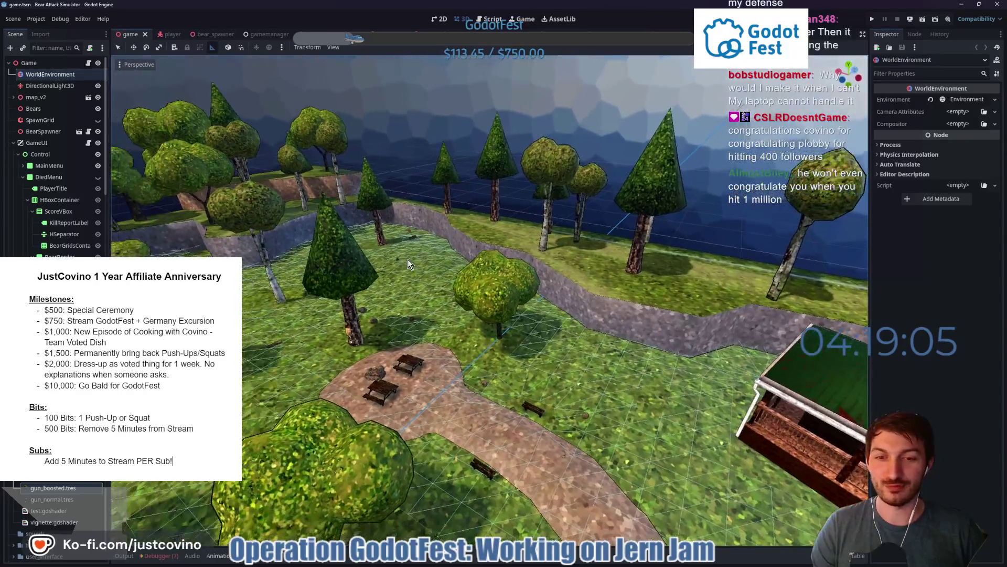
Select SpawnGrid and BearSpawner, then open the PickUpSpawner node's script
click(62, 120)
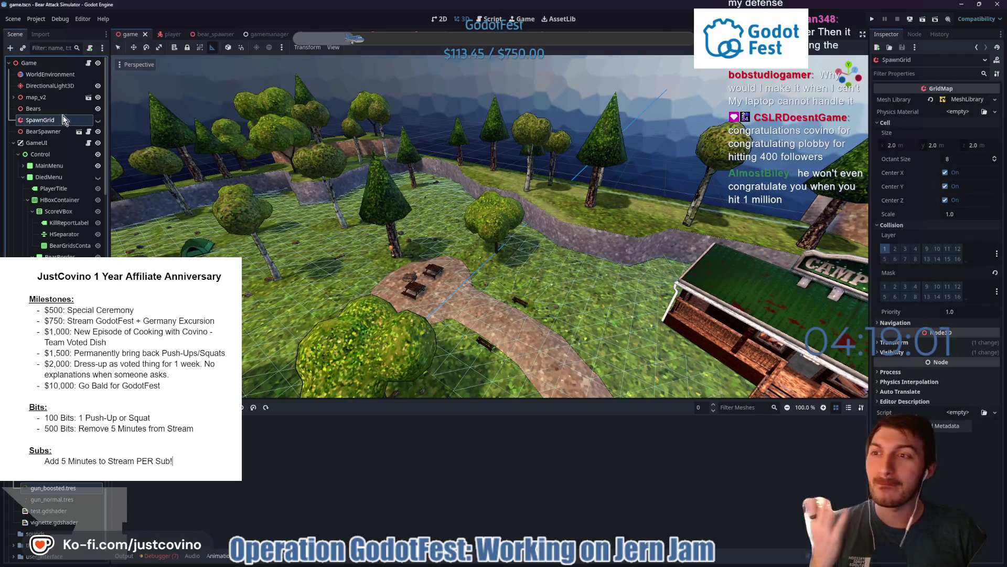
click(46, 131)
click(14, 143)
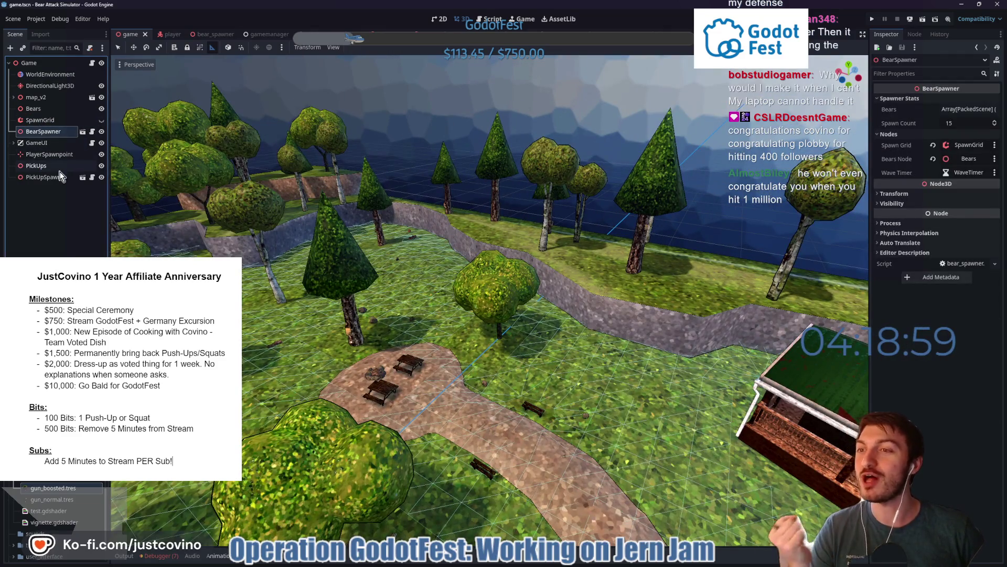
click(62, 179)
click(92, 178)
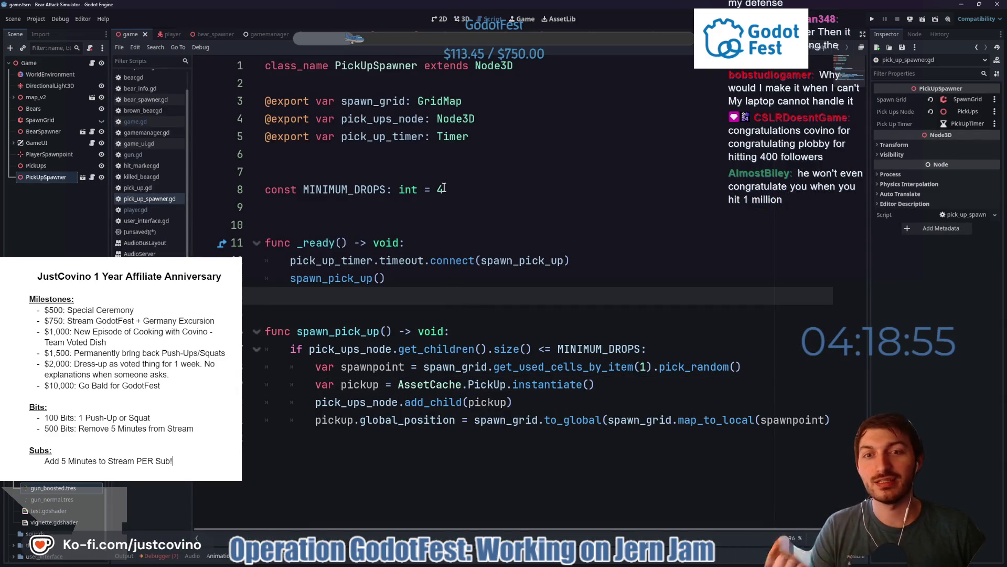
click(471, 195)
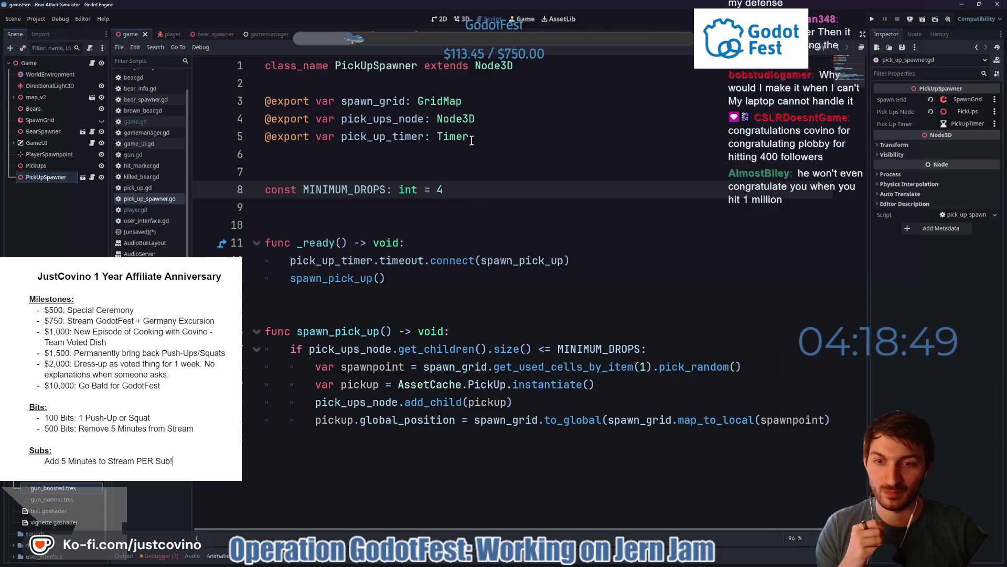
click(628, 349)
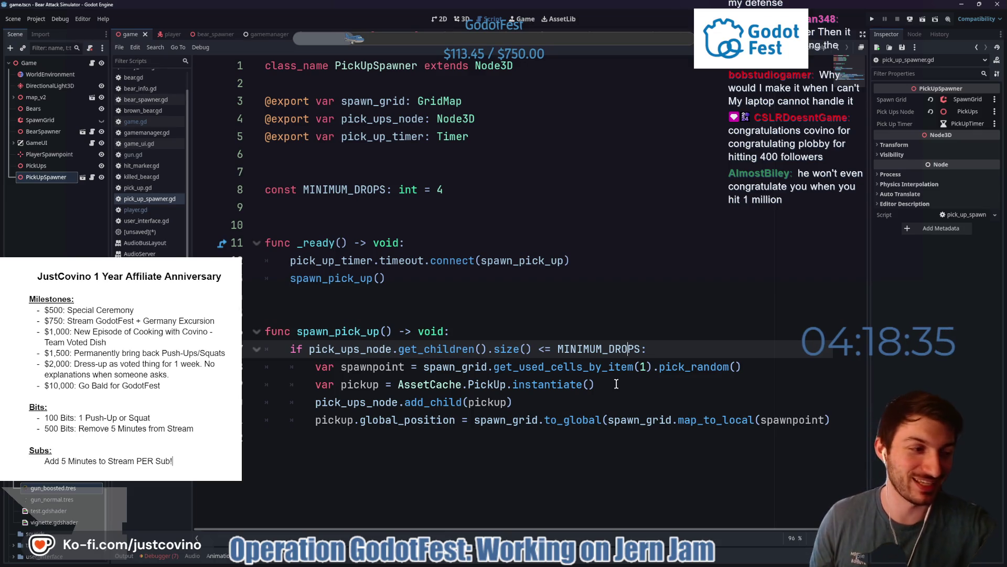
click(395, 297)
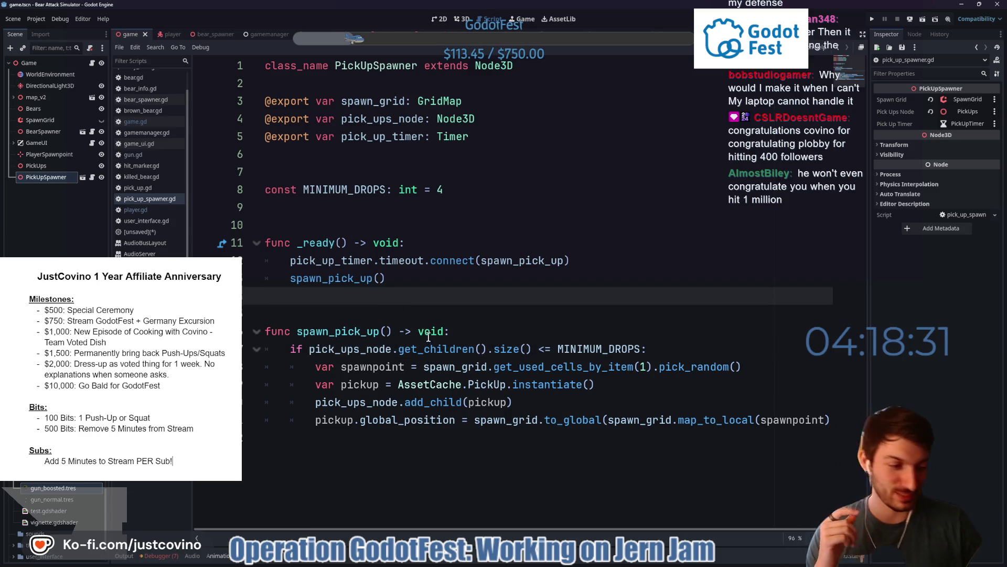
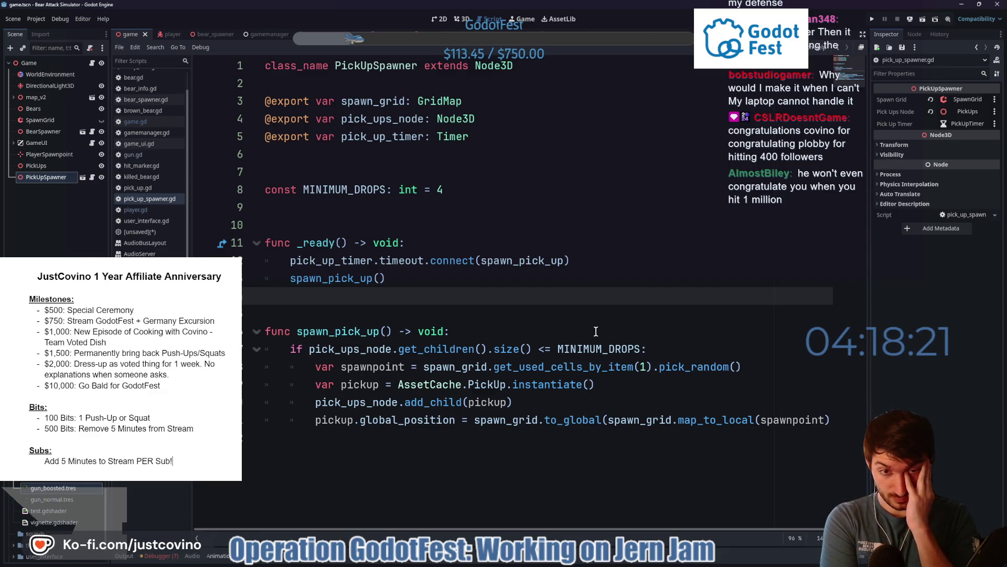
Change MINIMUM_DROPS on line 8 from 4 to 6 in pick_up_spawner.gd and save
click(446, 189)
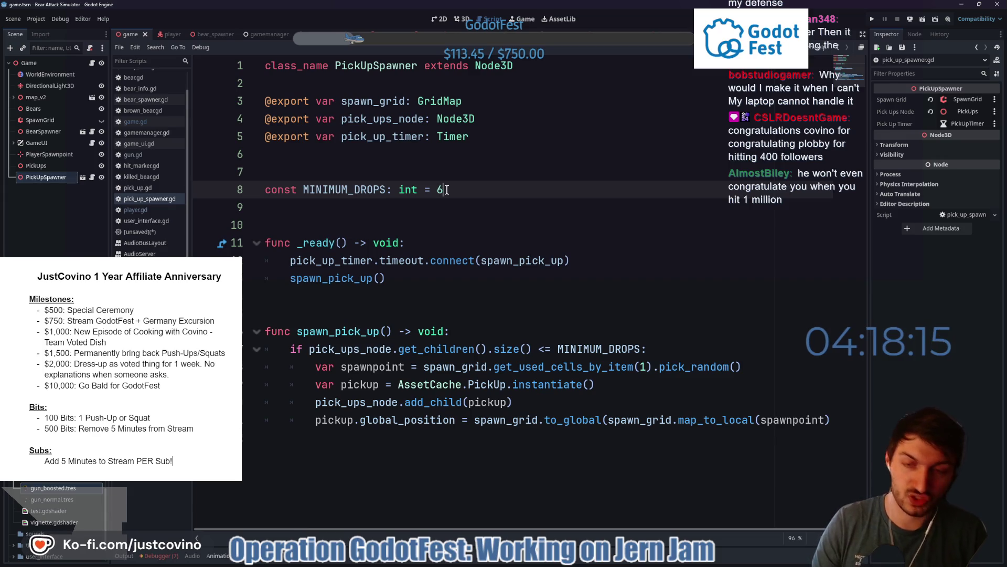
key(BackSpace)
text(6)
click(473, 203)
key(ctrl+s)
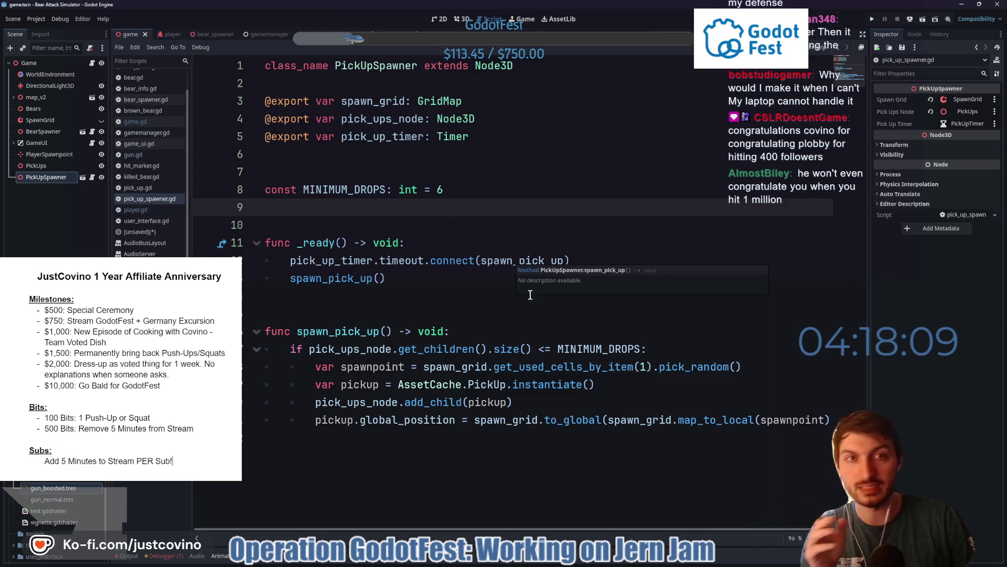
Read through bear_spawner.gd's ready, adjust_spawning and spawn_bears code, then return to the game scene
click(220, 34)
scroll(507, 225, up, 2)
scroll(512, 237, up, 2)
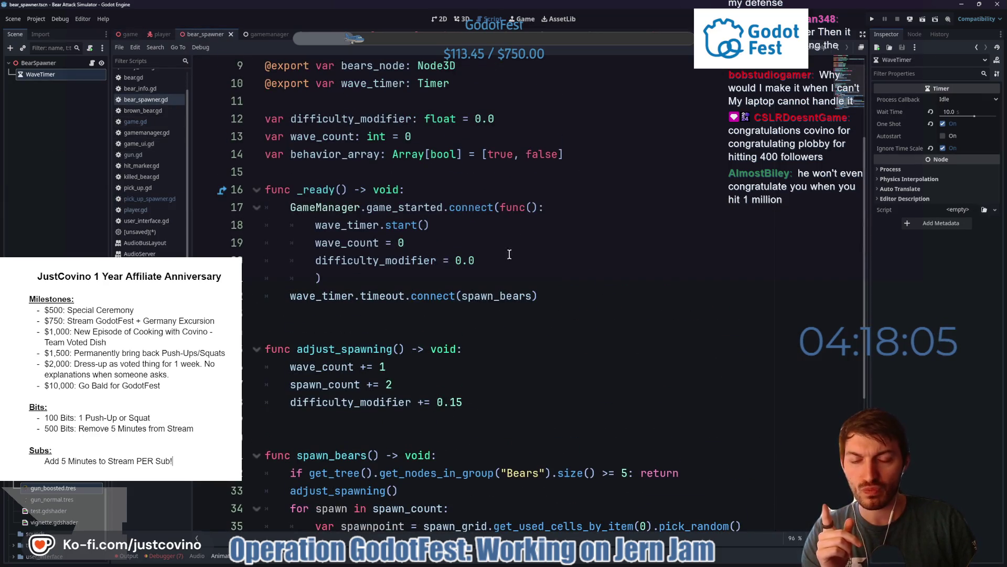
scroll(376, 238, down, 2)
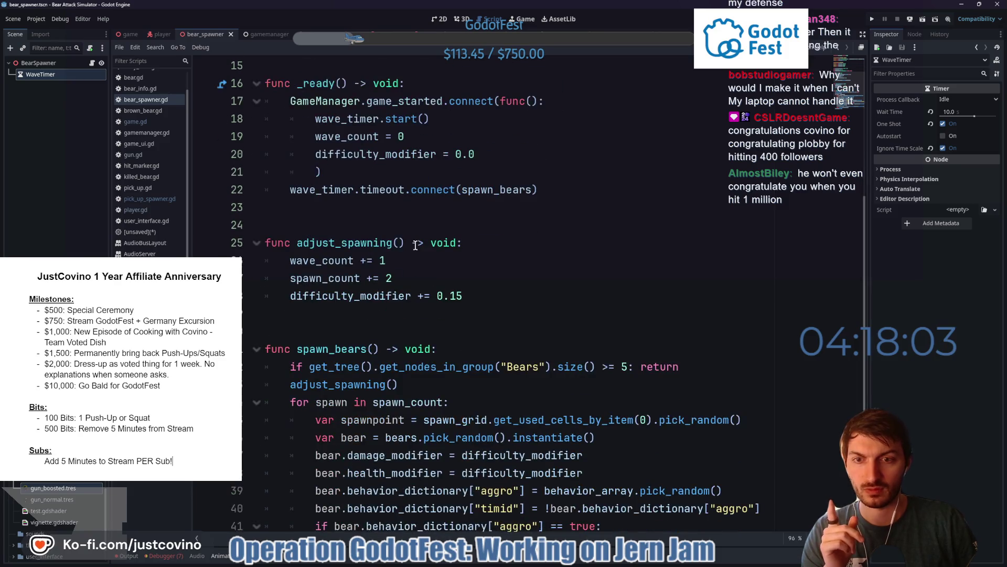
scroll(415, 244, down, 2)
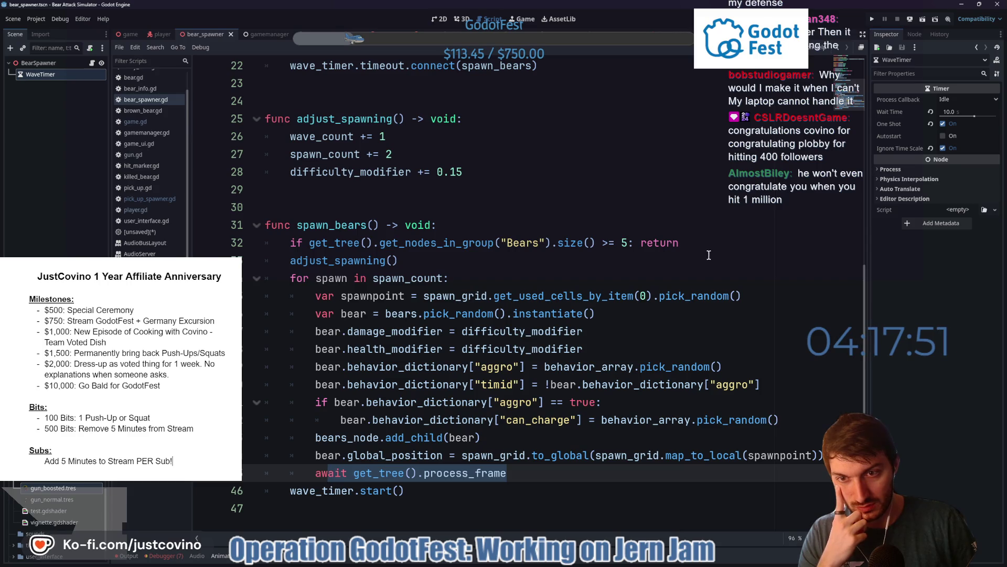
scroll(451, 266, up, 2)
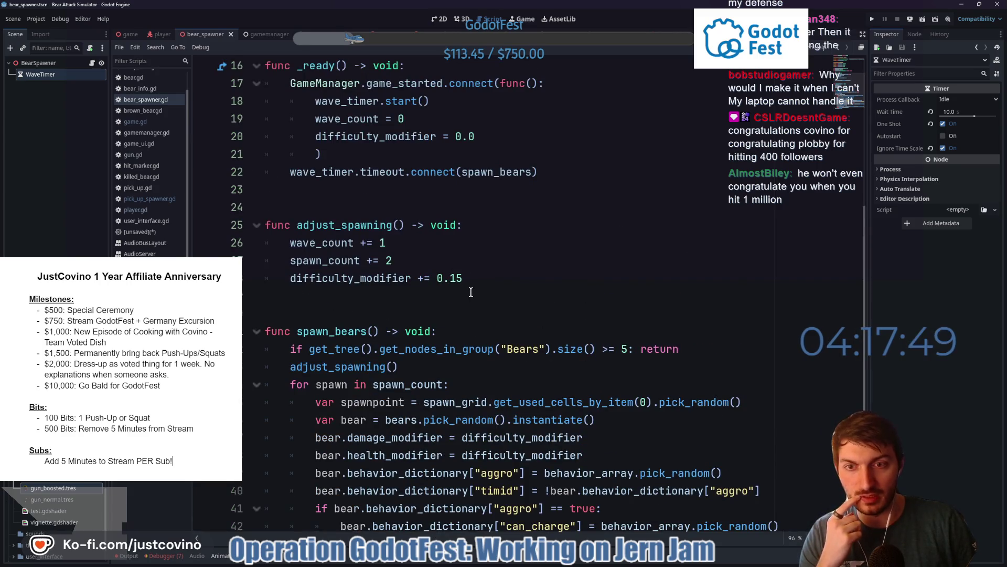
scroll(472, 320, down, 2)
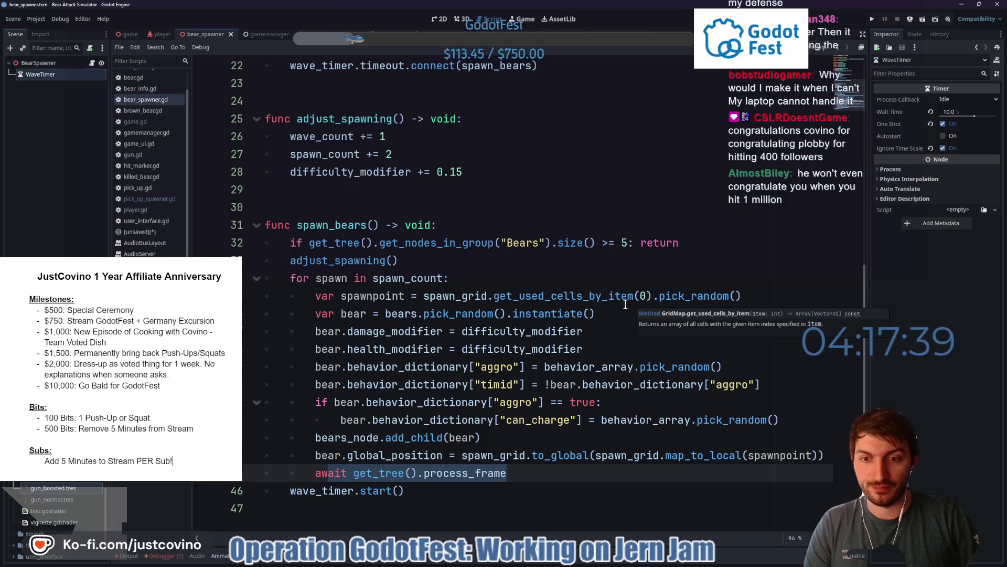
click(411, 491)
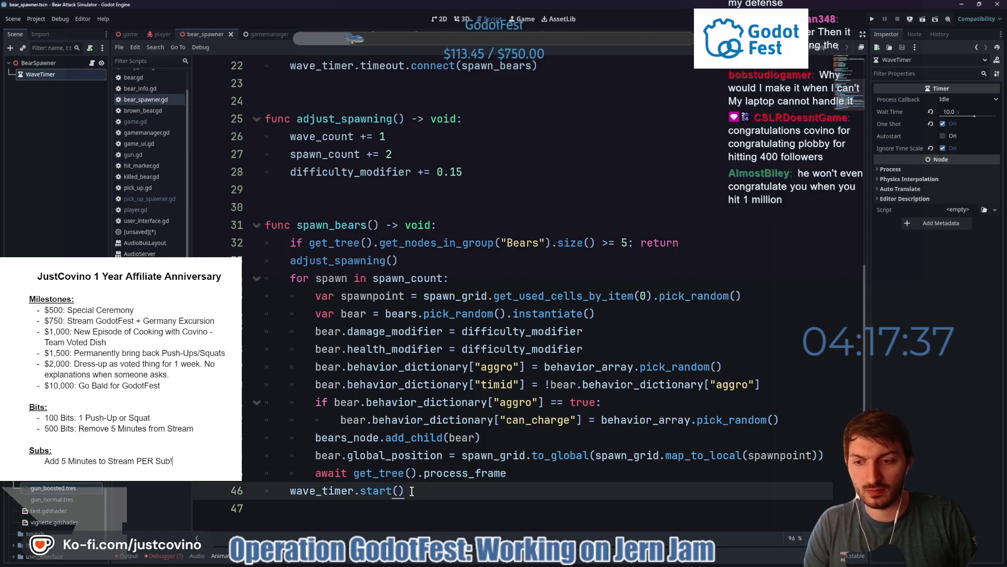
click(130, 34)
Add a MeshInstance3D node under map_v2 in the game scene's 3D view
click(461, 19)
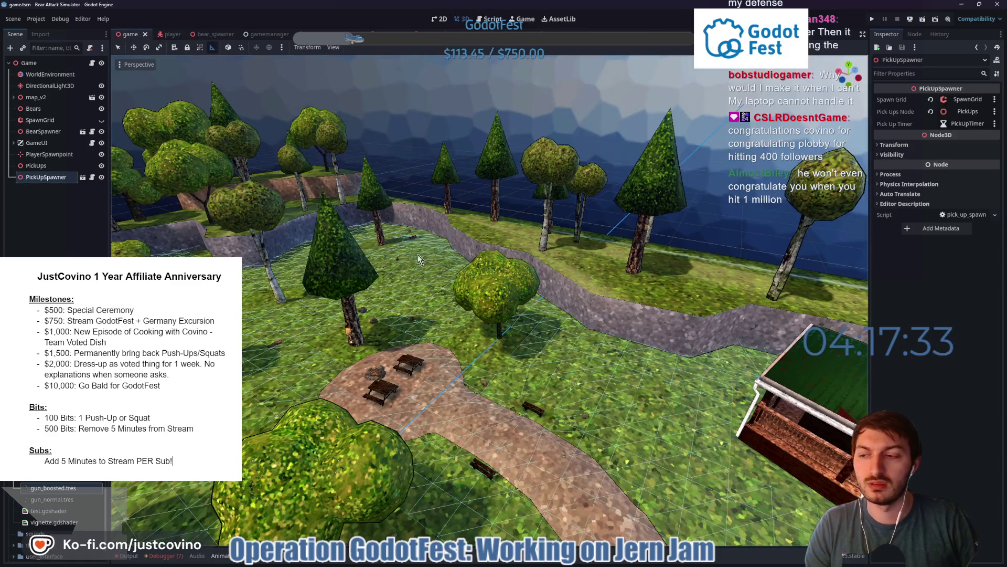
scroll(466, 304, down, 10)
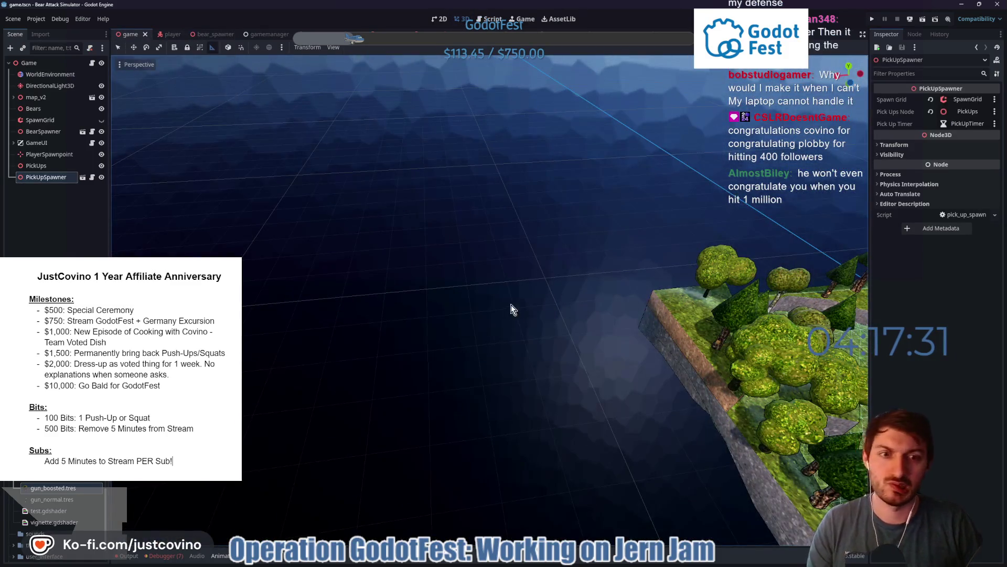
drag(509, 305, 551, 236)
scroll(488, 299, up, 5)
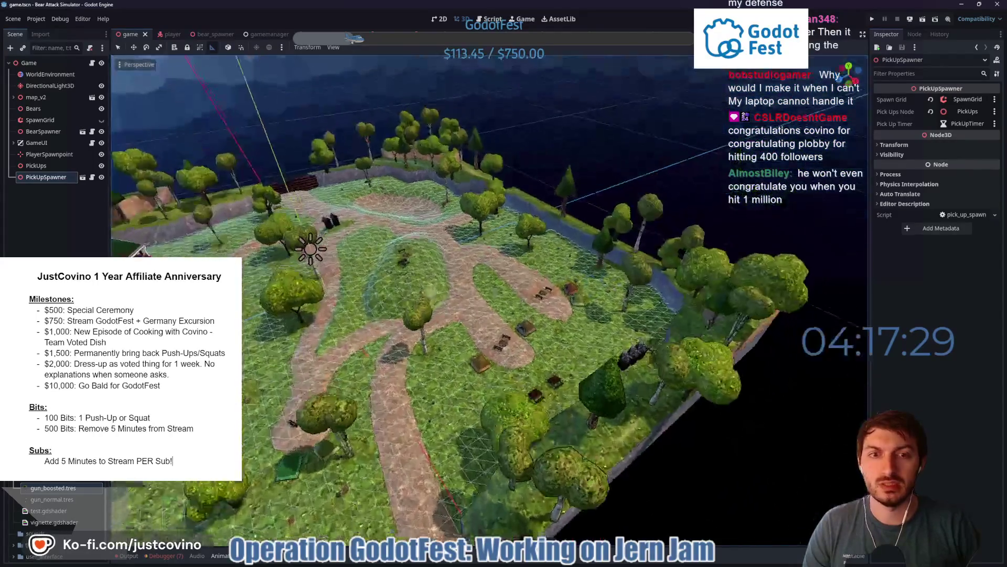
scroll(477, 316, up, 5)
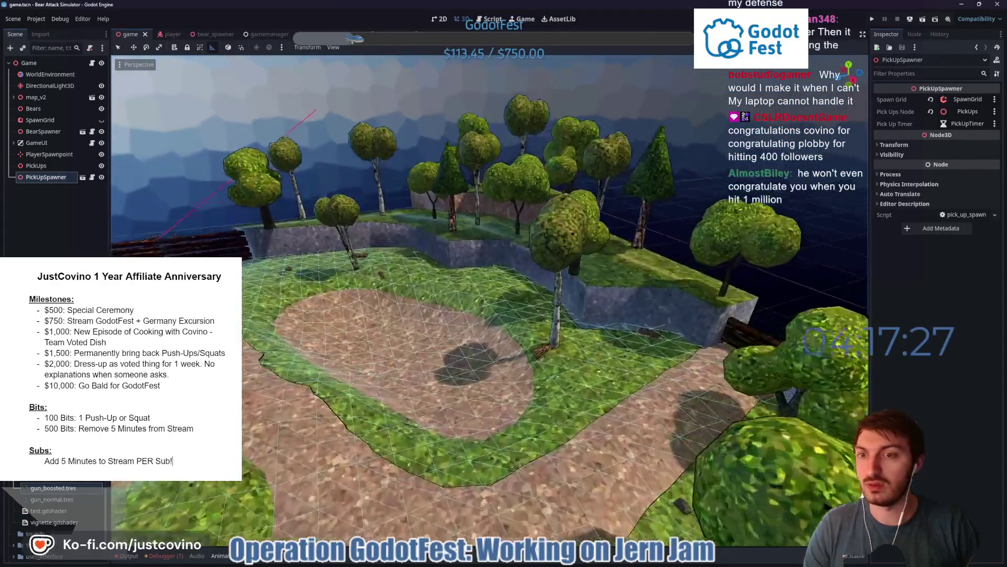
click(32, 95)
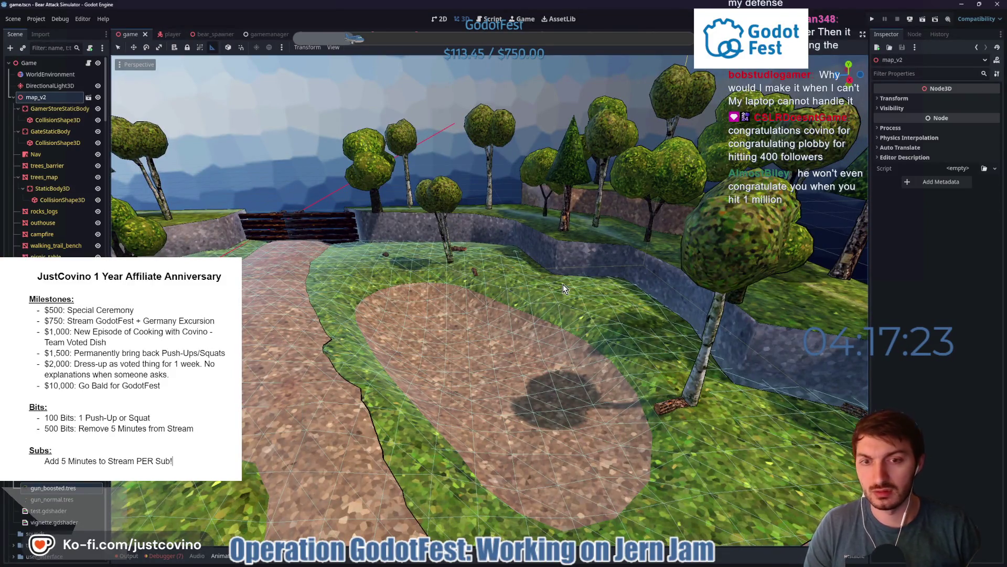
key(ctrl+a)
text(meshin)
key(Return)
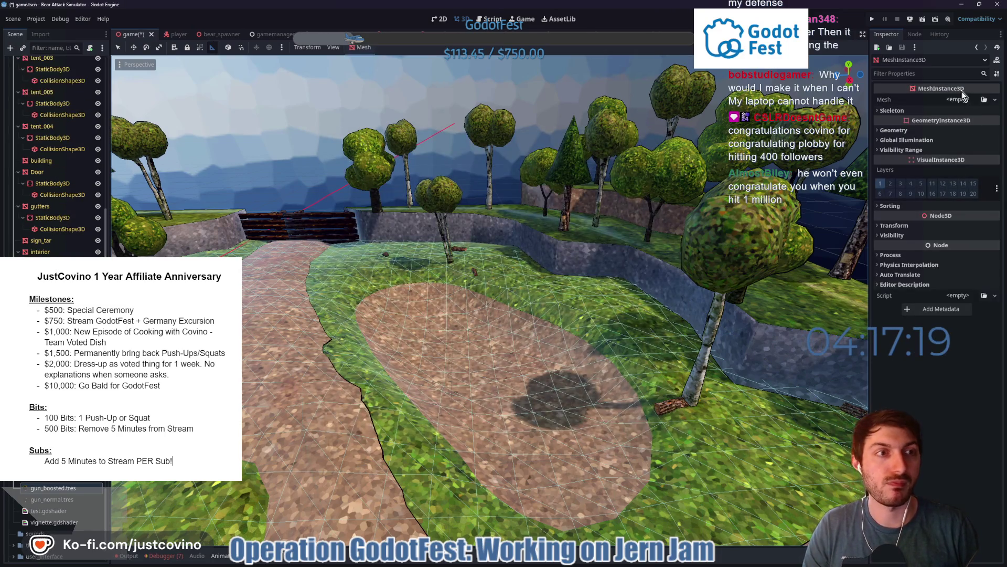
Give the MeshInstance3D a PlaneMesh and move it onto the dirt clearing near the benches
click(957, 100)
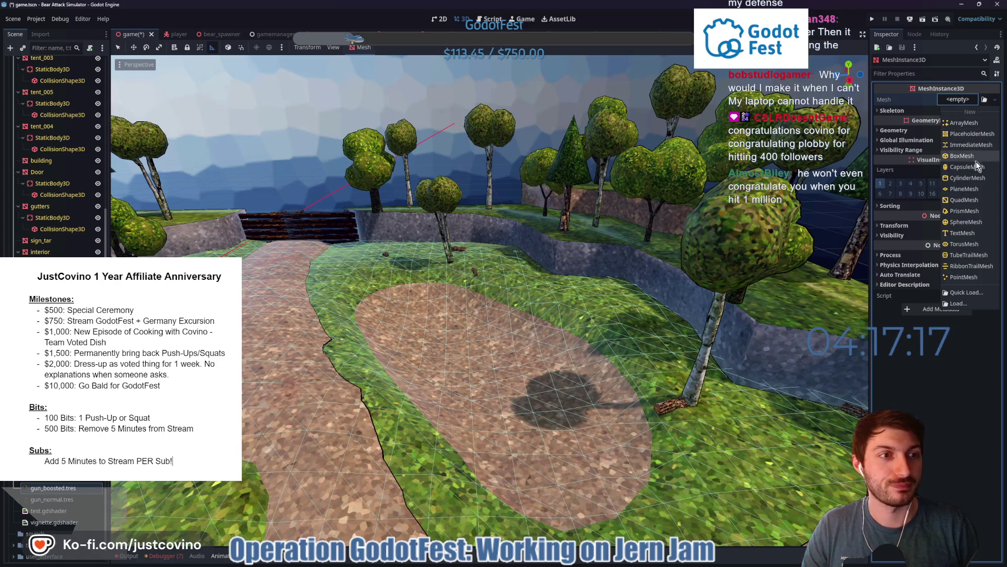
click(975, 189)
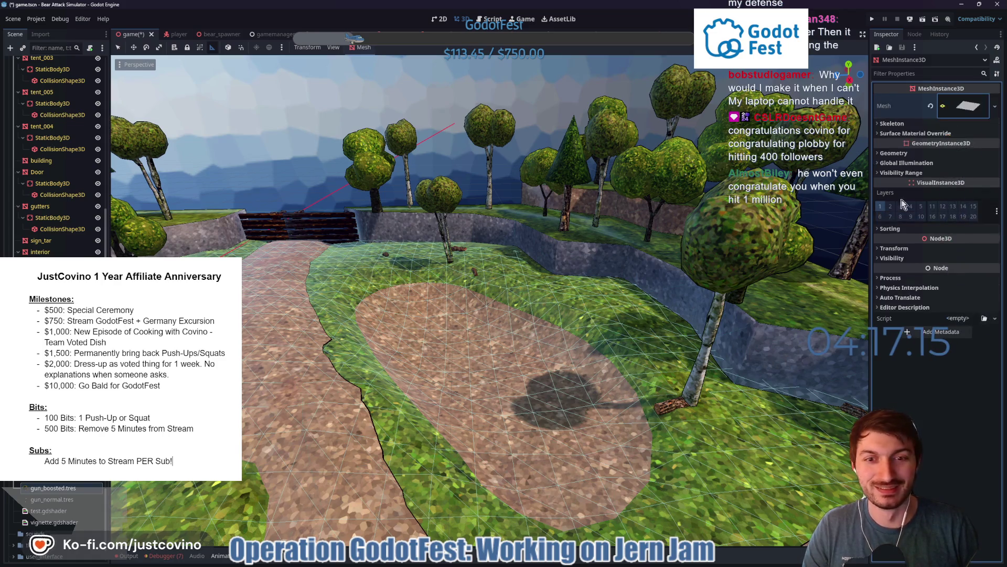
scroll(572, 303, down, 5)
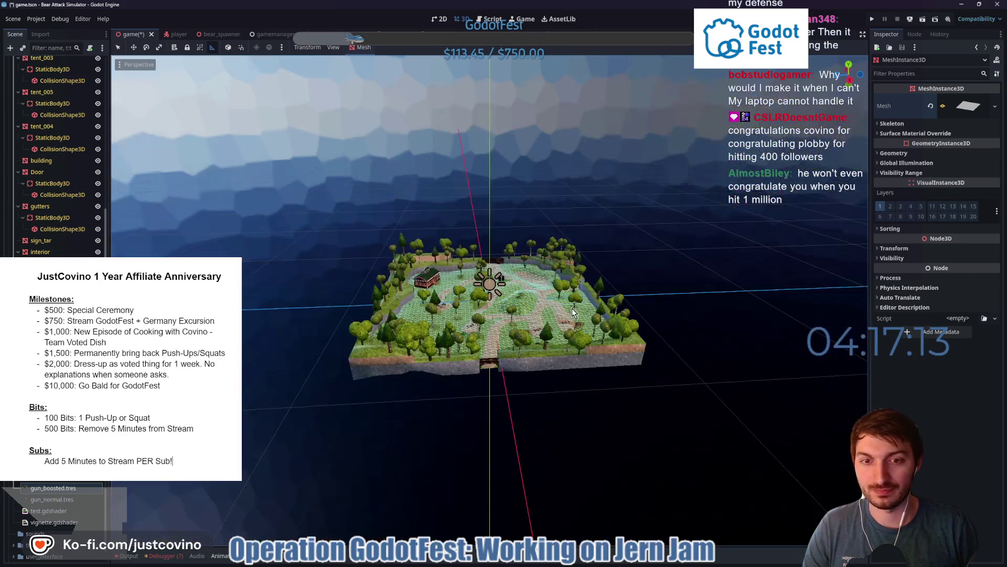
scroll(520, 301, up, 2)
scroll(522, 301, up, 2)
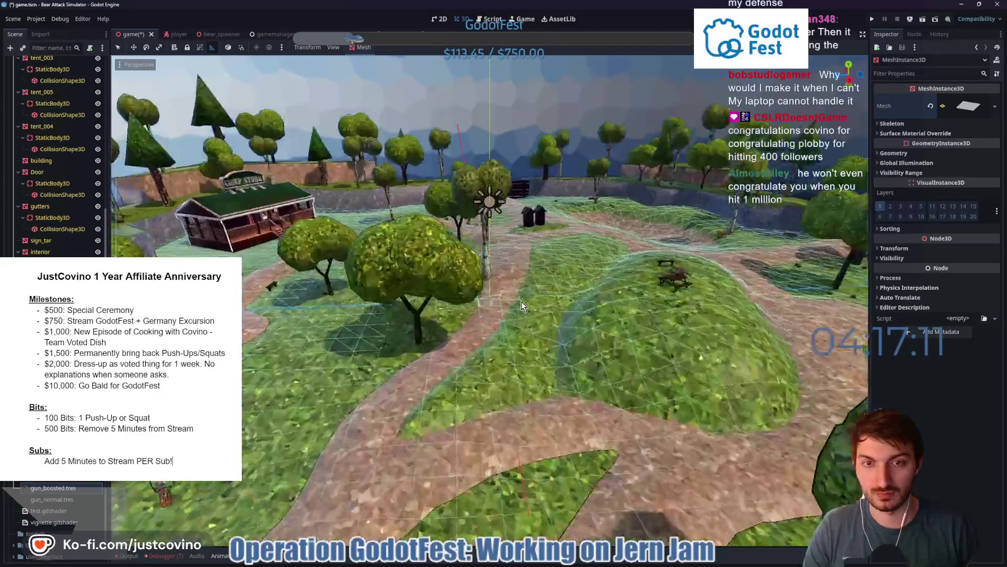
scroll(522, 301, up, 2)
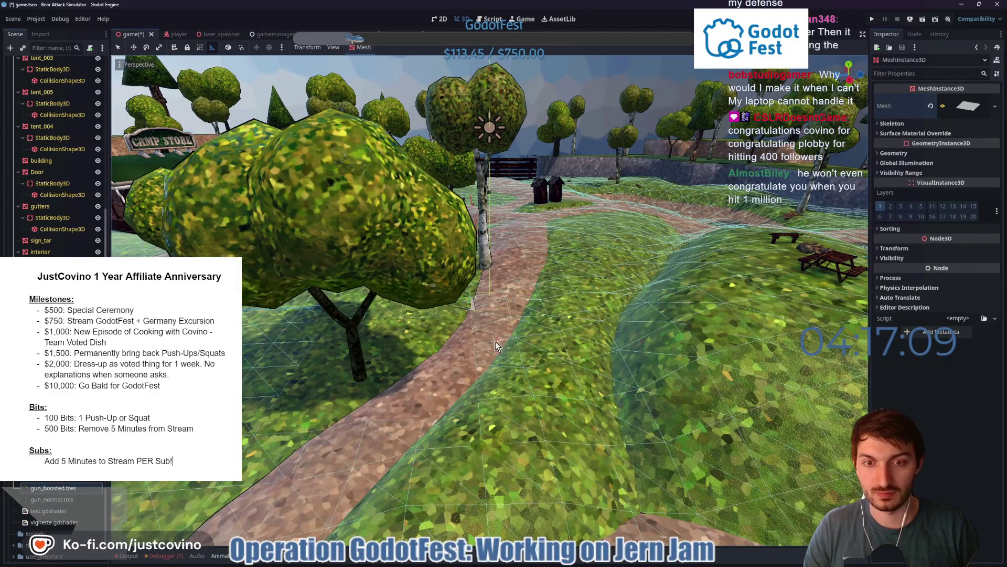
mouse_move(488, 263)
mouse_down()
mouse_move(649, 259)
mouse_move(650, 331)
mouse_up()
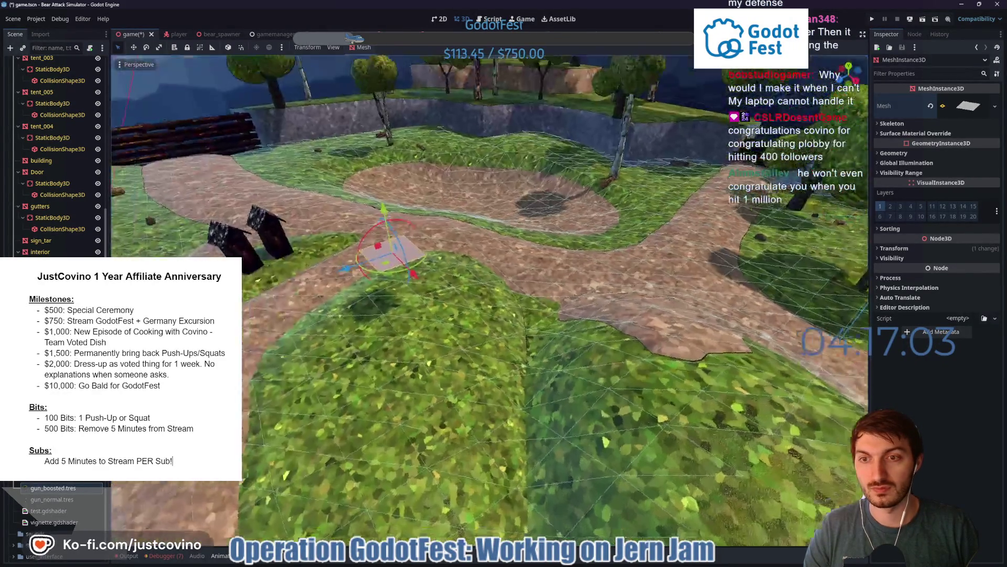
drag(614, 373, 613, 315)
mouse_move(421, 425)
mouse_down()
mouse_move(421, 402)
mouse_move(587, 207)
mouse_move(549, 230)
mouse_up()
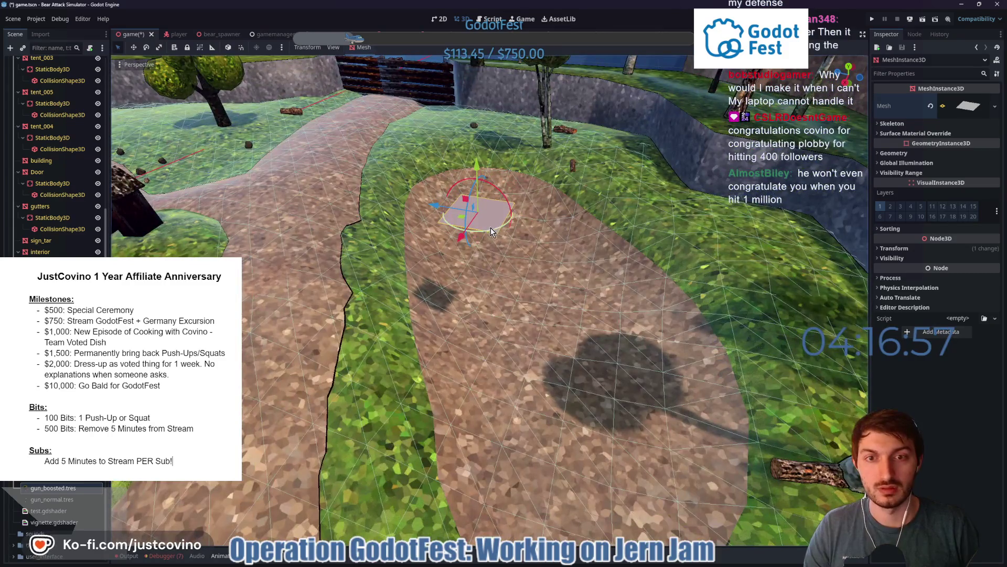
click(962, 105)
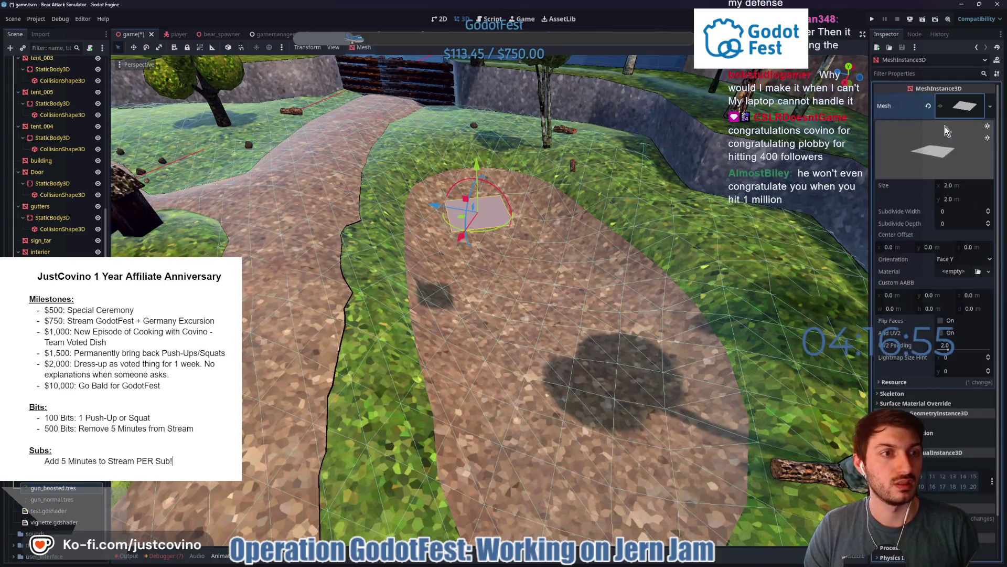
Set the plane mesh size to 20 m by 10 m in the Inspector
mouse_move(954, 187)
mouse_down()
mouse_move(984, 187)
mouse_move(972, 207)
mouse_up()
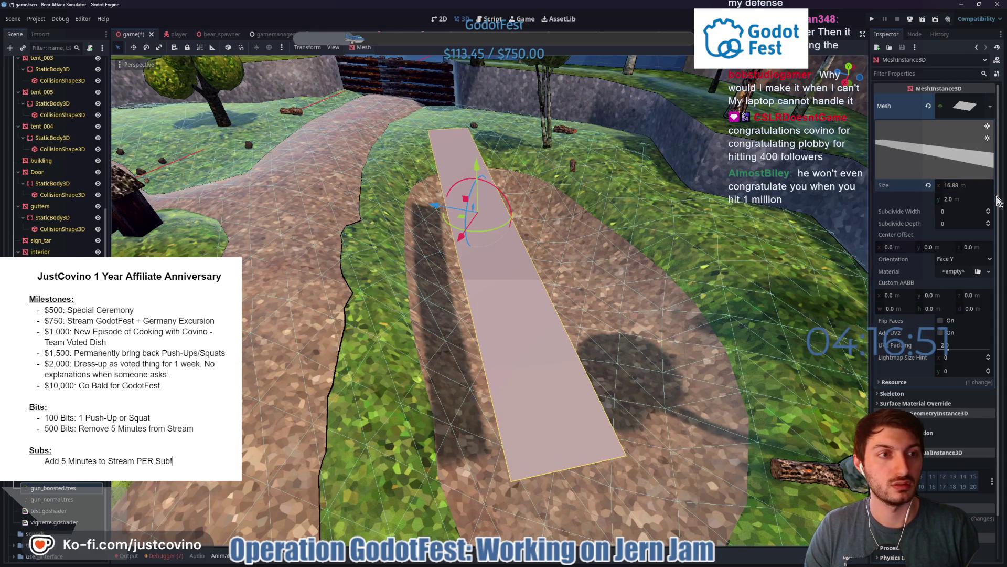
click(956, 187)
text(20.0)
key(Return)
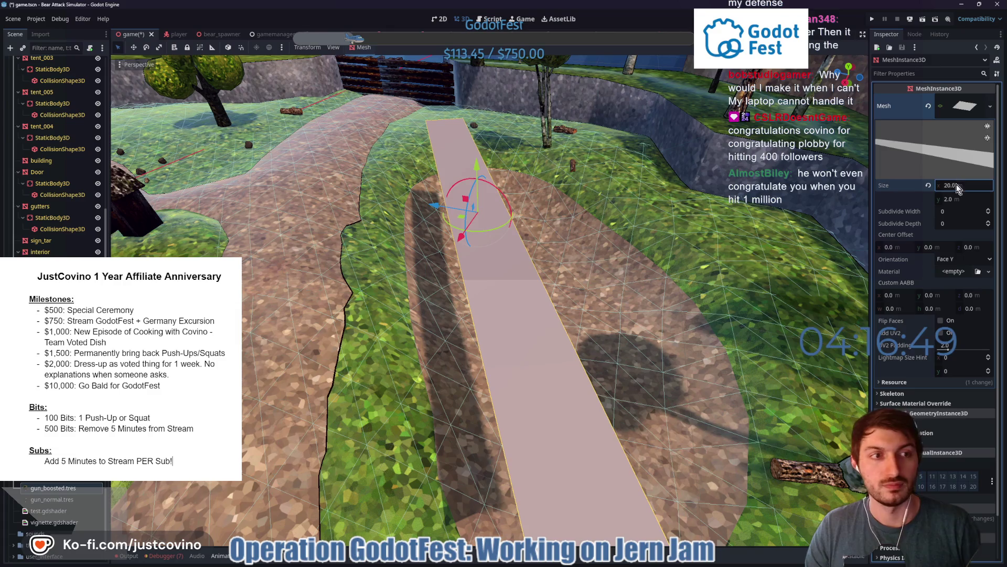
click(971, 200)
text(10)
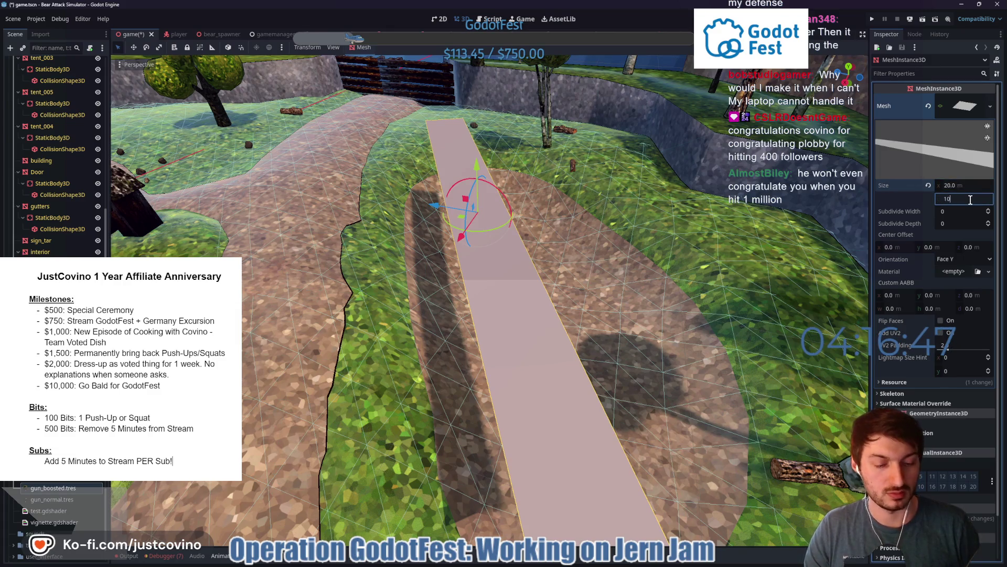
key(Return)
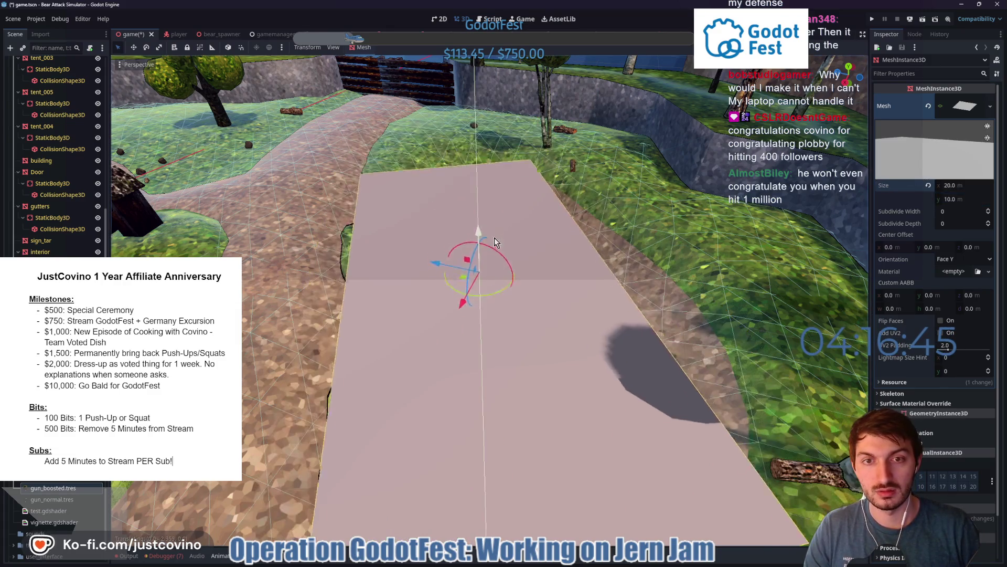
scroll(480, 229, down, 4)
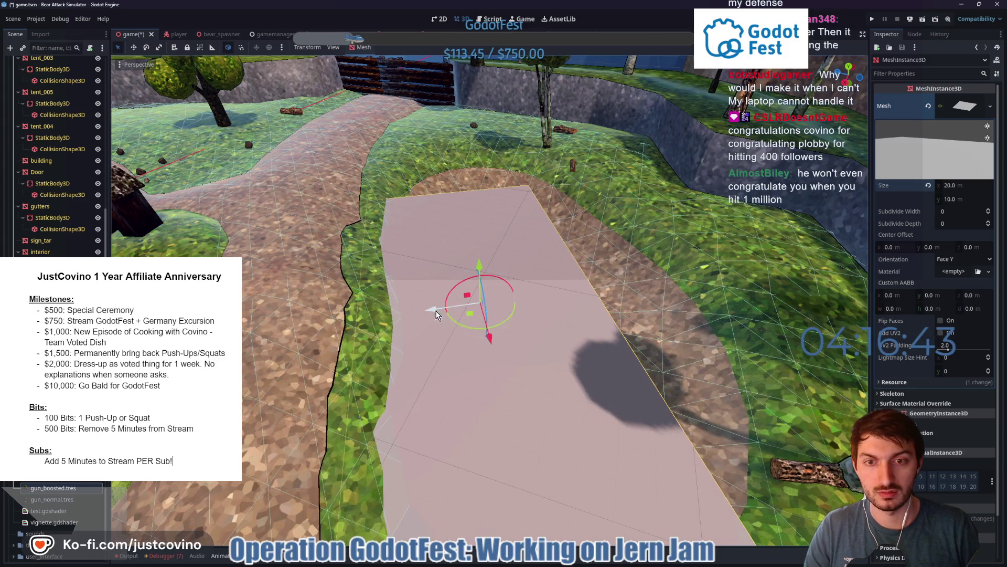
Move the plane across the clearing, widen it to about 24 m and lower it into the terrain hollow
drag(463, 330, 490, 305)
drag(551, 331, 545, 297)
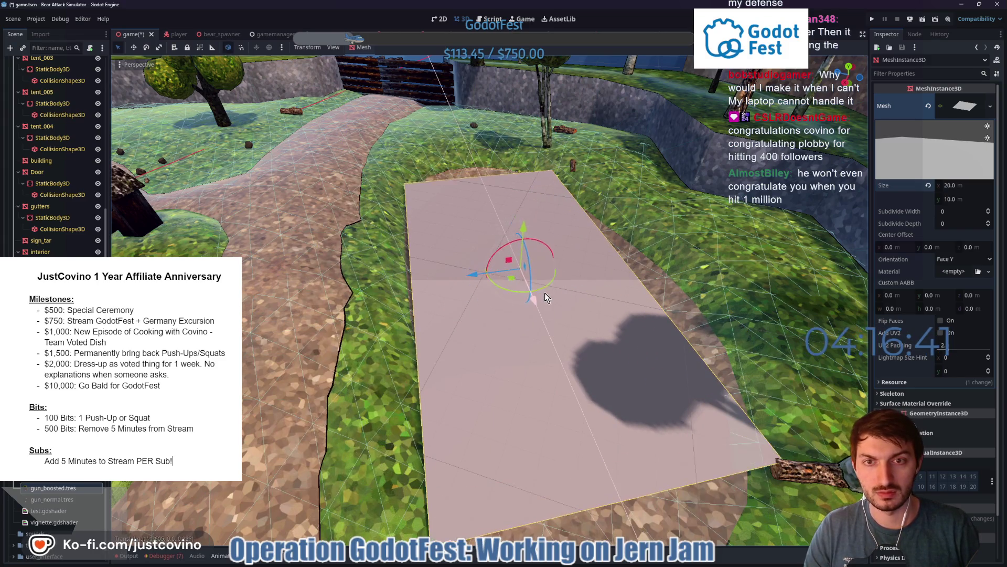
drag(392, 324, 571, 288)
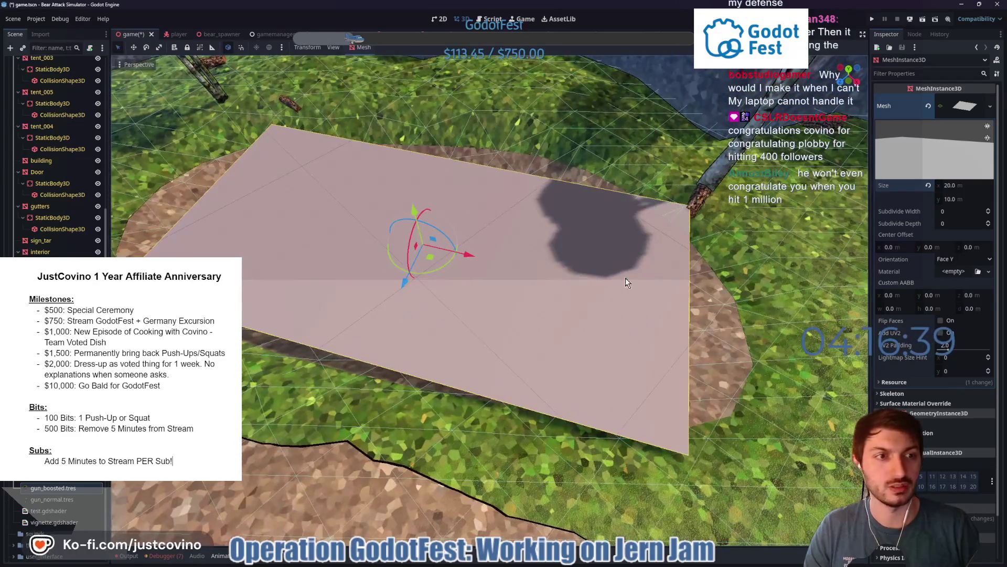
mouse_move(956, 189)
mouse_down()
mouse_move(975, 189)
mouse_move(971, 199)
mouse_up()
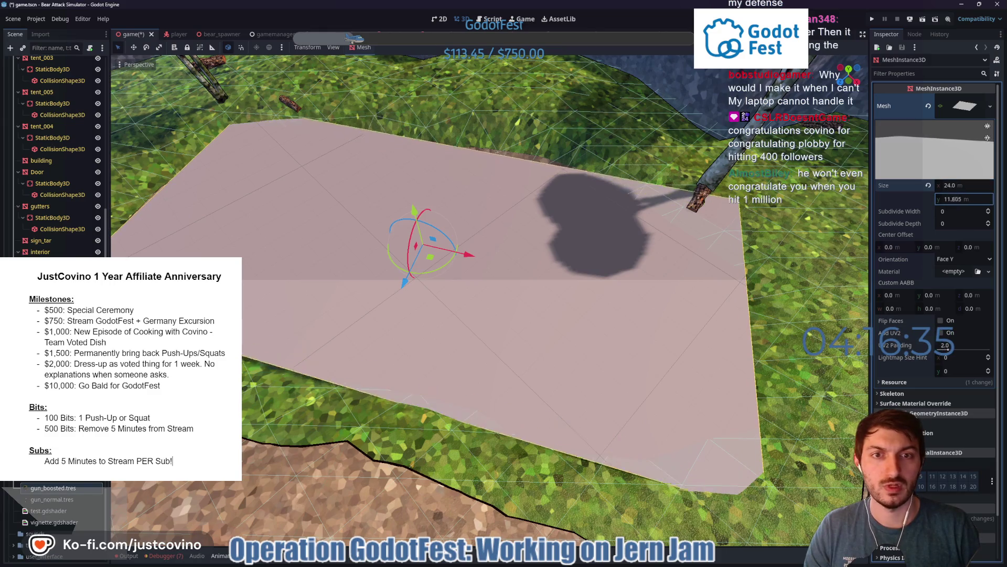
drag(420, 209, 417, 235)
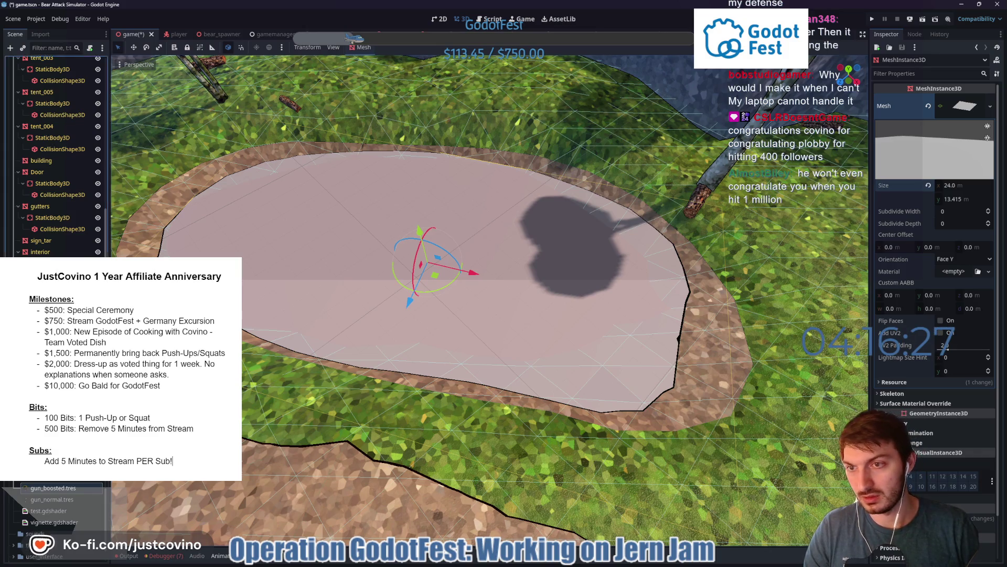
text(Water)
Rename the plane to Water and set its mesh size to 30 by 15 m
key(Return)
drag(418, 233, 417, 230)
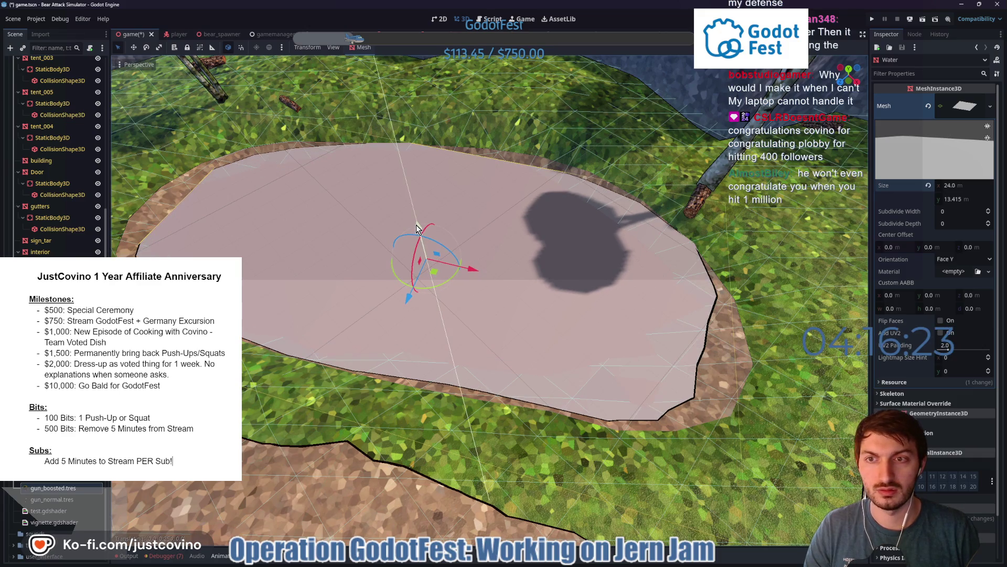
click(959, 198)
text(15.0)
key(Return)
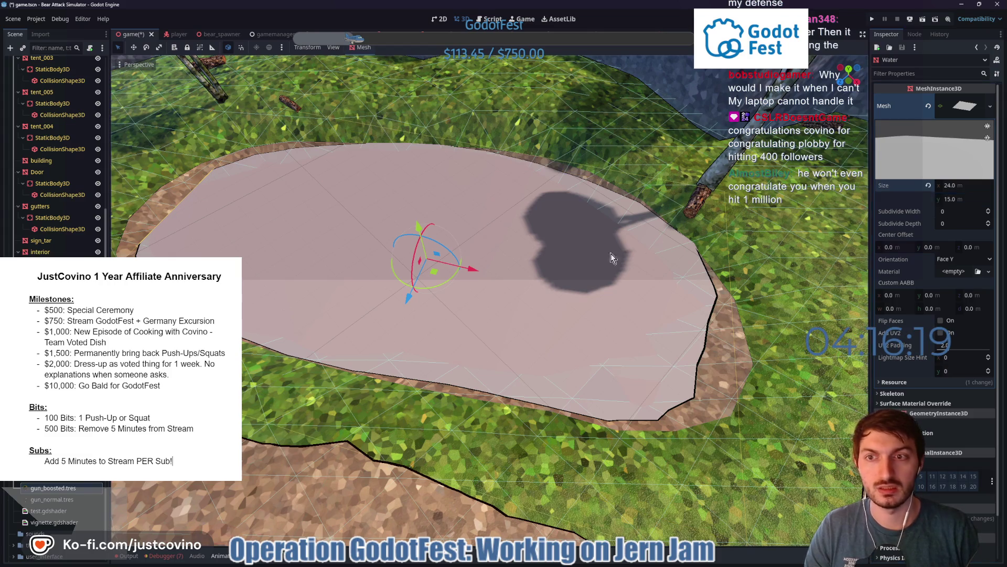
click(967, 184)
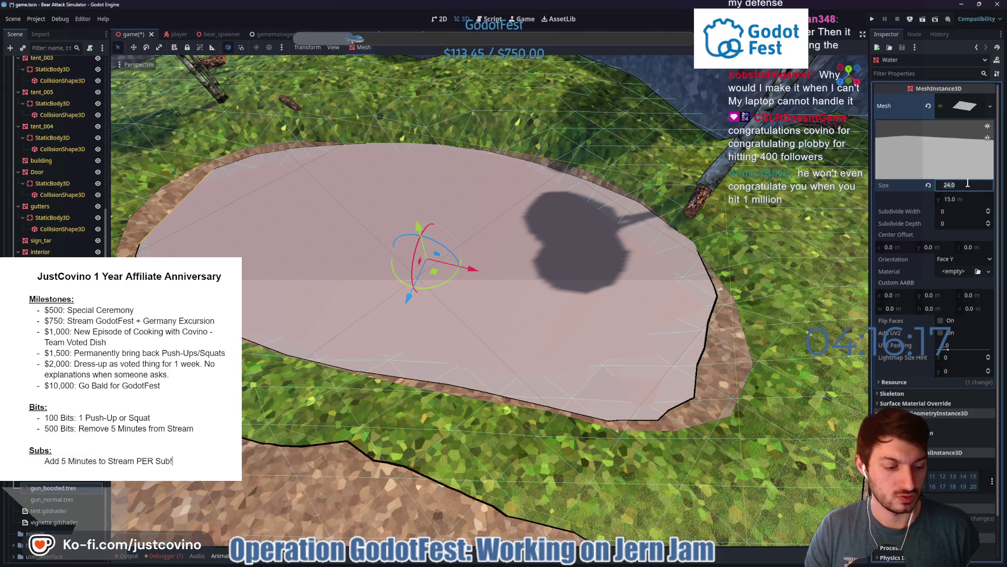
text(25)
key(Return)
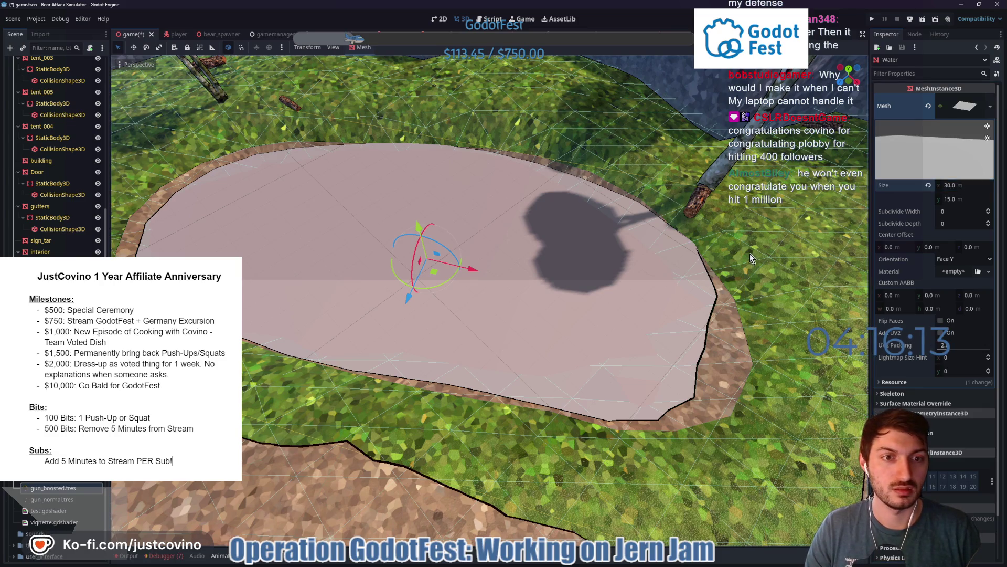
Nudge the Water plane back into place, then switch to the itch.io draft page
drag(757, 259, 755, 261)
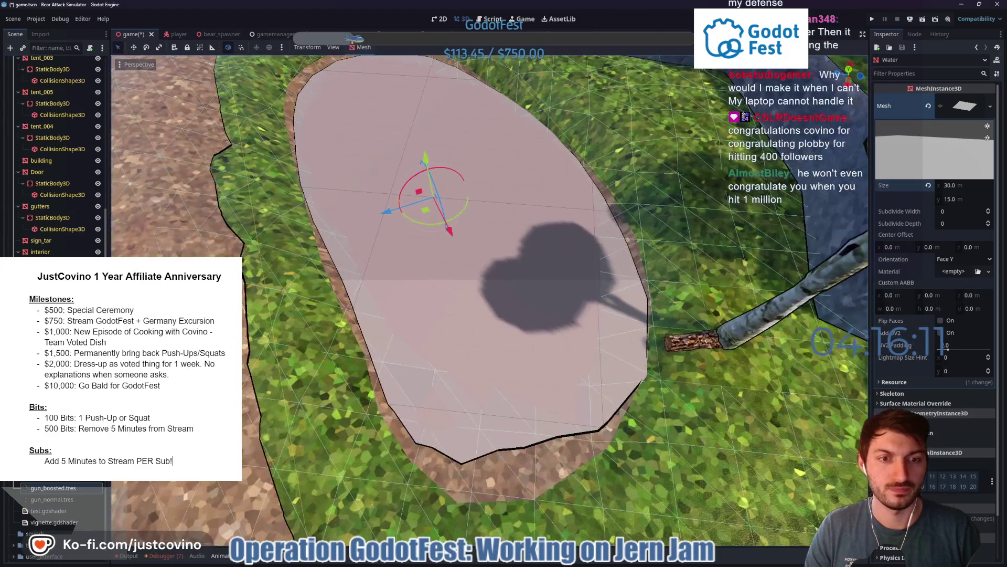
drag(387, 219, 341, 227)
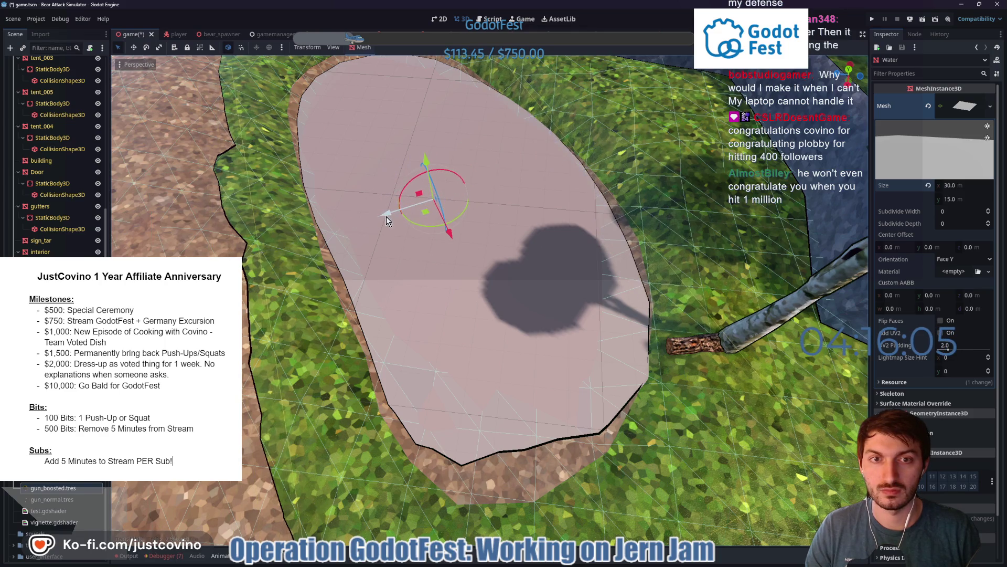
mouse_move(342, 227)
mouse_down()
mouse_move(457, 253)
mouse_move(507, 283)
mouse_up()
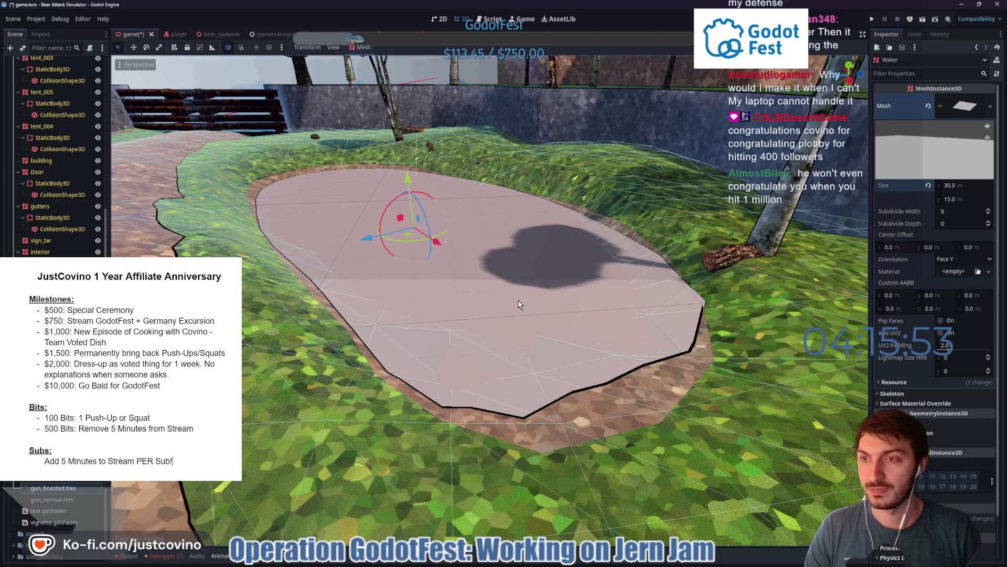
key(alt+Tab)
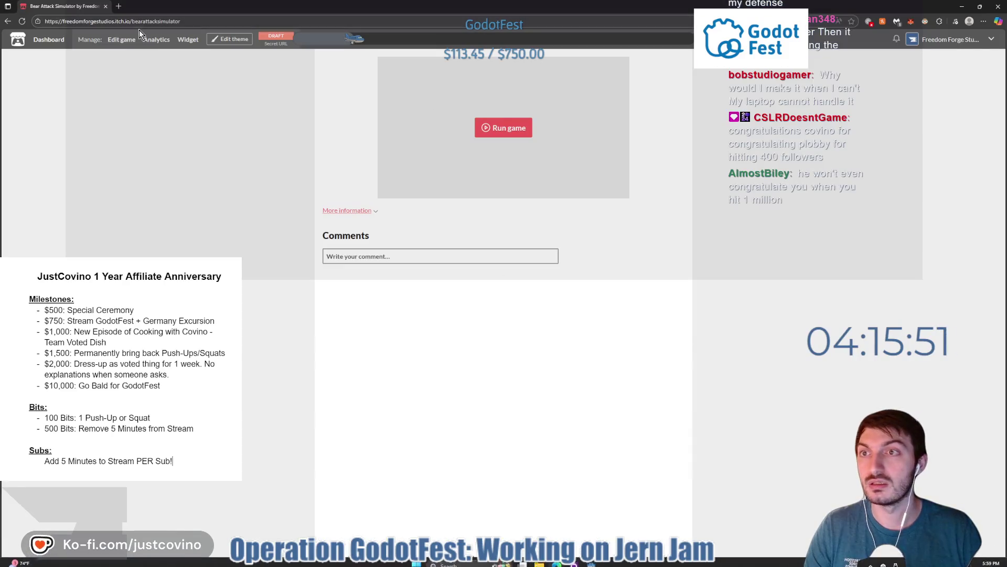
Search godotshaders.com for 'water', copy the Toon Water shader code and return to Godot
click(120, 7)
text(godotshaders.com)
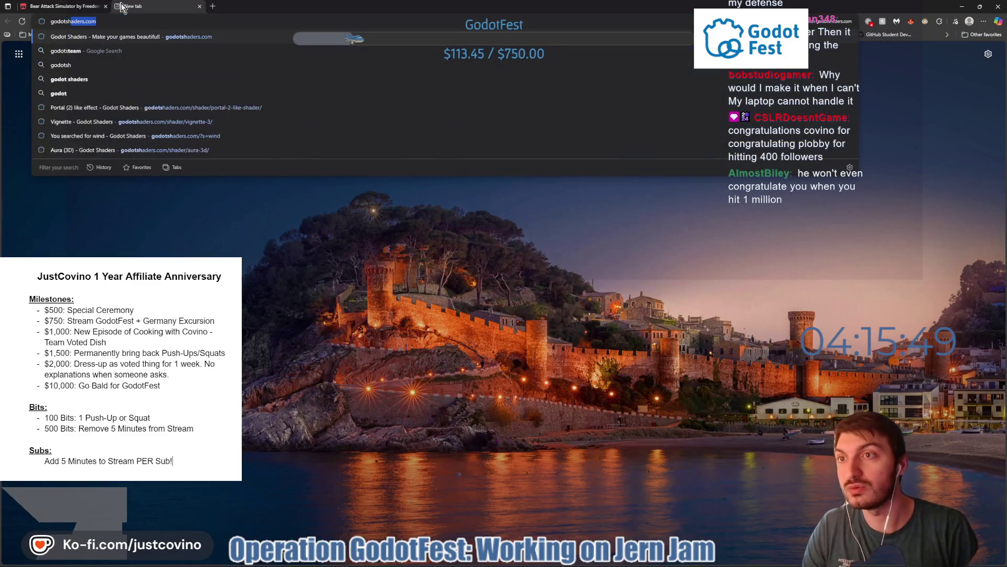
key(Return)
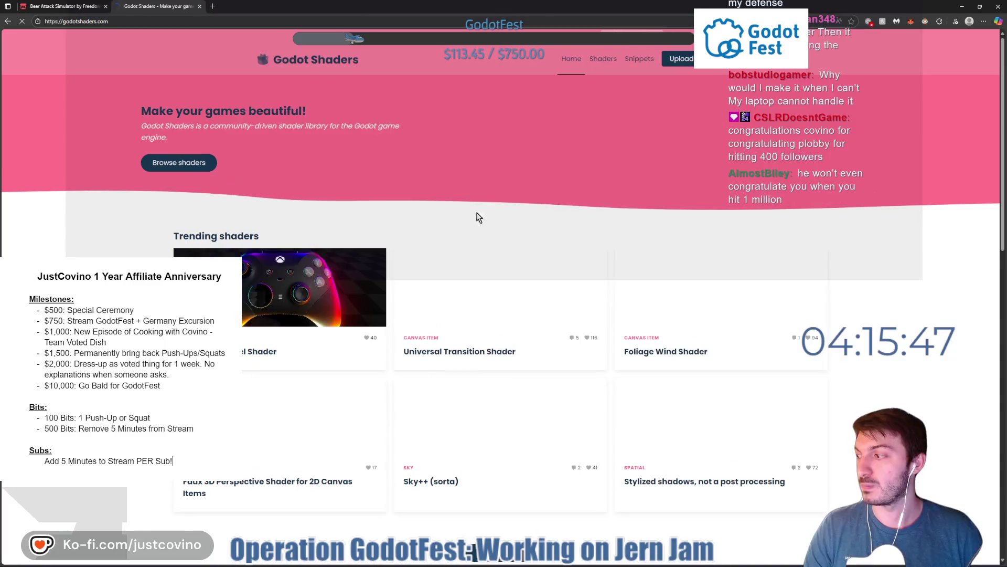
click(713, 58)
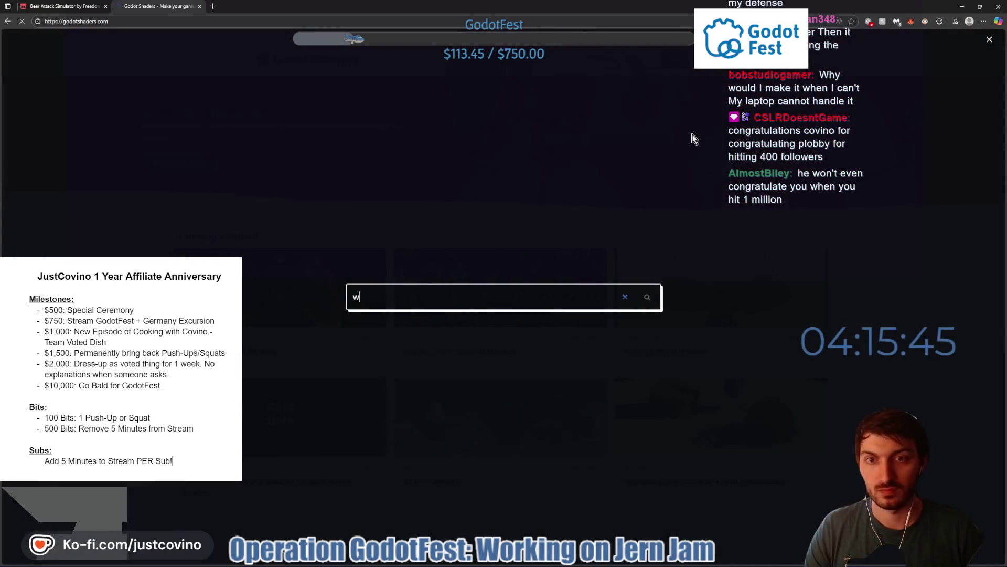
text(water)
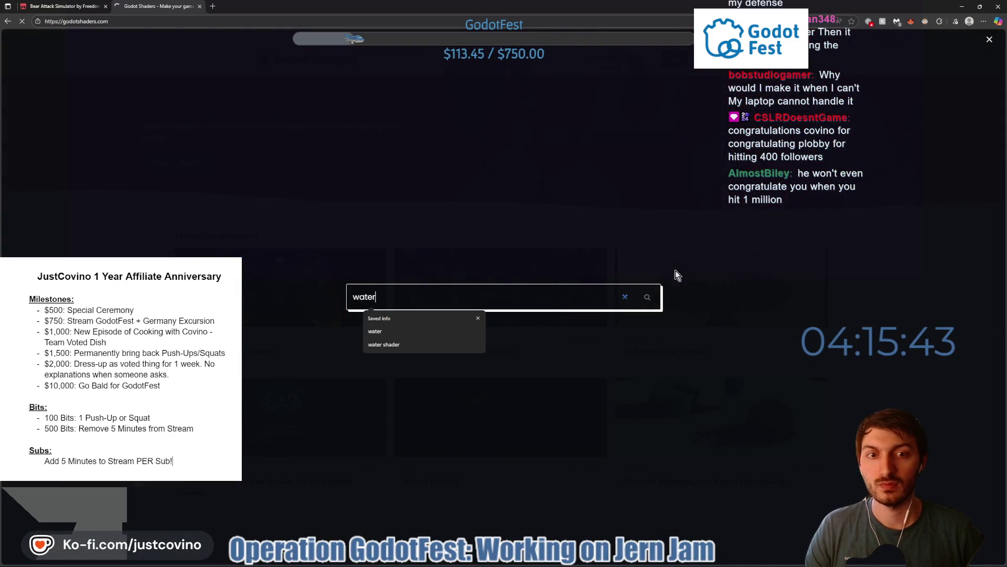
click(647, 298)
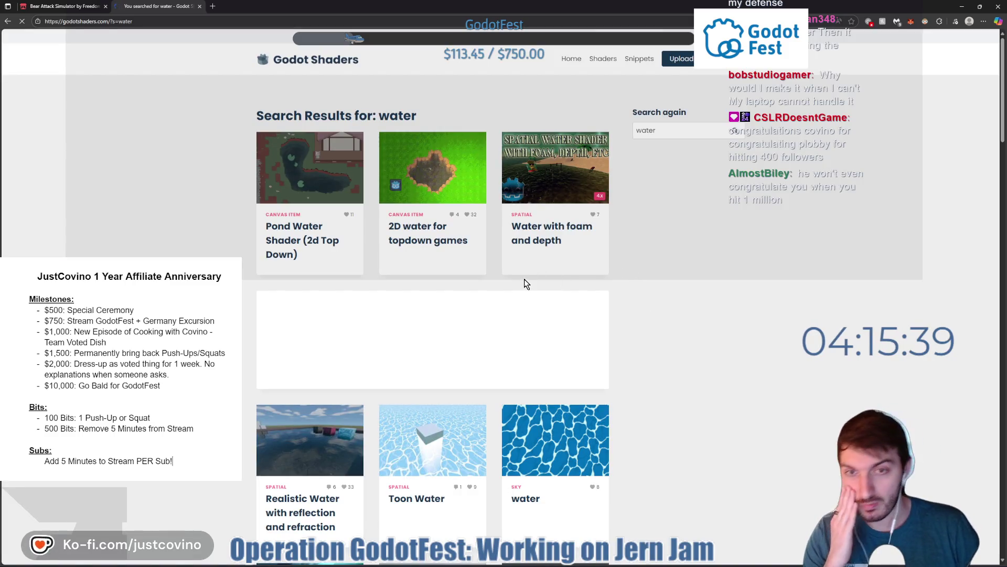
scroll(526, 291, down, 2)
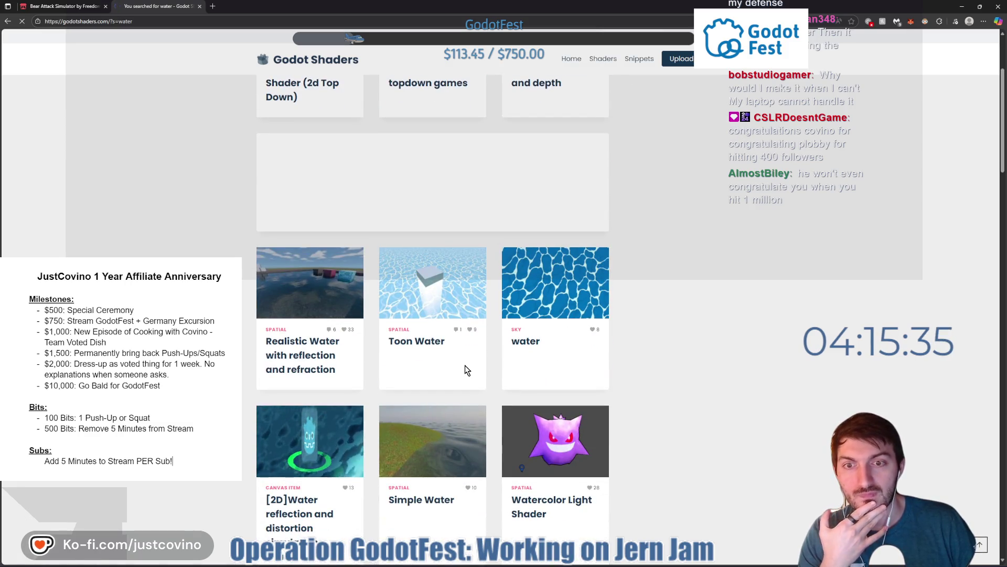
click(435, 345)
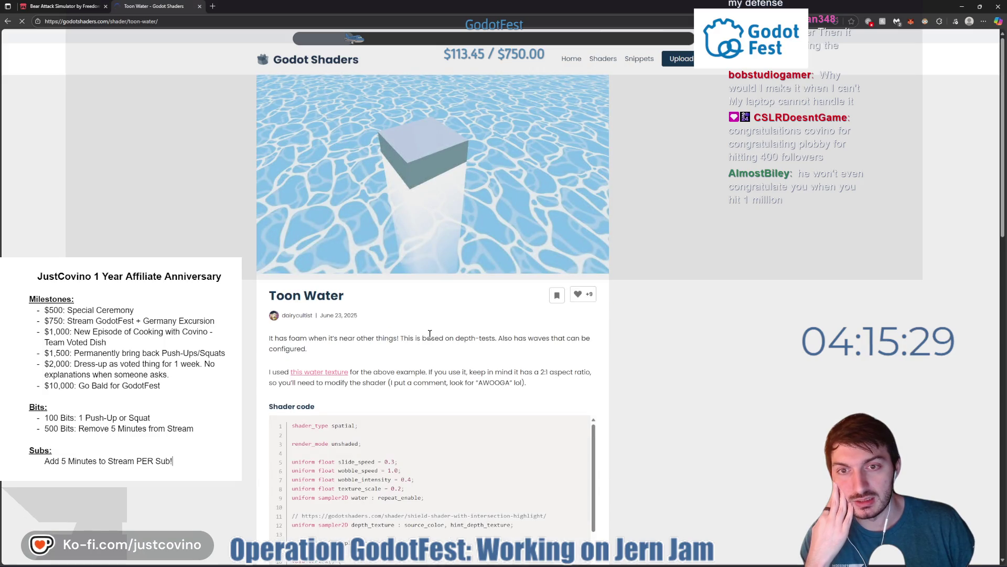
scroll(430, 334, down, 2)
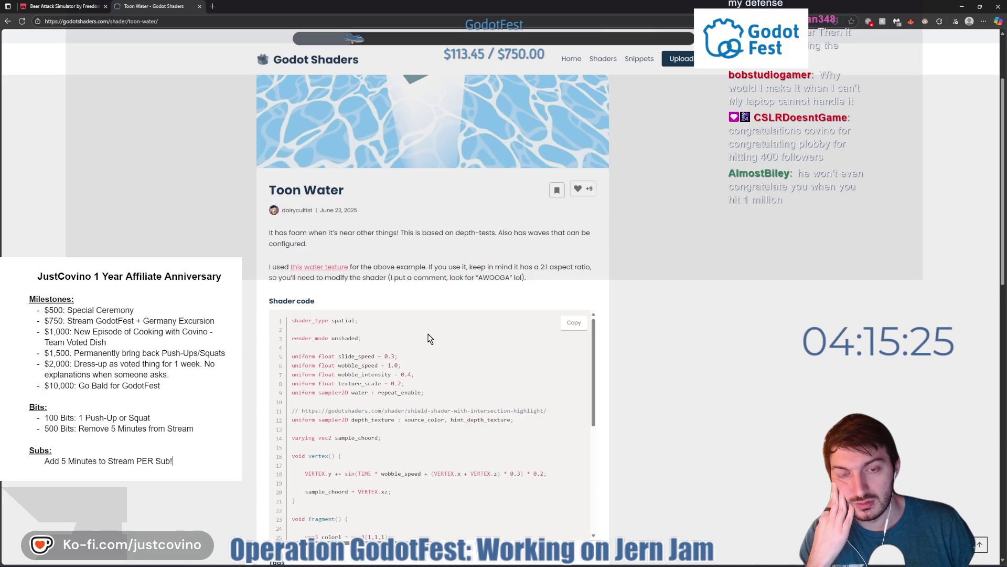
scroll(422, 339, down, 1)
scroll(422, 339, down, 1)
scroll(421, 340, up, 2)
scroll(593, 275, down, 1)
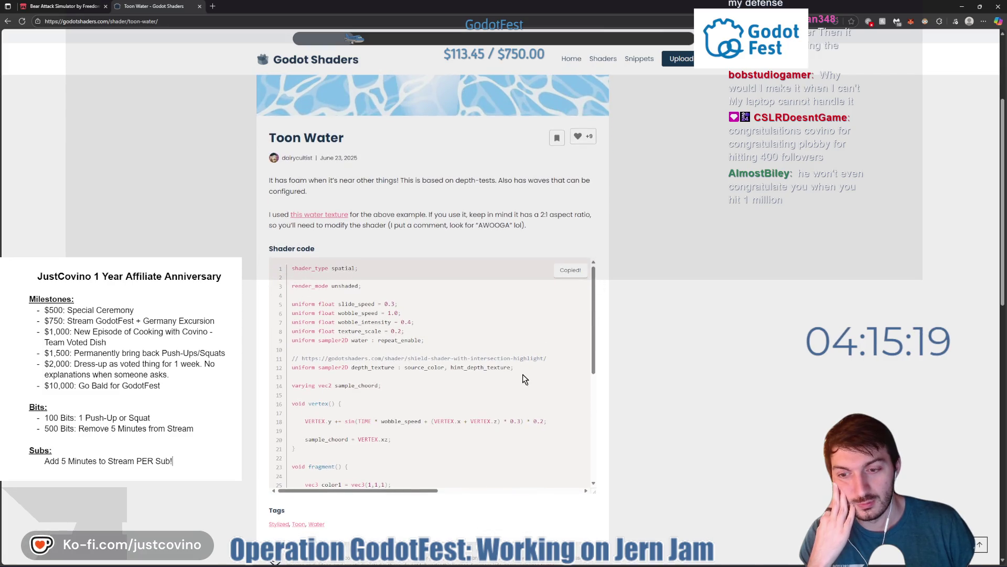
click(592, 561)
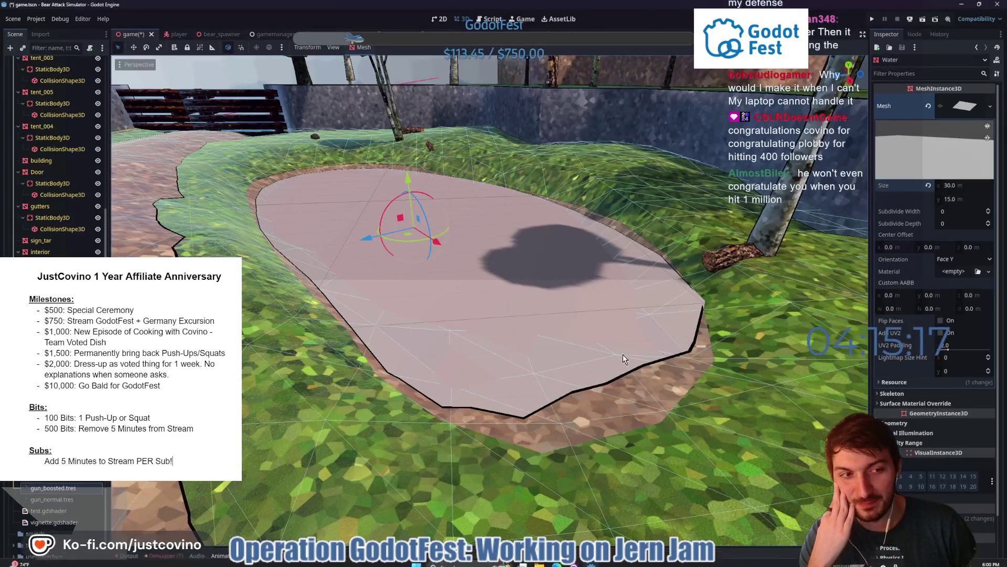
Give the Water plane a new ShaderMaterial with a new shader
click(948, 272)
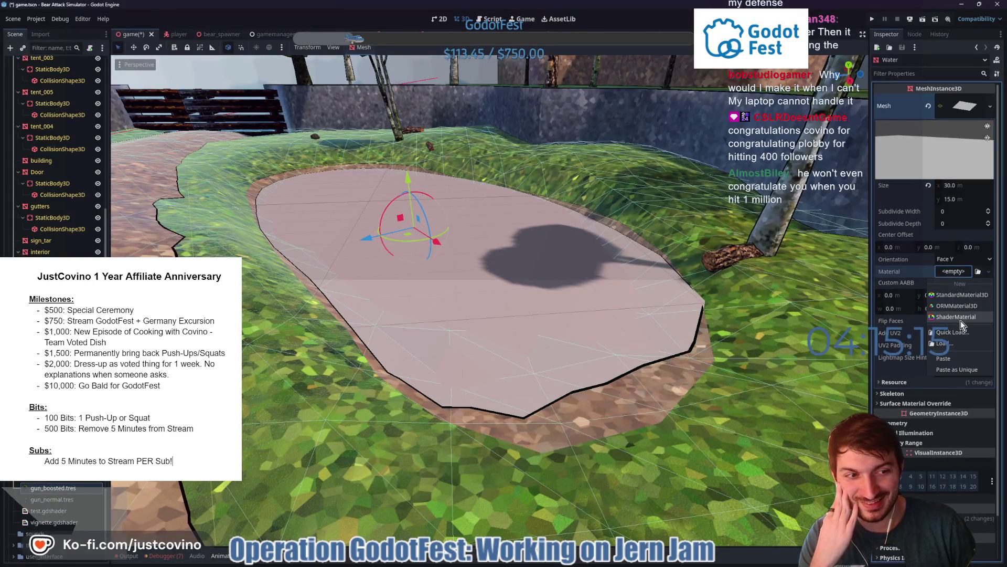
click(961, 319)
click(960, 280)
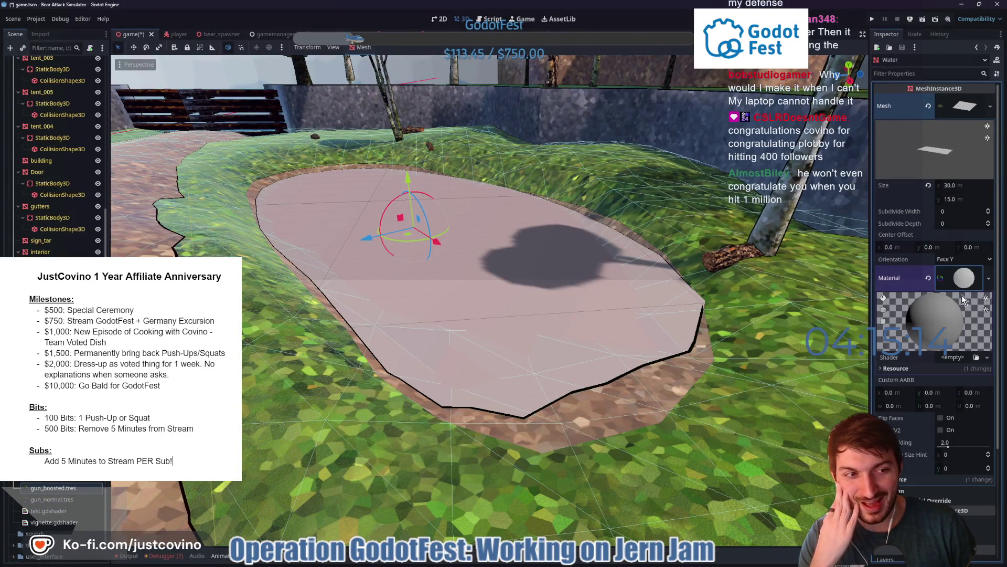
click(955, 358)
click(965, 369)
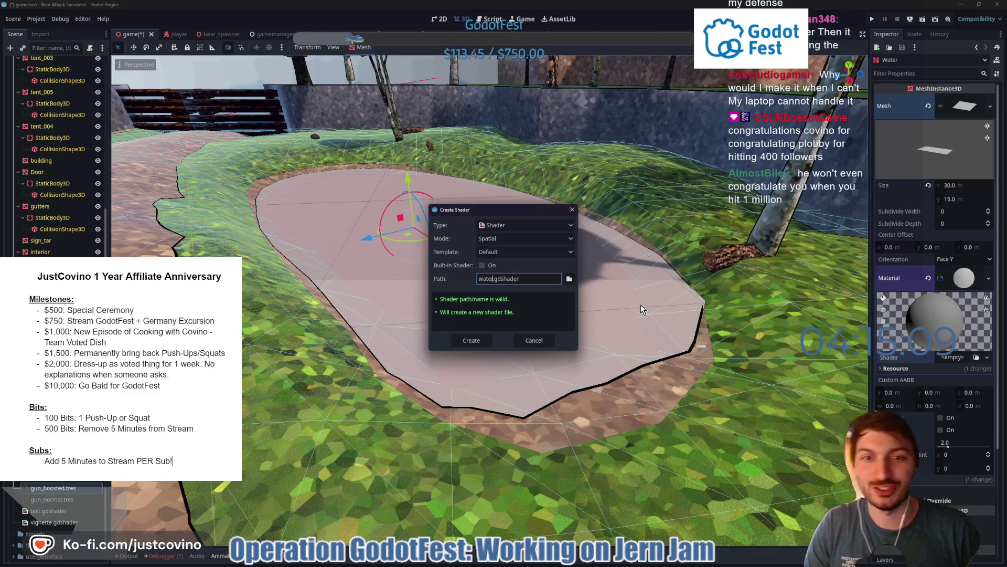
Save the shader as res://shaders/water.gdshader and open its code for editing
click(569, 279)
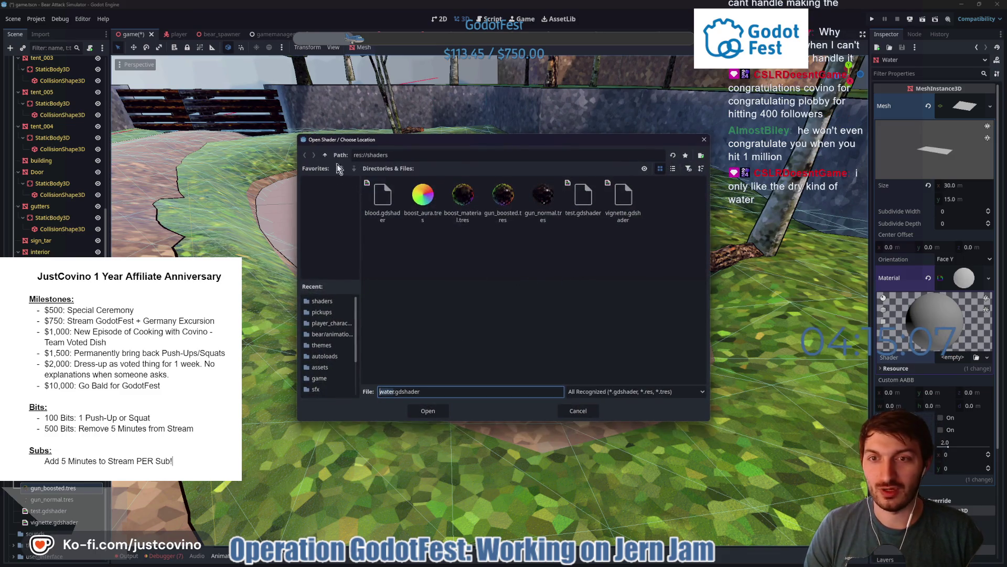
click(426, 408)
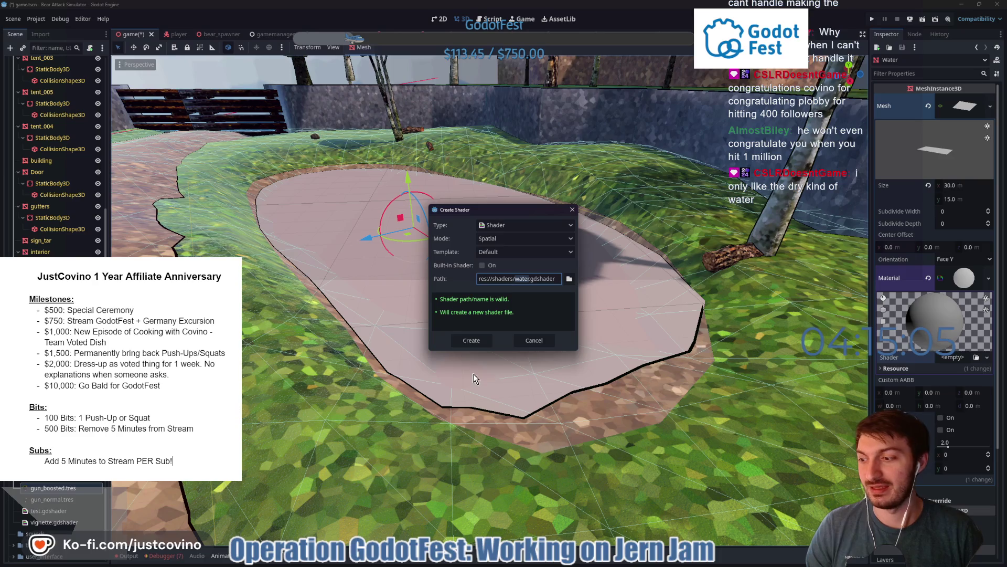
click(474, 341)
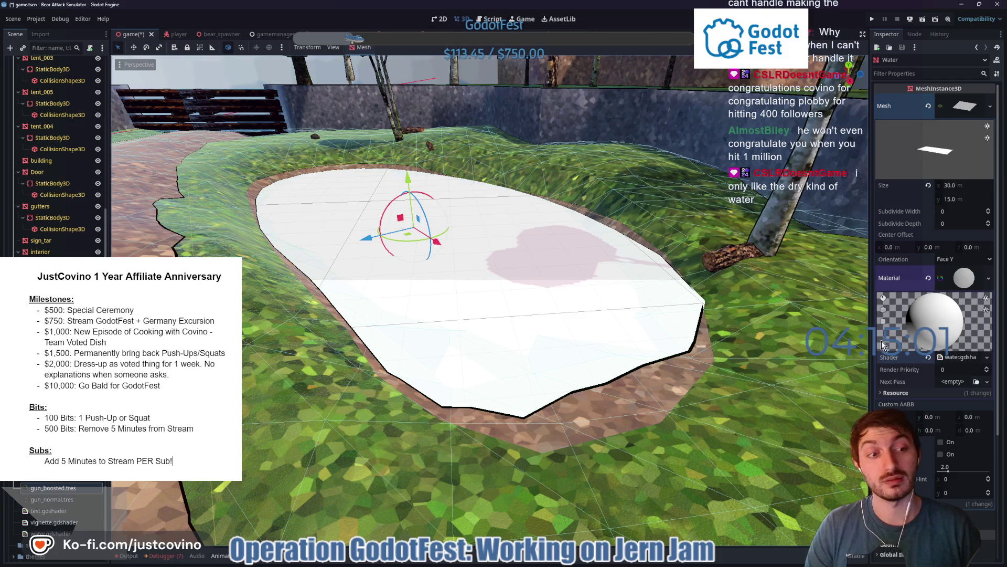
click(962, 357)
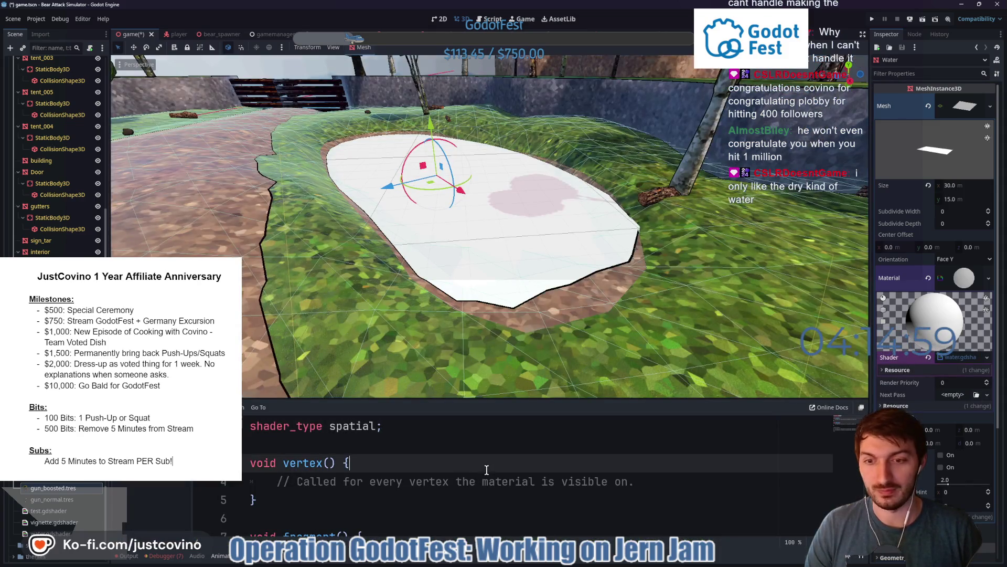
Replace the default code with the pasted Toon Water shader and give its Water parameter a new NoiseTexture2D
key(ctrl+a)
key(ctrl+v)
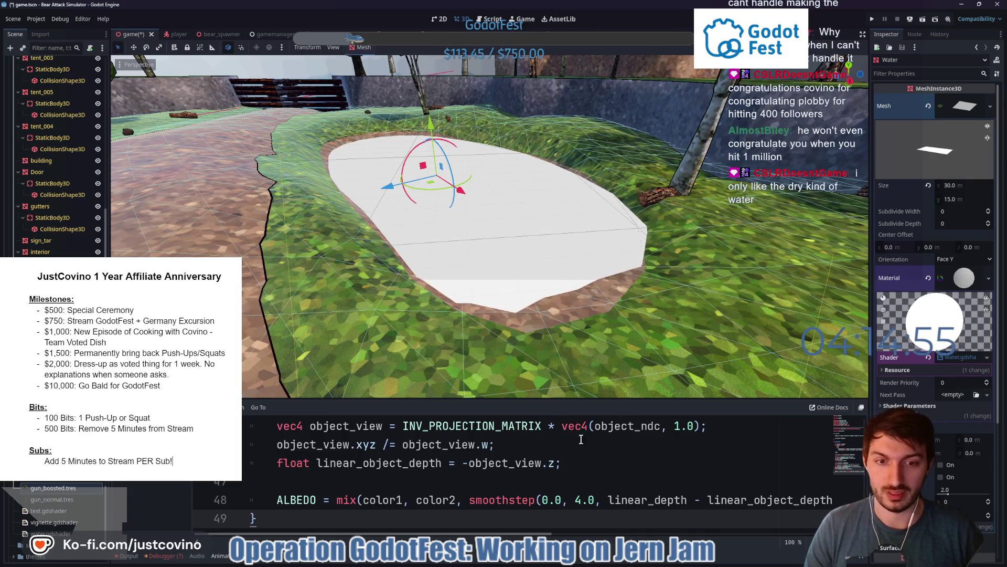
click(915, 406)
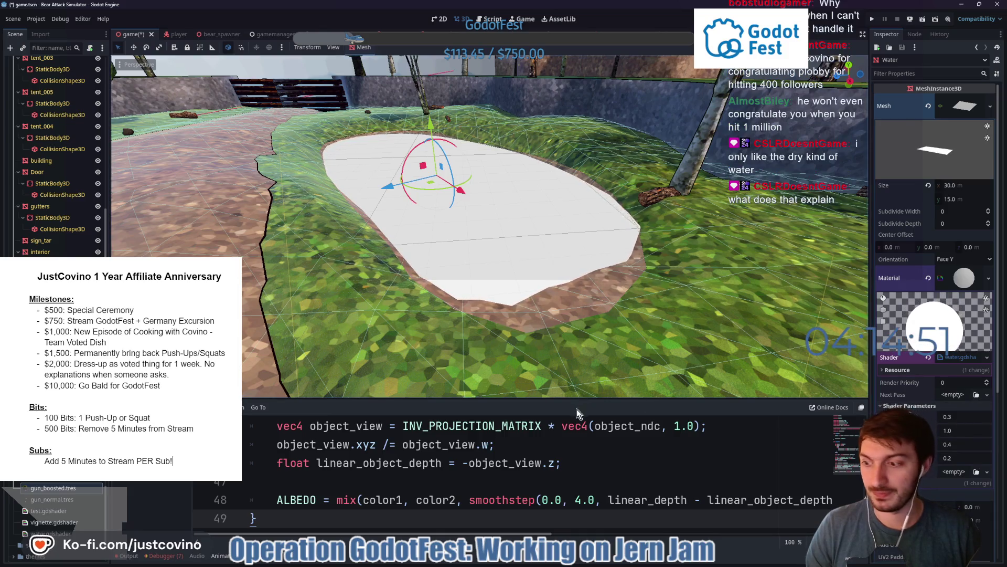
mouse_move(664, 315)
mouse_down()
mouse_move(632, 314)
mouse_move(804, 347)
mouse_up()
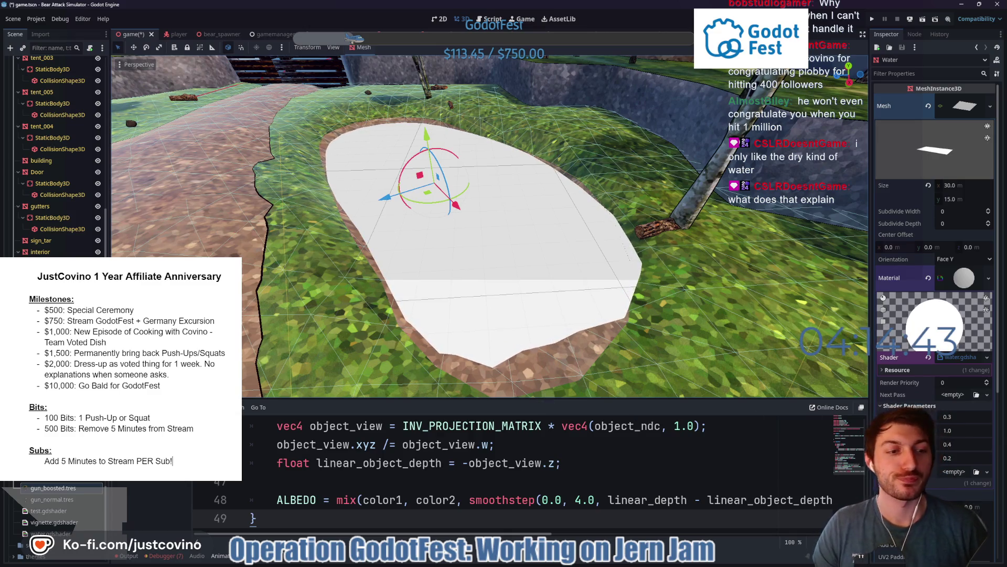
click(951, 474)
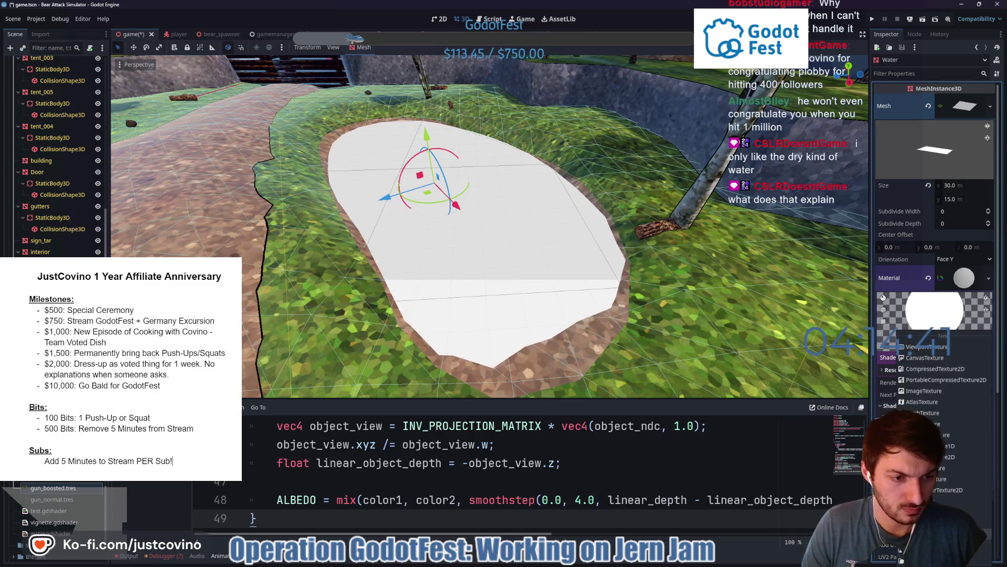
Set the noise texture to FastNoiseLite with Cellular noise and Ping-Pong fractal, then clear the noise again
click(955, 473)
scroll(952, 460, down, 3)
click(953, 403)
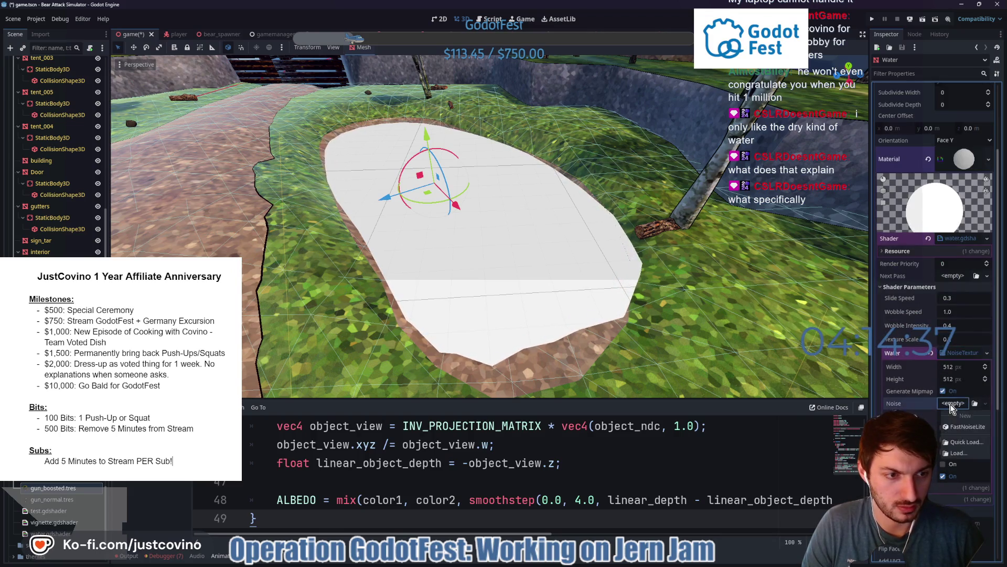
click(949, 421)
click(955, 403)
scroll(957, 468, down, 3)
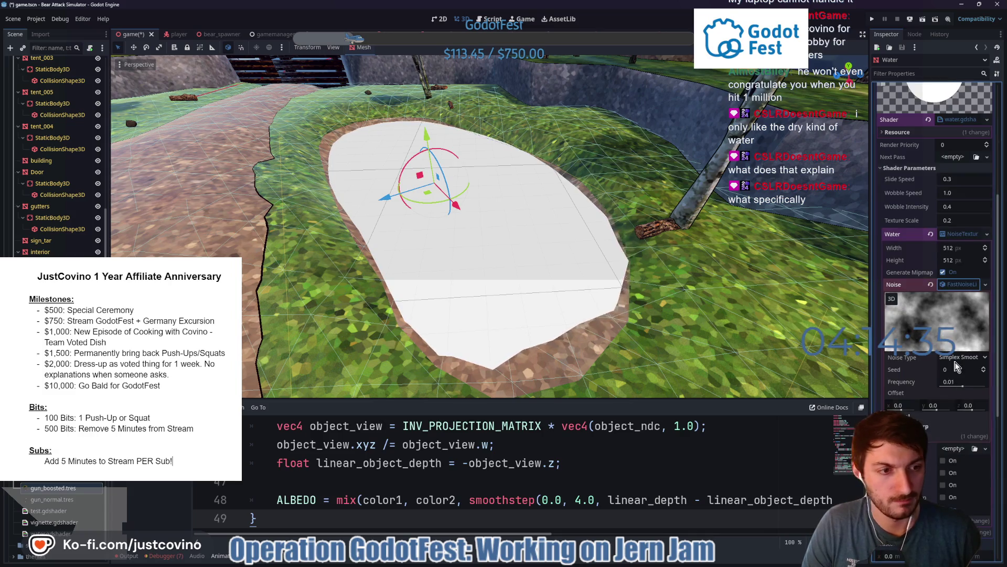
click(956, 358)
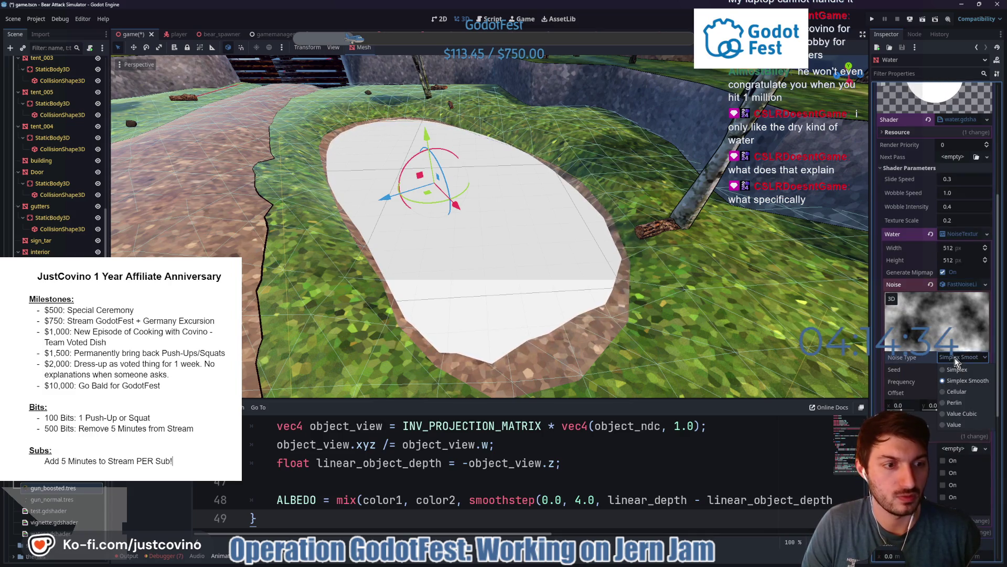
click(970, 392)
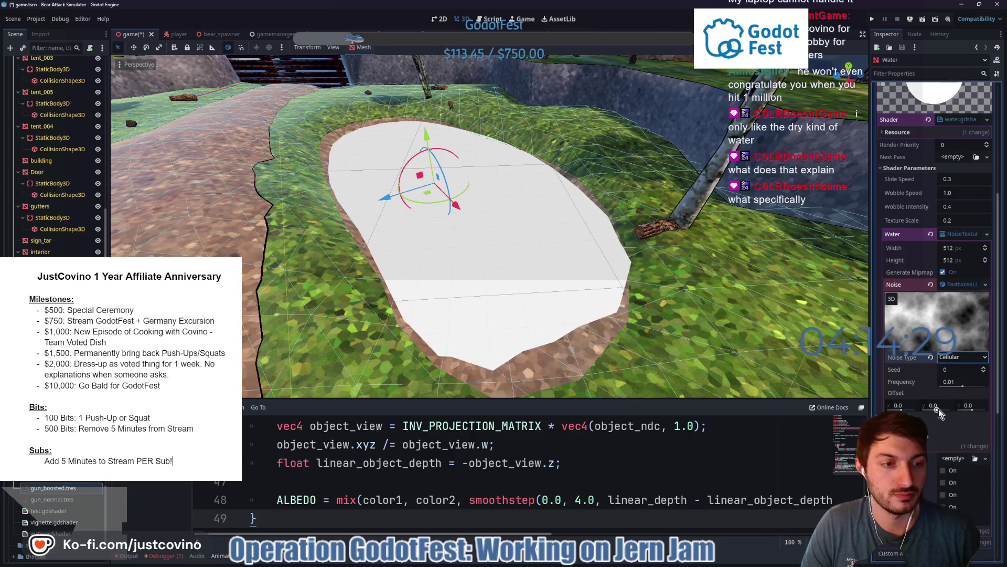
click(937, 425)
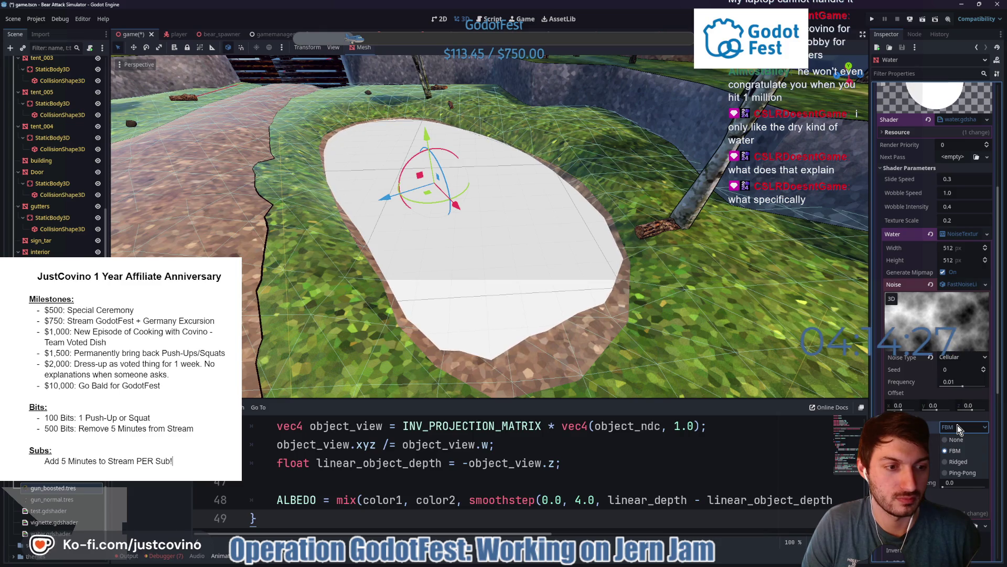
click(964, 473)
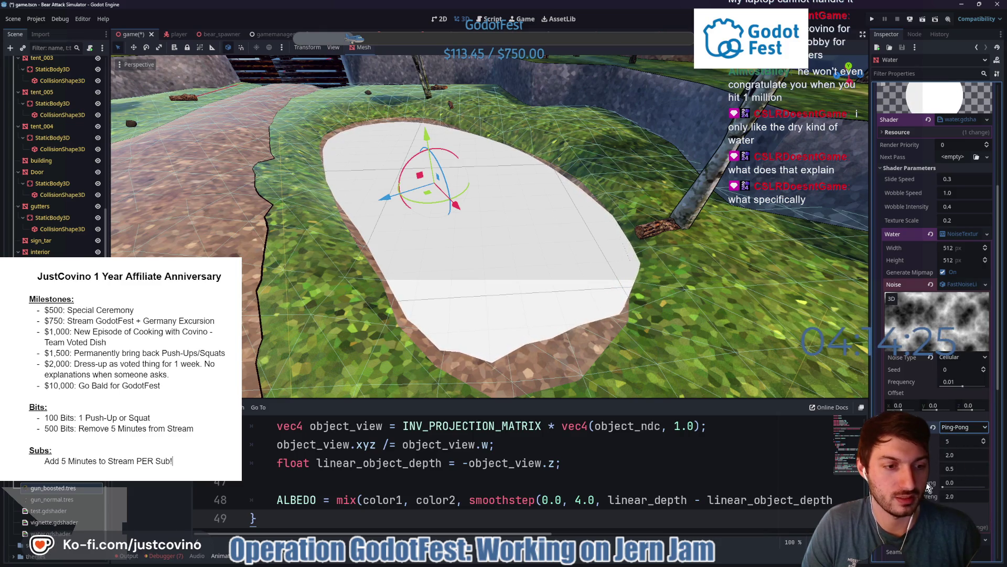
scroll(929, 488, down, 2)
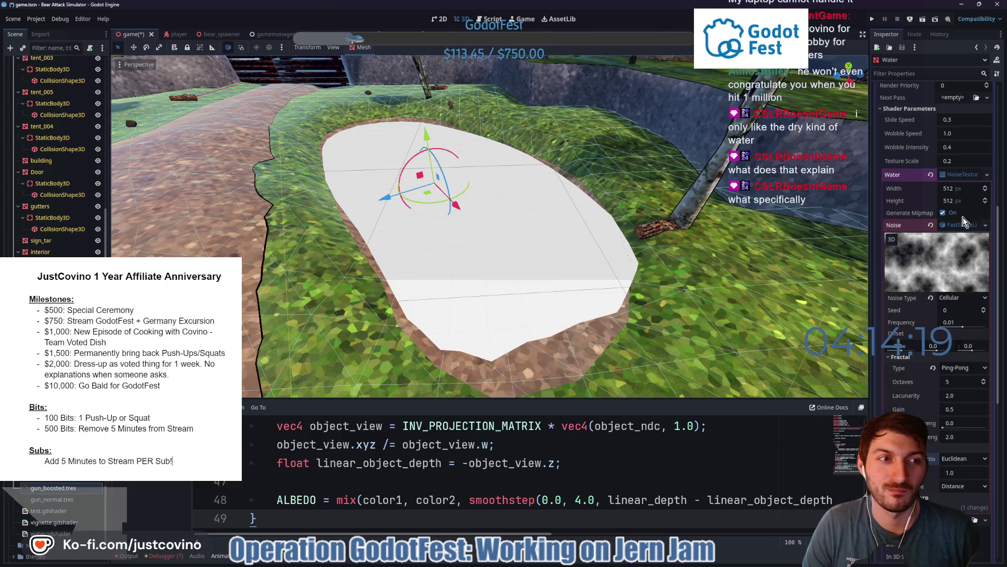
click(930, 226)
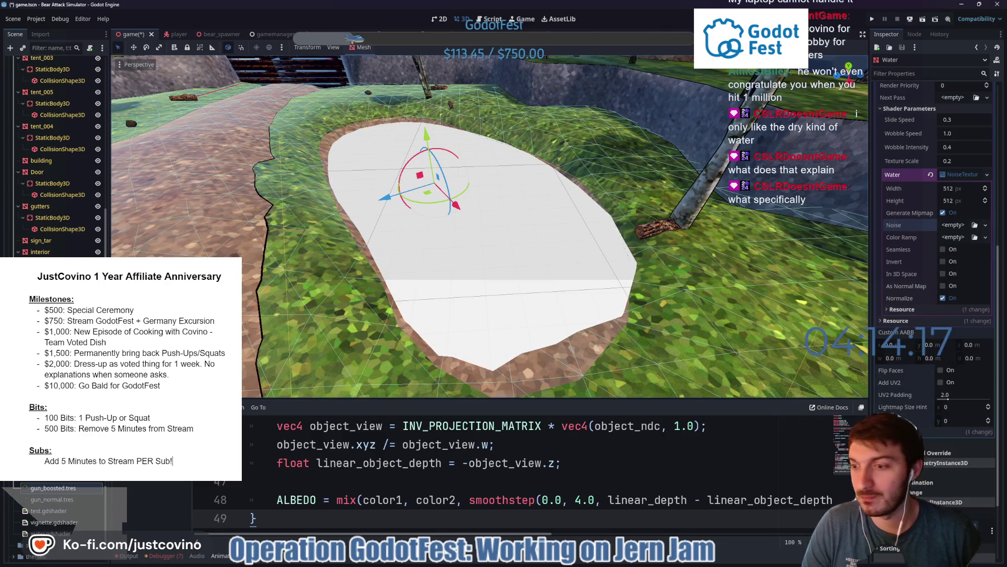
scroll(55, 512, down, 5)
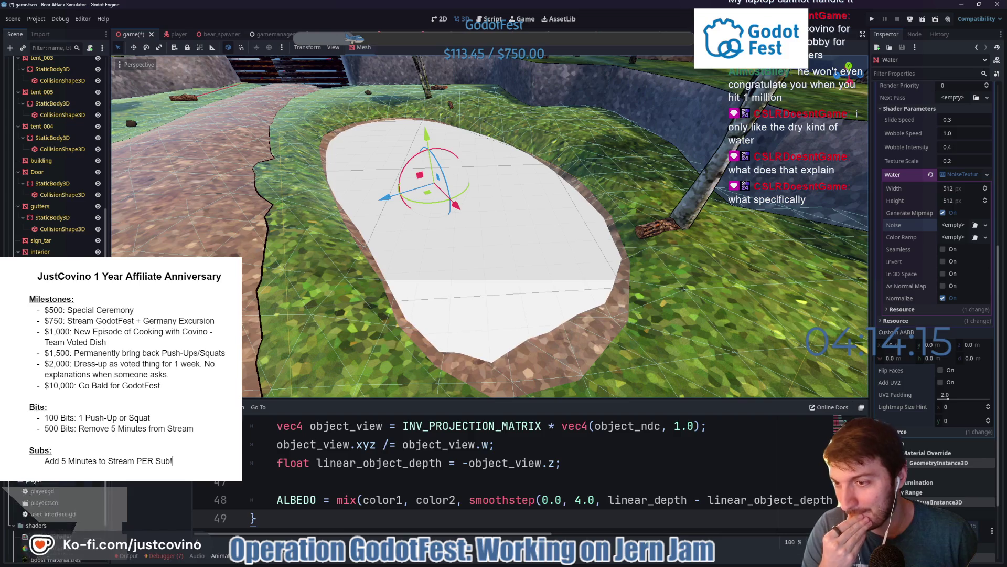
scroll(55, 512, up, 1)
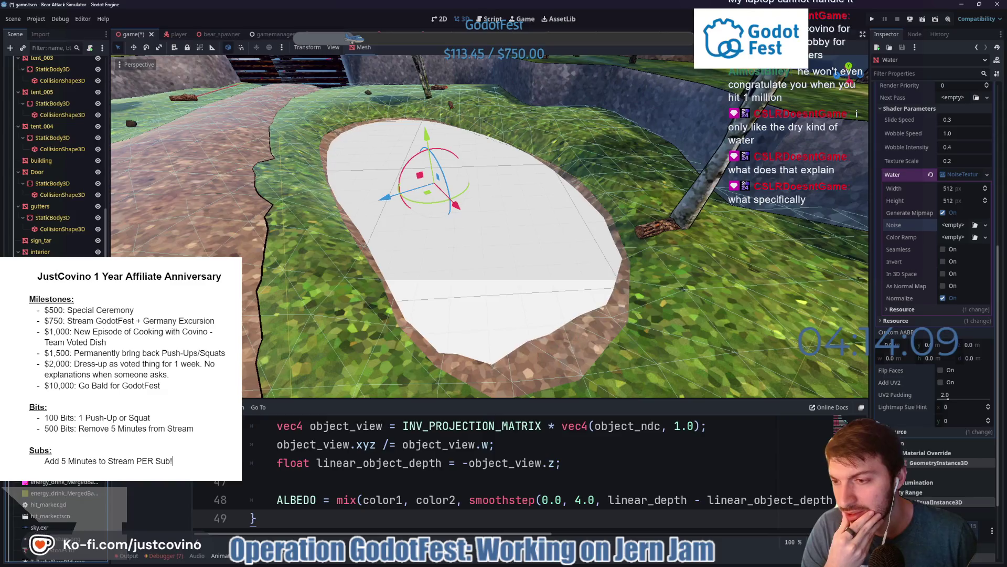
scroll(53, 482, down, 2)
scroll(52, 482, down, 2)
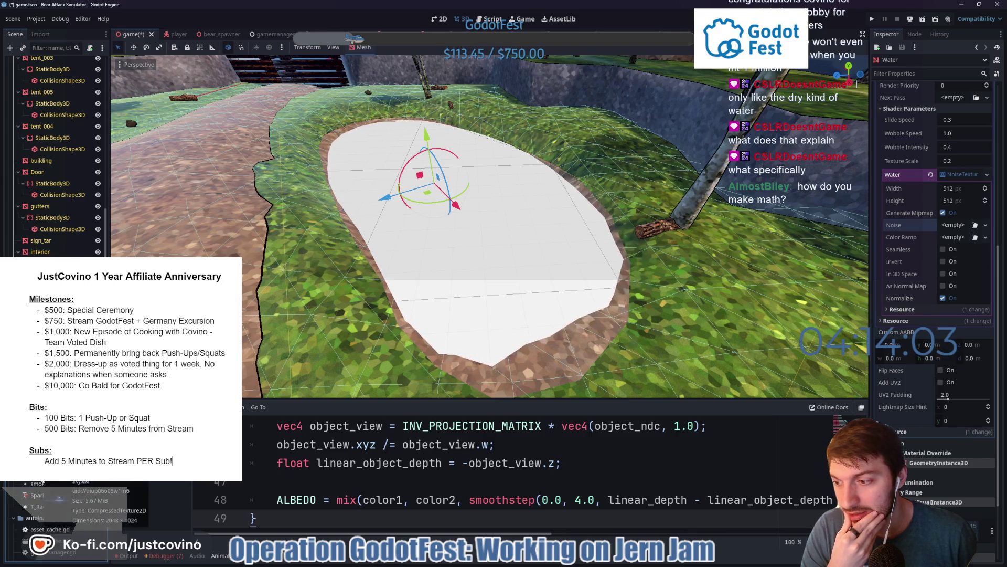
Assign sky.exr as the Water shader texture, then clear it again
drag(836, 383, 955, 326)
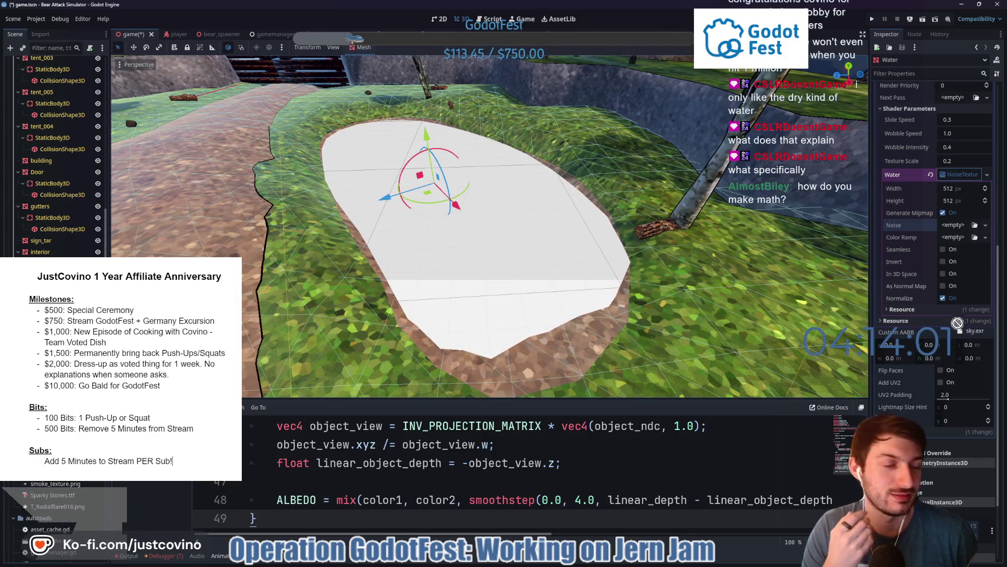
drag(951, 235, 951, 225)
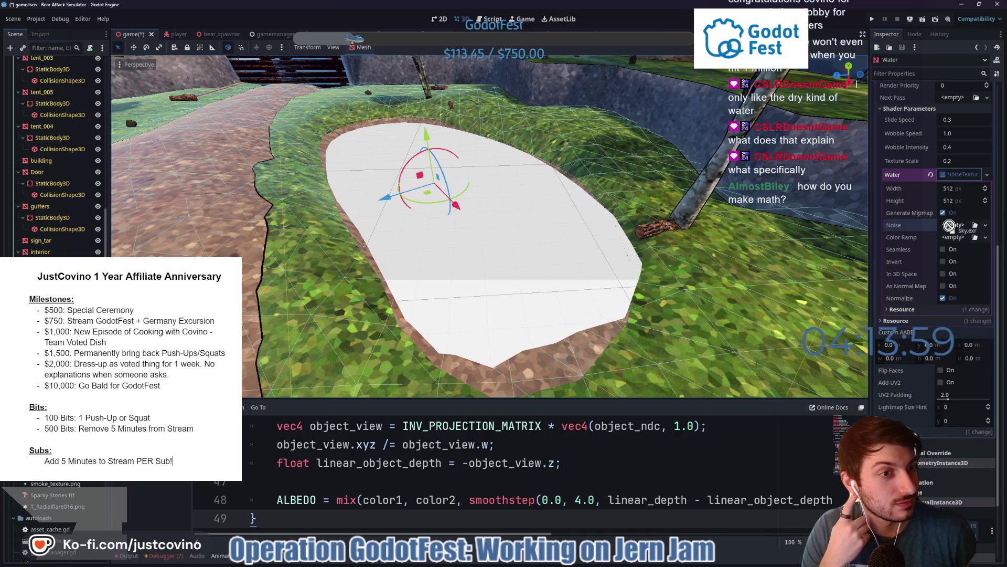
drag(956, 176, 954, 178)
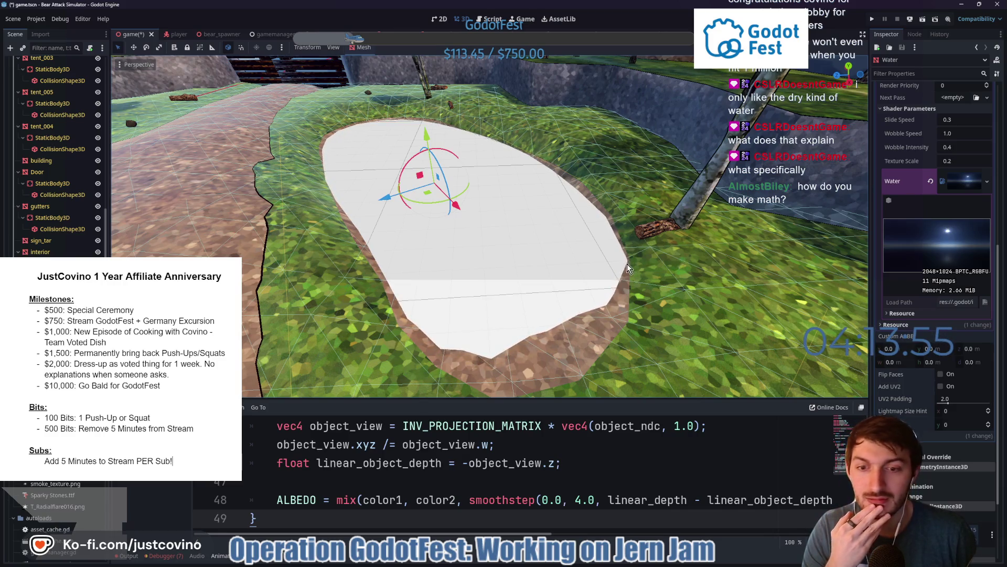
click(954, 184)
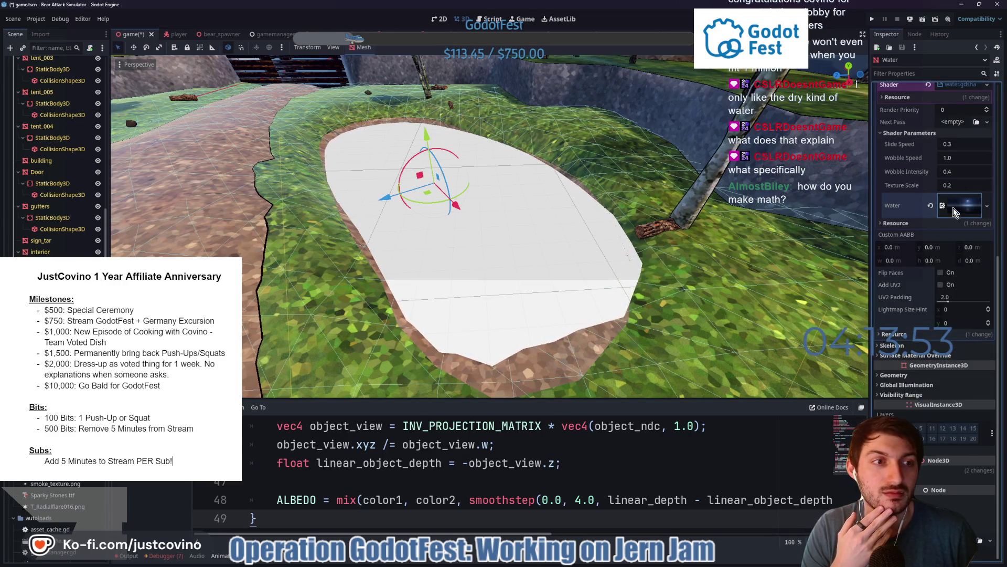
click(931, 208)
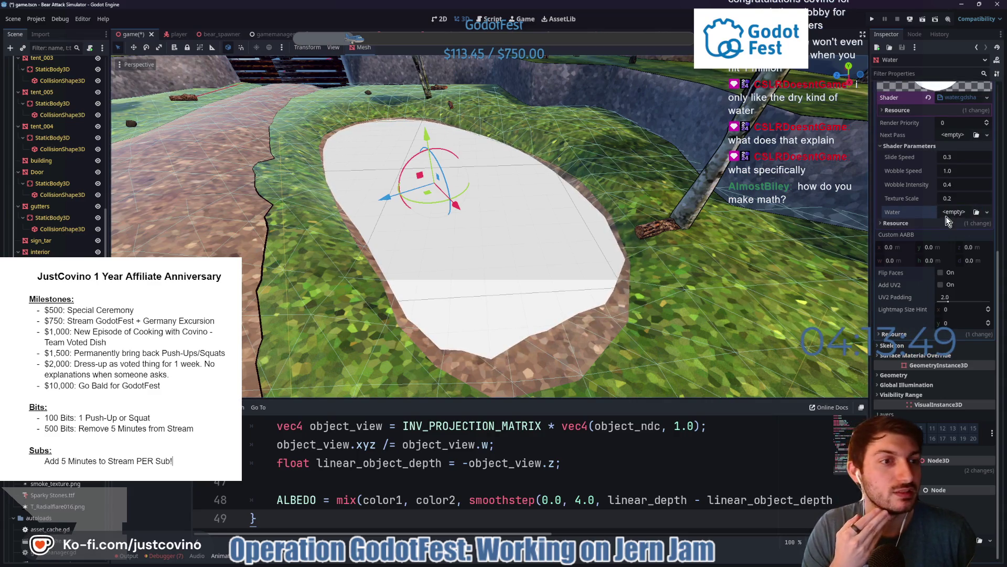
Quick Load the green grass texture into Water and raise Subdivide Width to 2
click(987, 212)
click(940, 434)
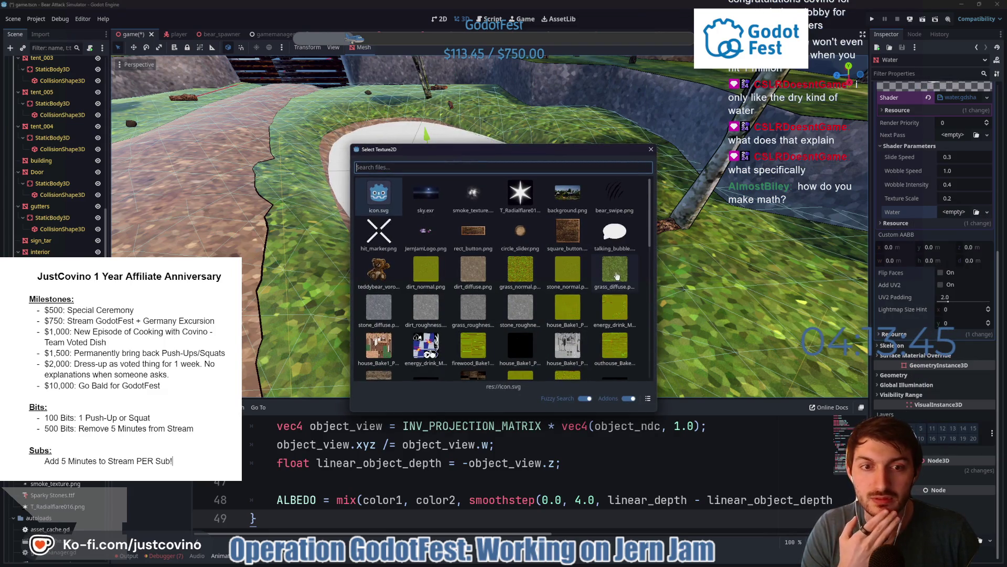
scroll(617, 276, down, 1)
click(616, 251)
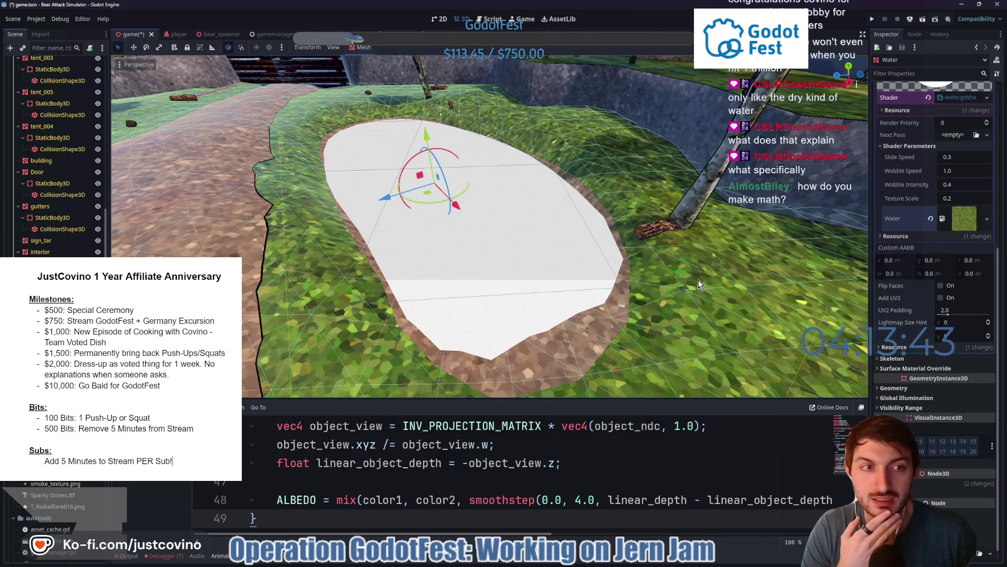
scroll(943, 224, up, 2)
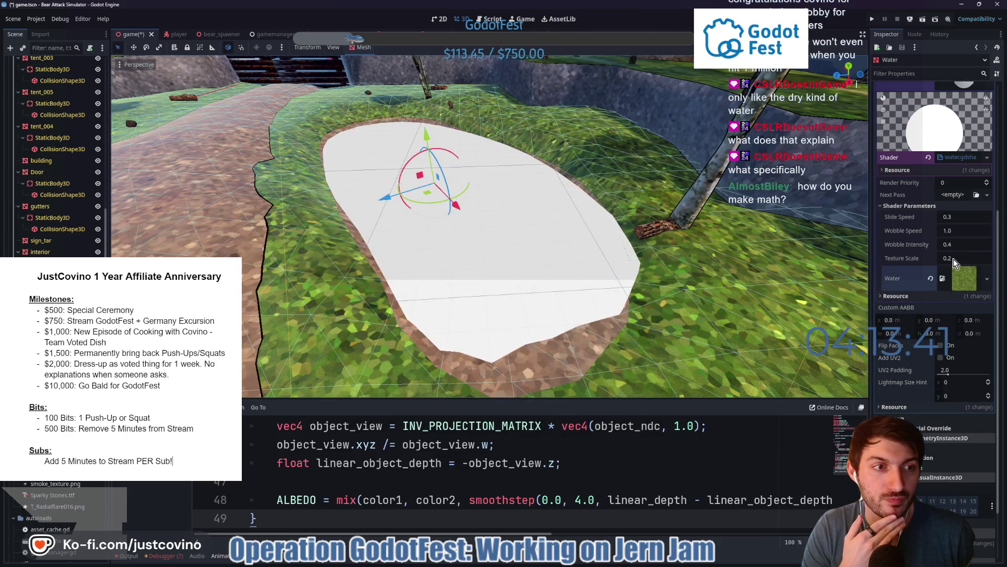
scroll(954, 262, up, 2)
scroll(959, 139, up, 2)
scroll(921, 208, up, 2)
scroll(922, 214, up, 1)
click(989, 211)
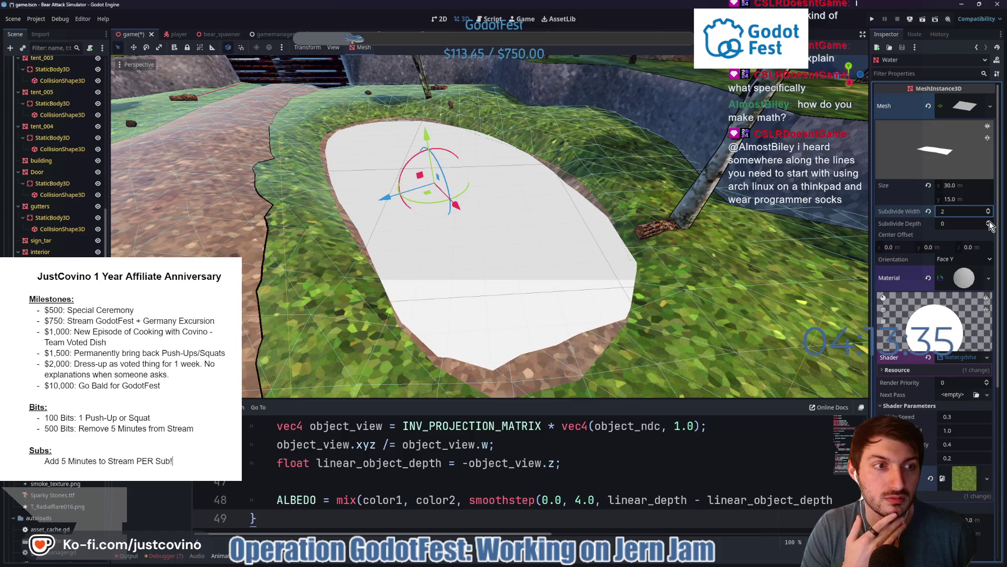
Raise the plane's Subdivide Depth to 2 and enlarge the shader code area
click(988, 221)
click(989, 222)
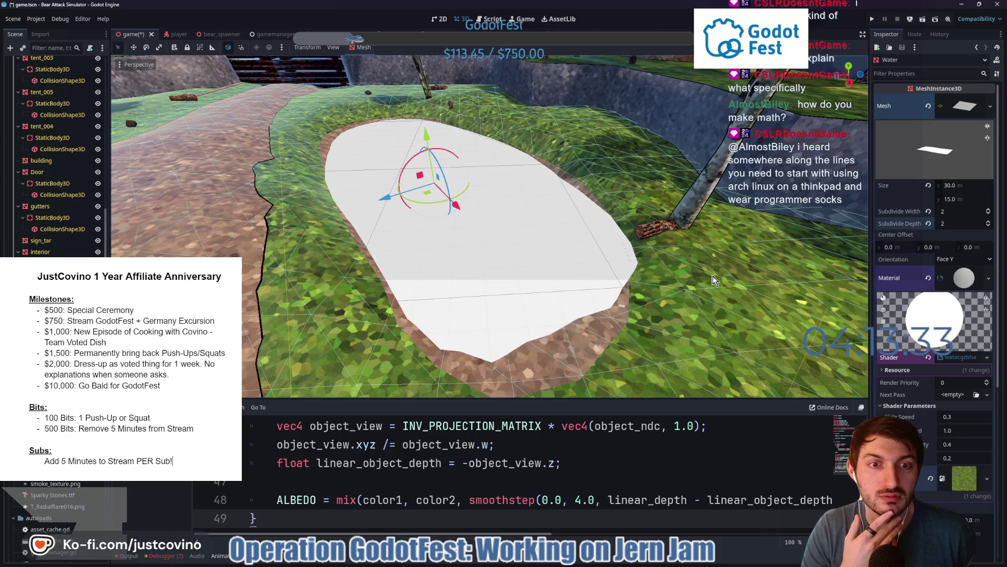
scroll(937, 315, down, 2)
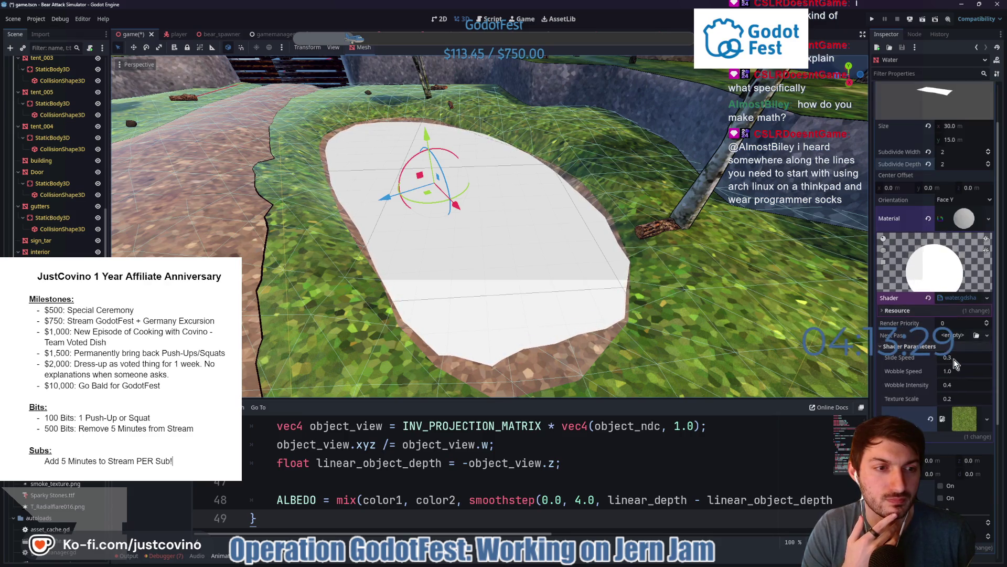
scroll(957, 359, down, 2)
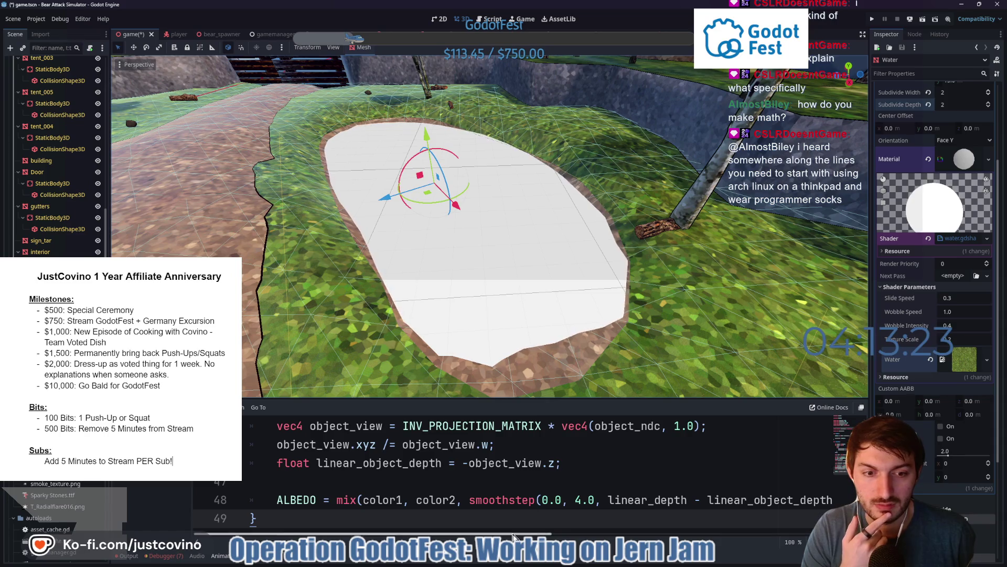
scroll(518, 466, right, 3)
scroll(464, 513, right, 1)
scroll(463, 513, left, 3)
scroll(463, 513, left, 2)
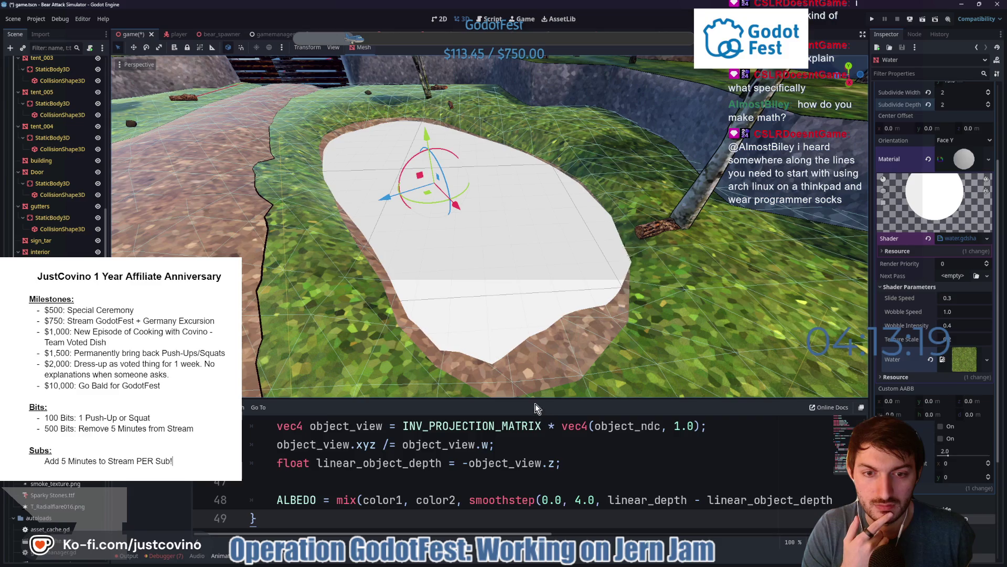
drag(533, 398, 532, 179)
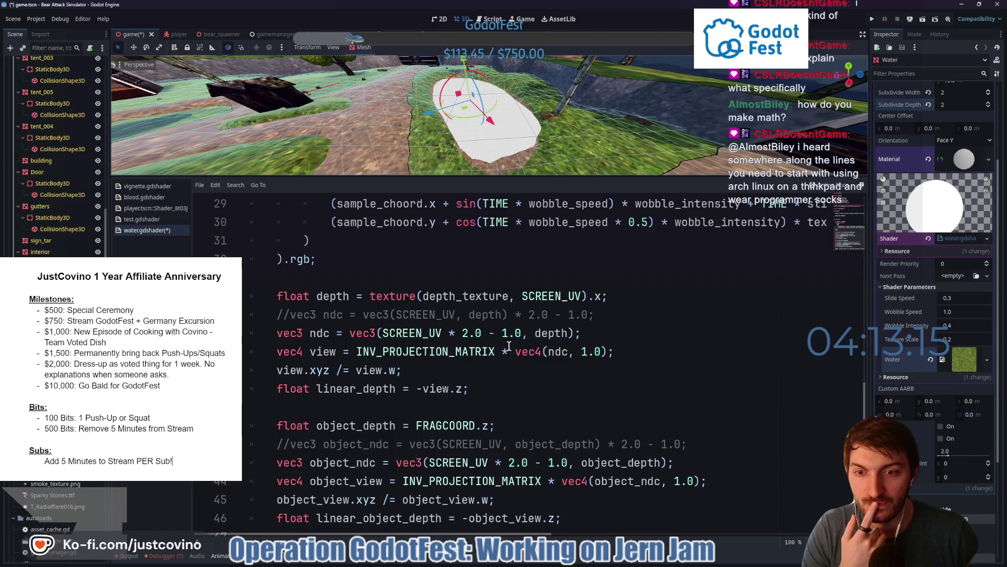
scroll(509, 346, up, 4)
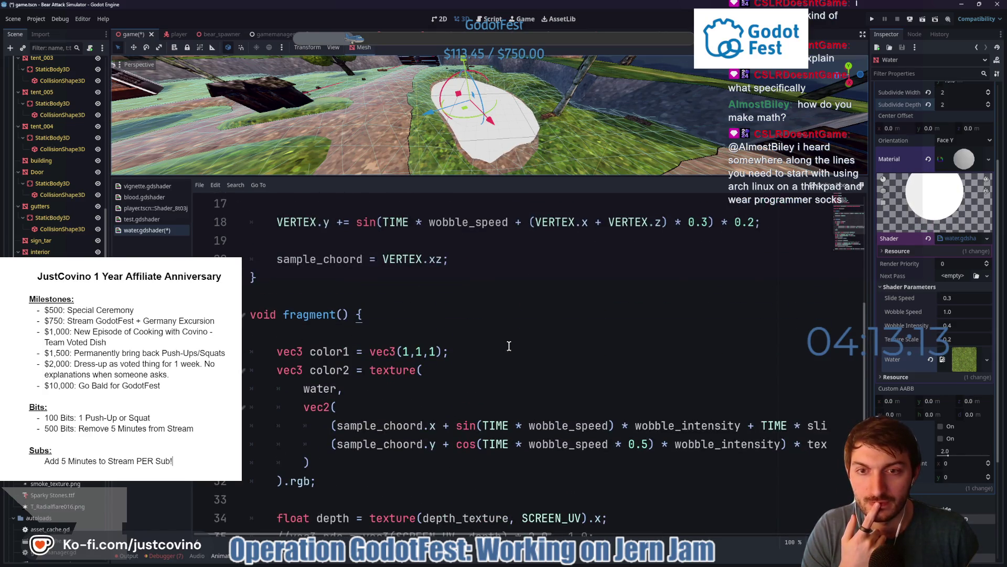
scroll(509, 345, up, 1)
scroll(501, 343, up, 3)
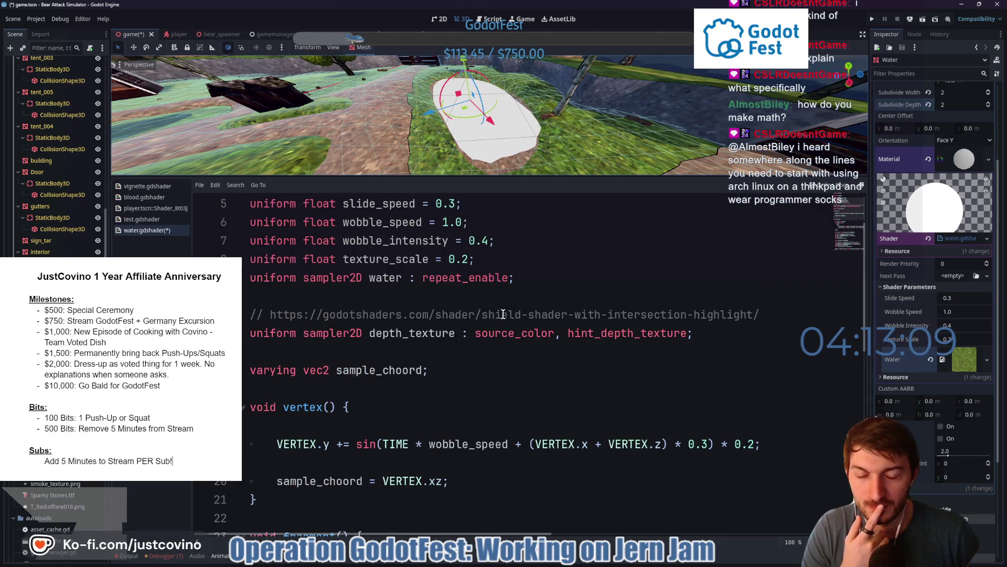
scroll(681, 313, up, 2)
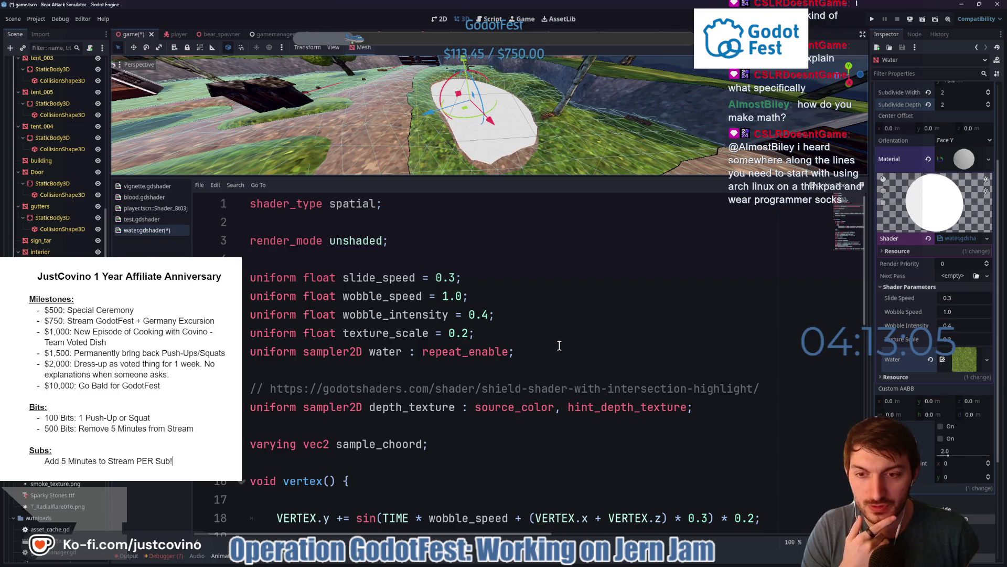
scroll(551, 346, down, 1)
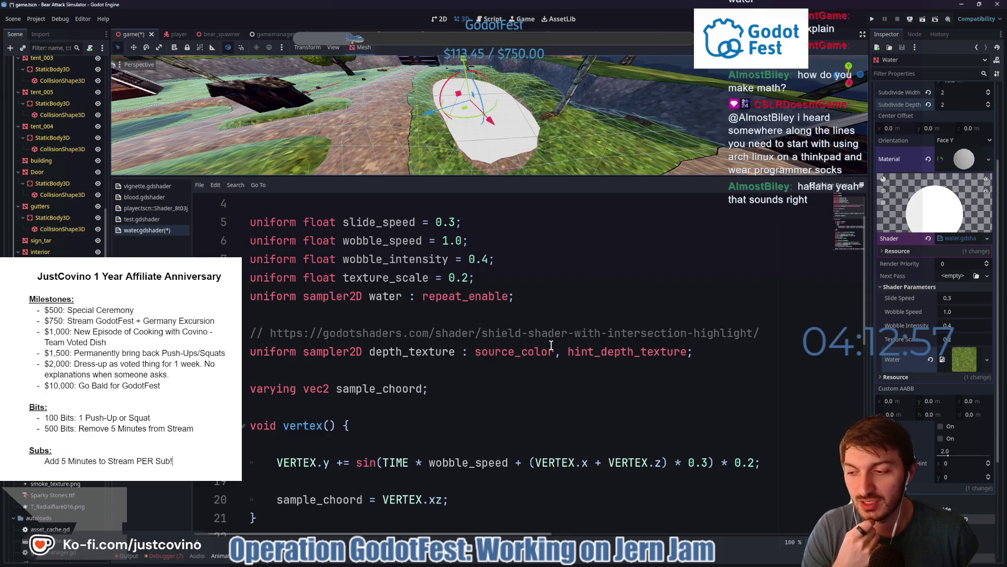
scroll(549, 346, down, 1)
scroll(543, 344, down, 2)
scroll(535, 340, down, 2)
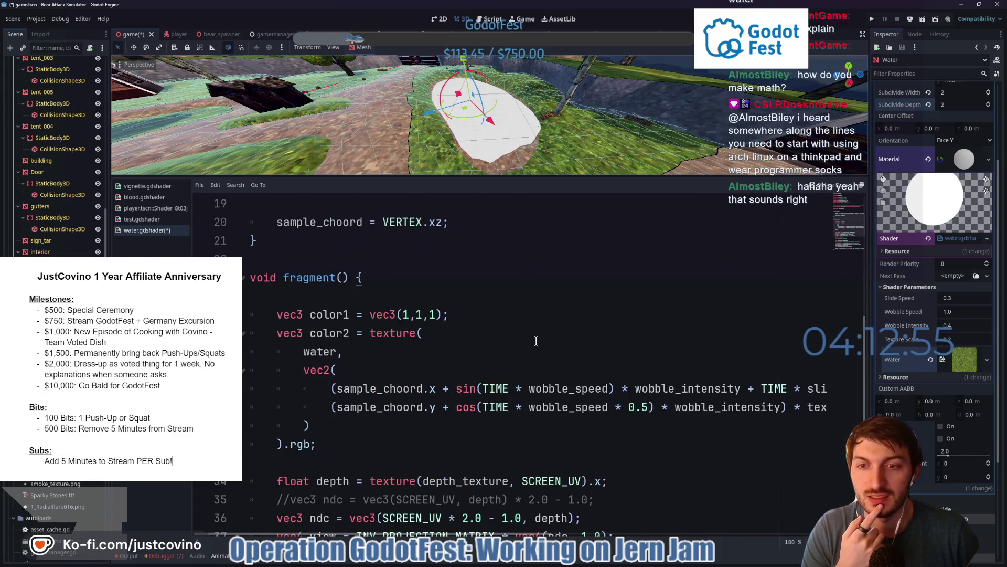
scroll(529, 341, down, 1)
scroll(530, 341, down, 2)
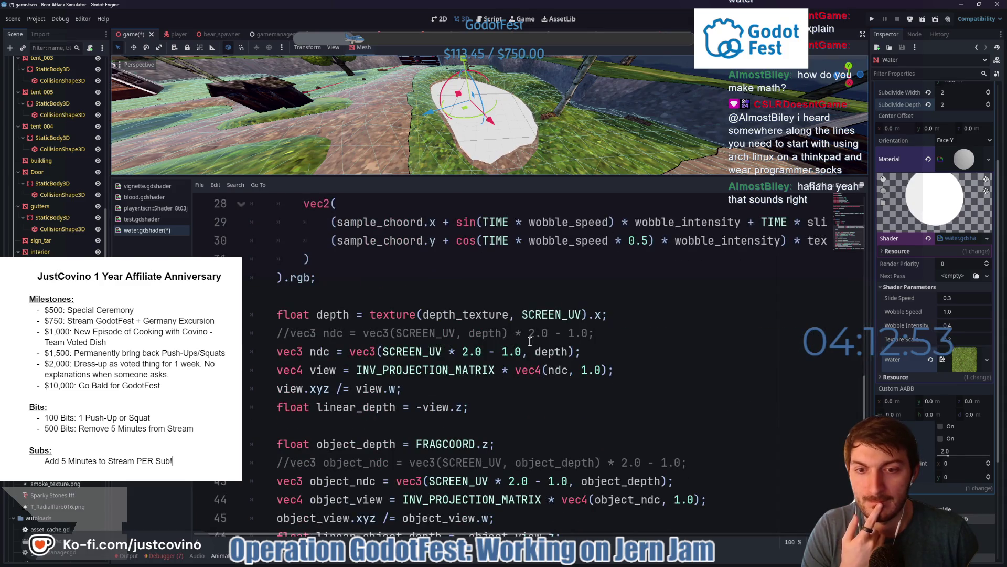
scroll(529, 341, down, 1)
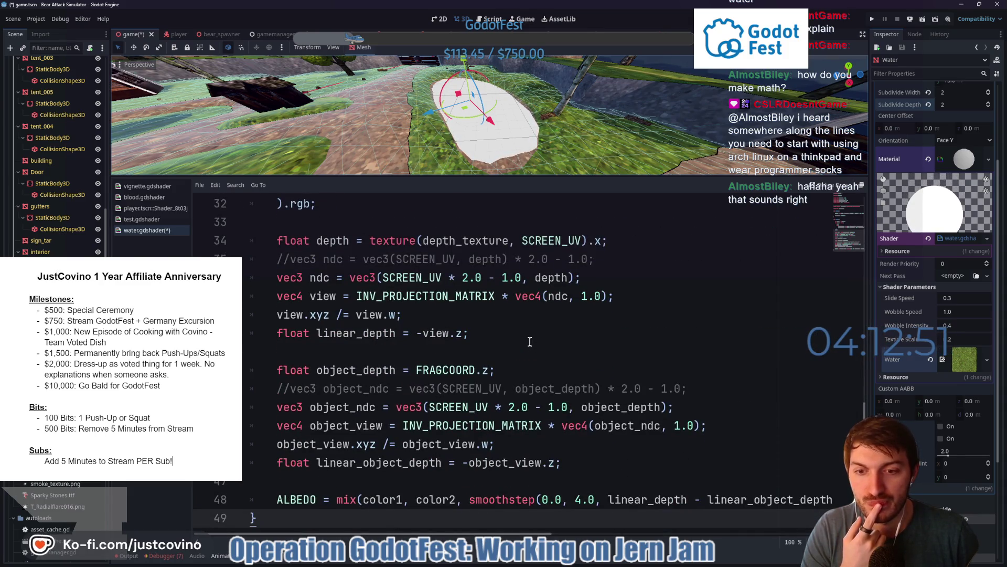
mouse_move(473, 538)
mouse_down()
mouse_move(586, 538)
mouse_move(472, 538)
mouse_up()
scroll(483, 419, up, 5)
scroll(484, 418, up, 5)
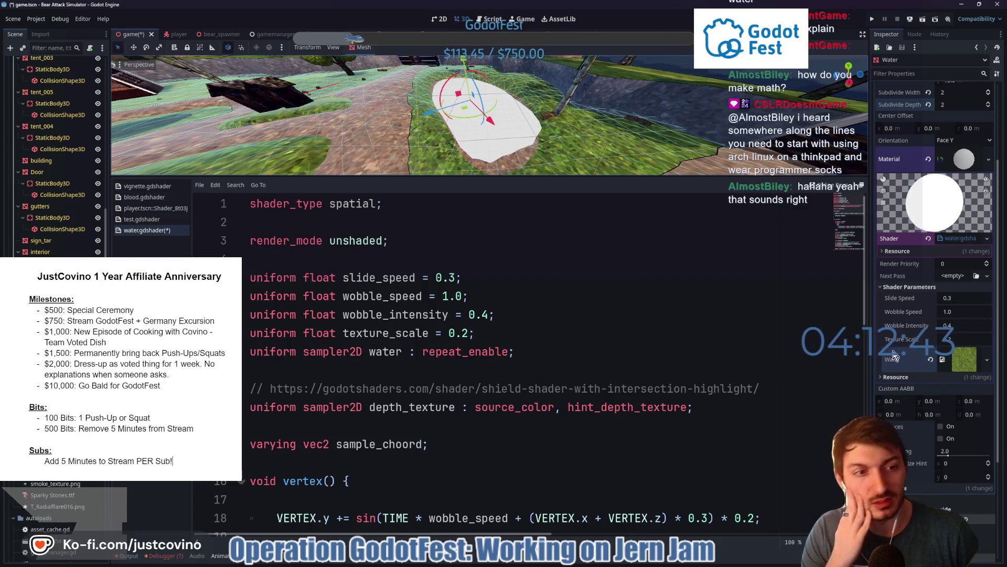
click(930, 359)
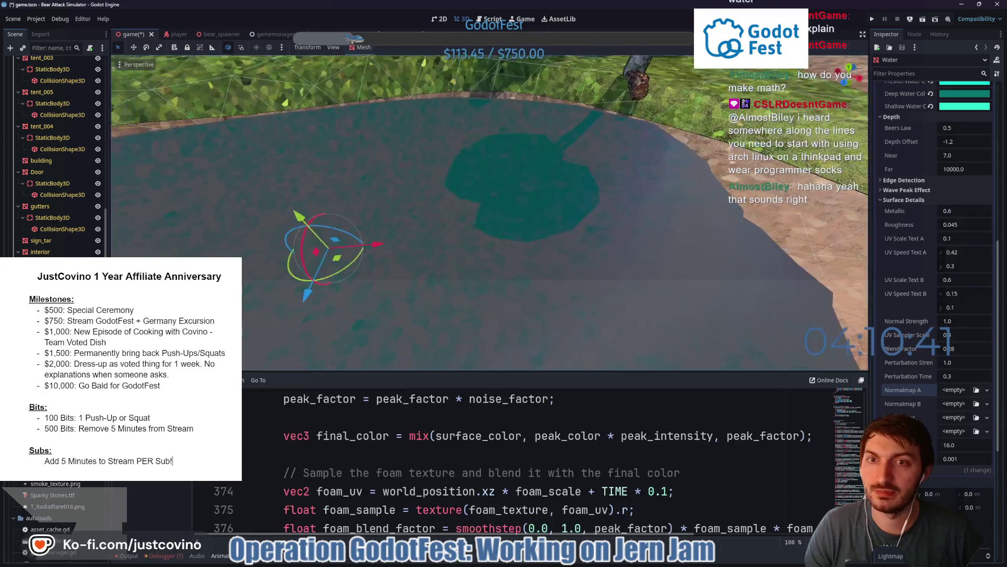
Set the water plane's Subdivide Width and Depth to 6 and slide it along X
key(d)
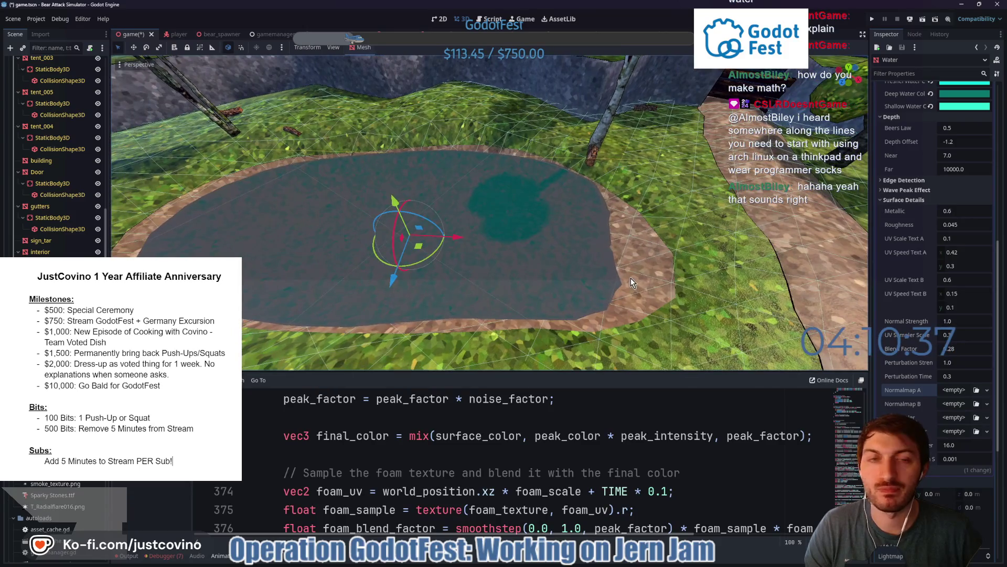
scroll(923, 199, up, 5)
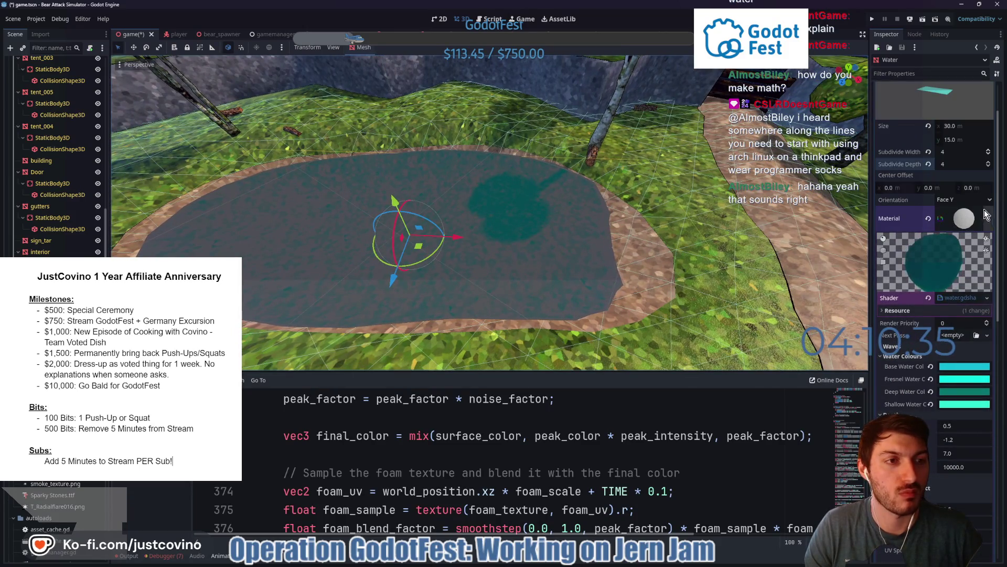
double_click(988, 150)
double_click(989, 162)
mouse_move(455, 242)
mouse_down()
mouse_move(464, 245)
mouse_move(334, 242)
mouse_move(384, 245)
mouse_up()
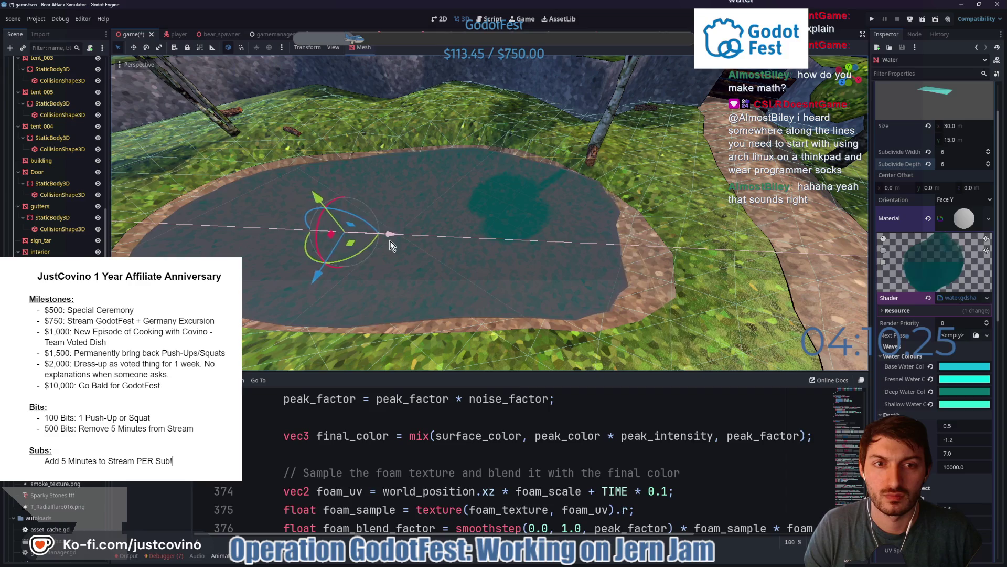
Shift, rotate and nudge the water plane until it fills the pond basin
drag(384, 245, 401, 245)
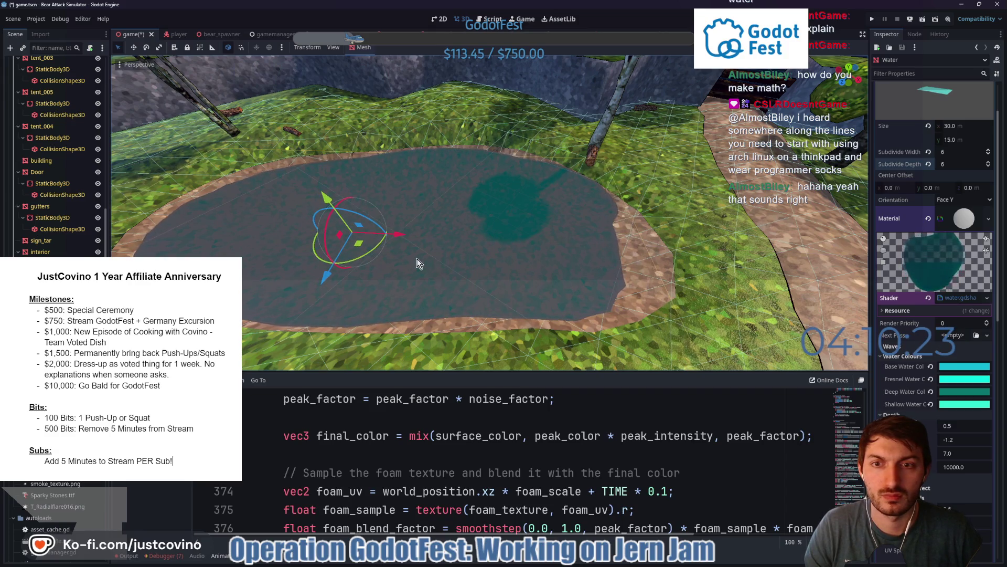
key(r)
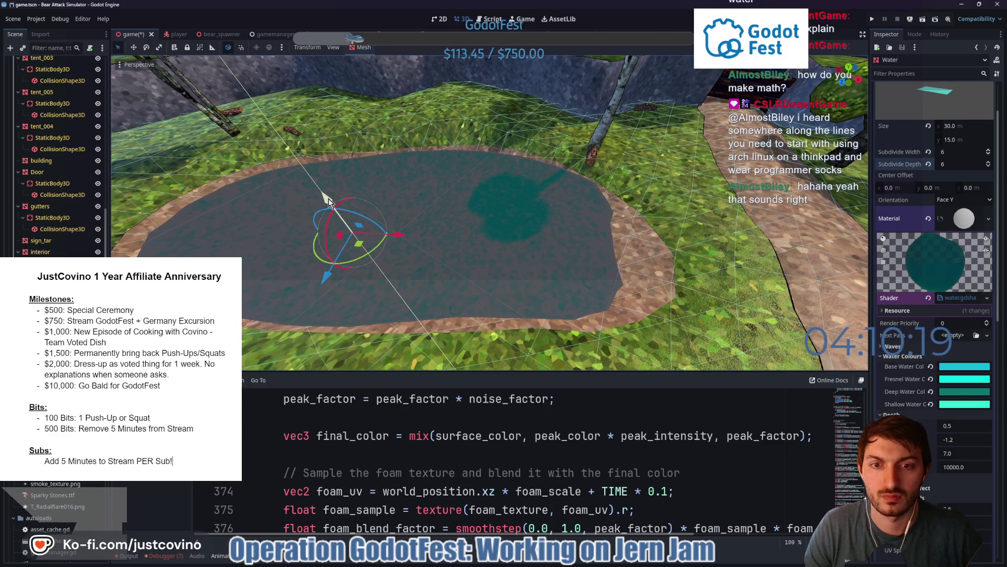
click(328, 200)
mouse_move(324, 279)
mouse_down()
mouse_move(321, 318)
mouse_move(345, 269)
mouse_up()
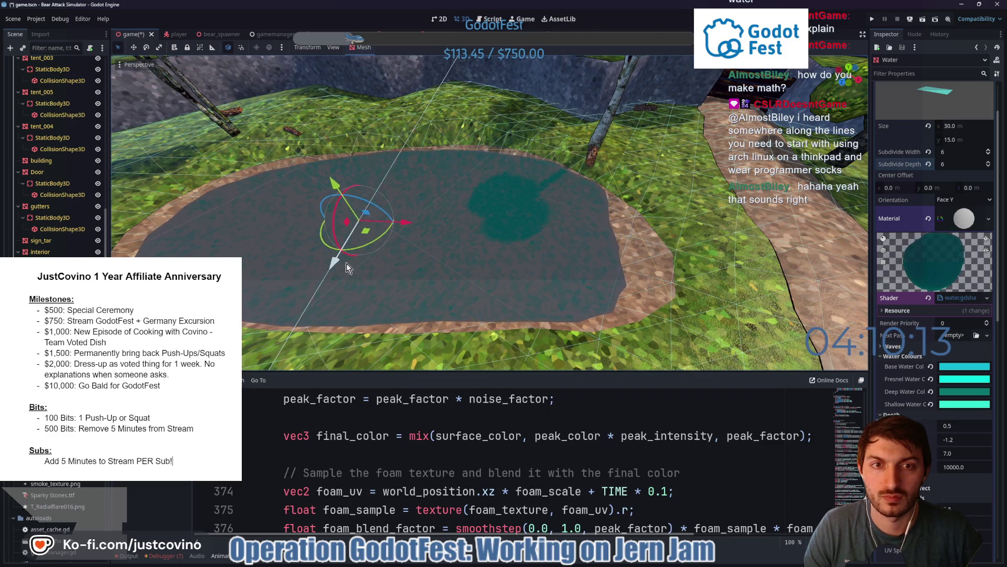
drag(344, 270, 346, 263)
drag(545, 257, 506, 240)
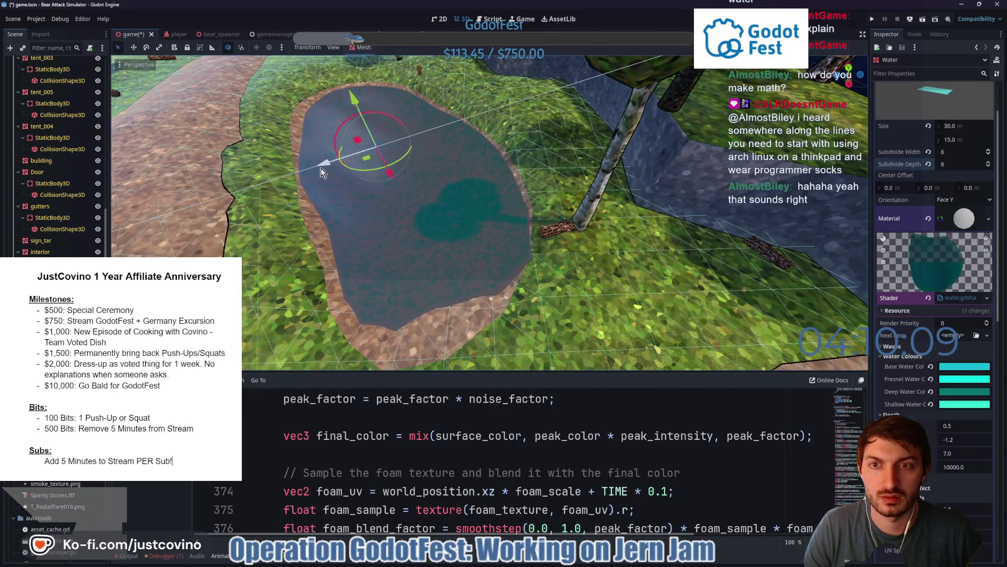
mouse_move(454, 279)
mouse_down()
mouse_move(508, 253)
mouse_move(529, 270)
mouse_up()
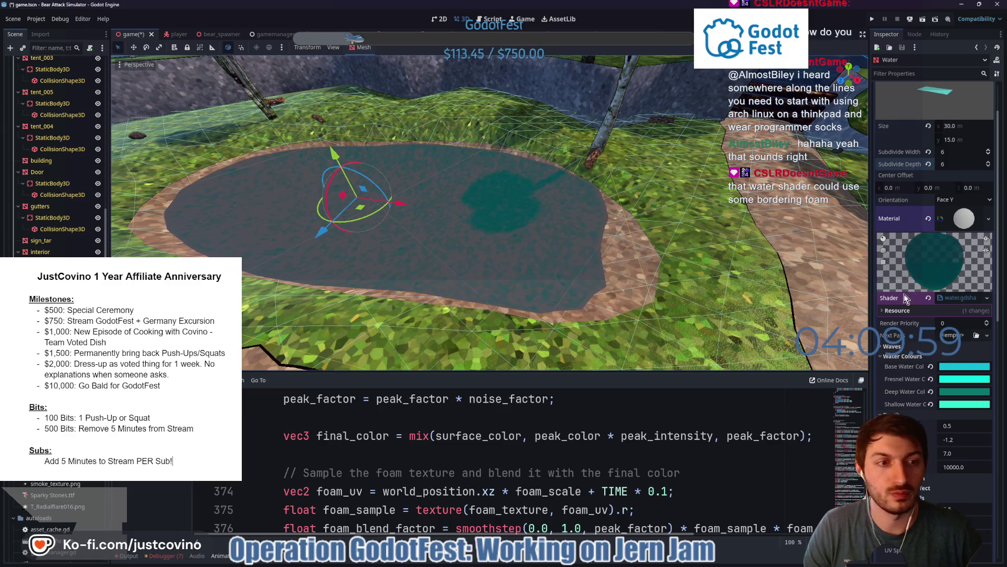
scroll(942, 353, down, 3)
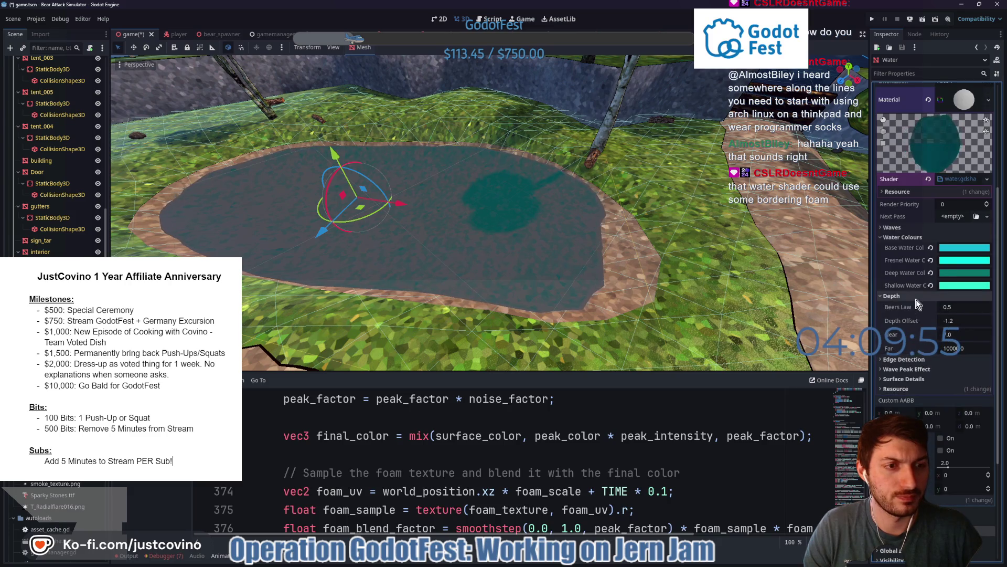
click(901, 227)
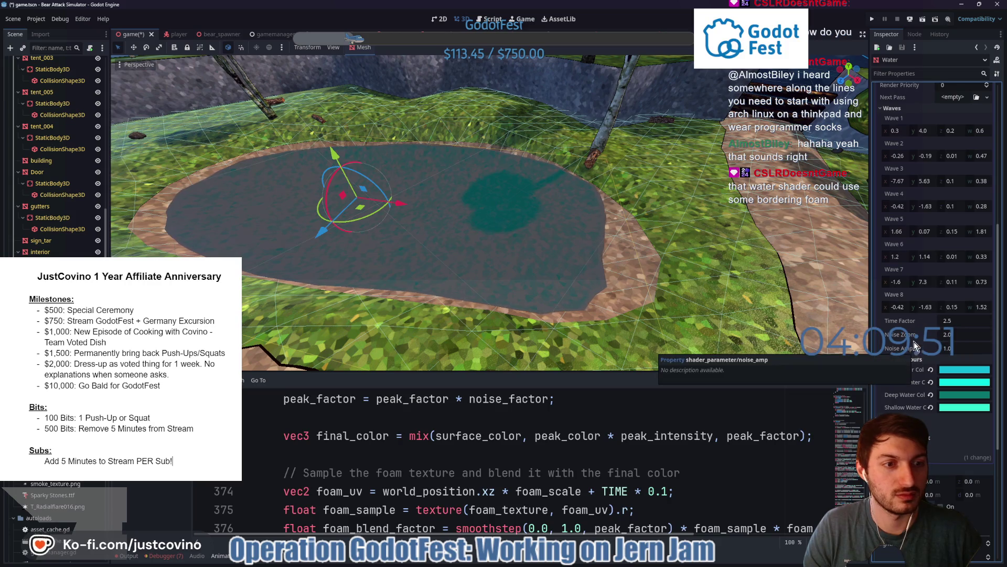
scroll(914, 339, up, 2)
click(894, 287)
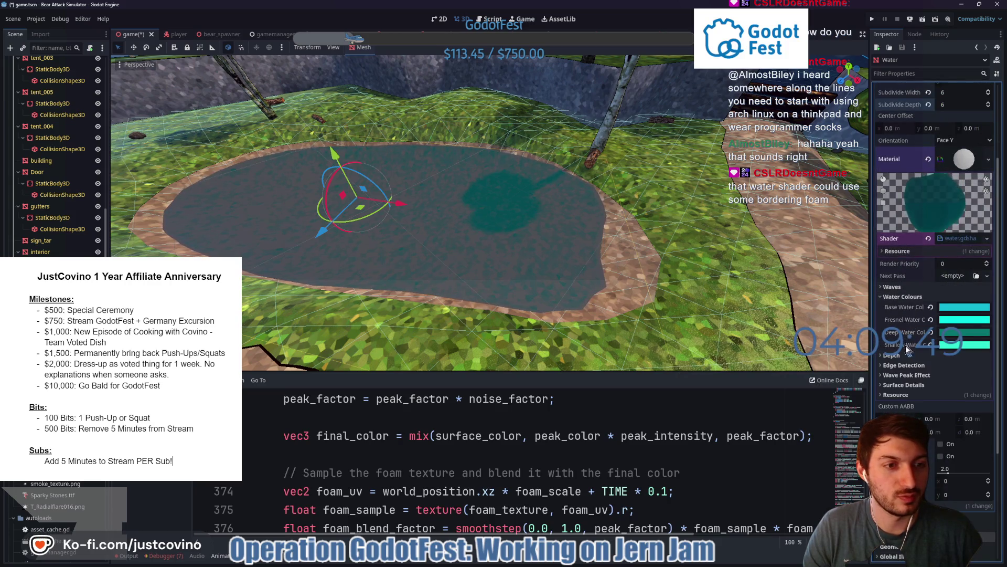
click(900, 363)
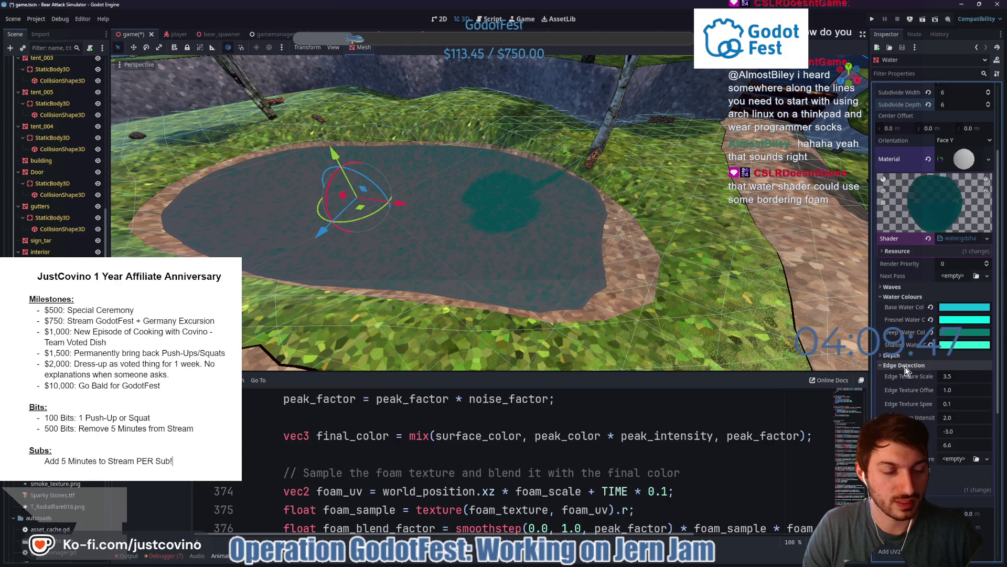
scroll(906, 369, down, 4)
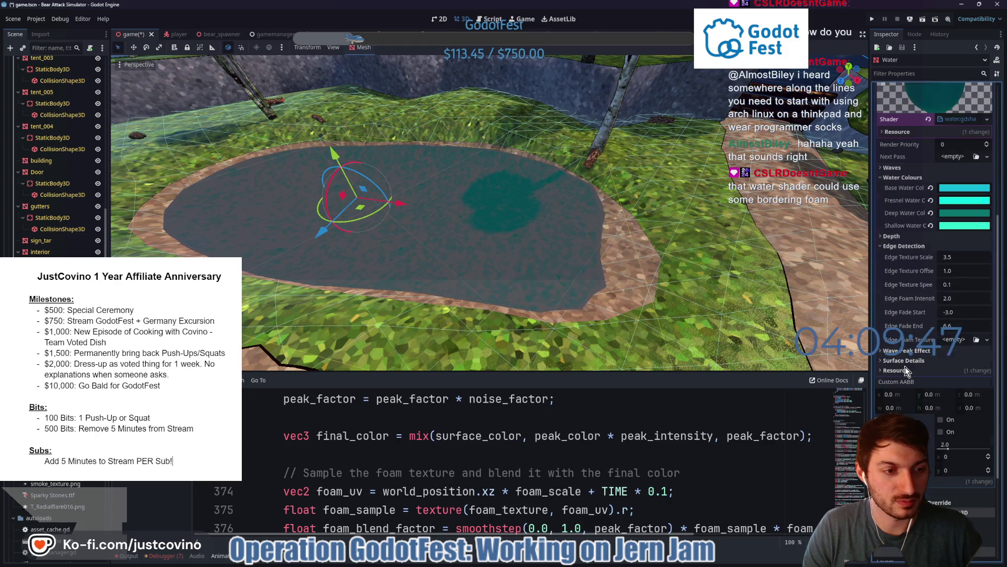
click(952, 339)
click(901, 558)
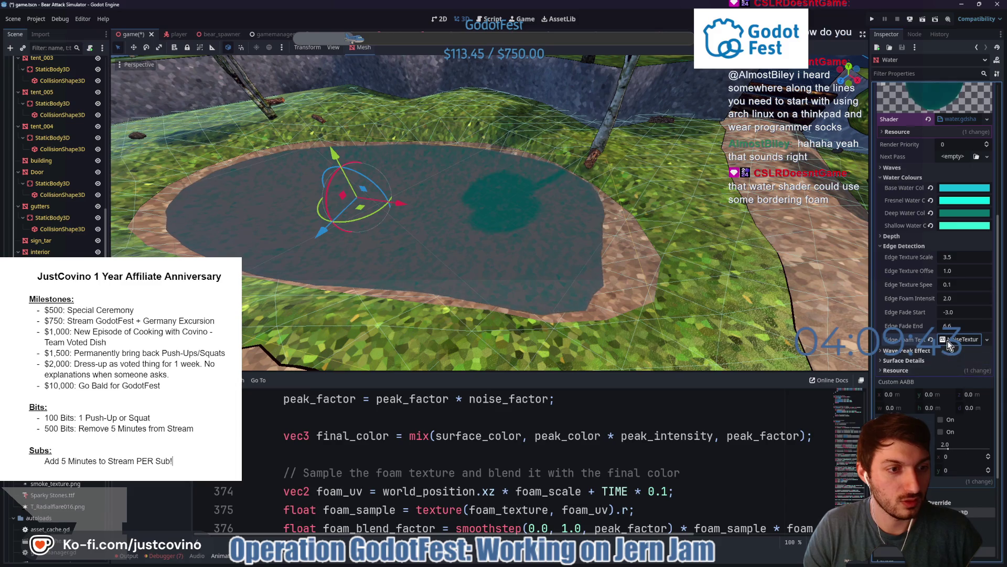
click(952, 339)
click(950, 390)
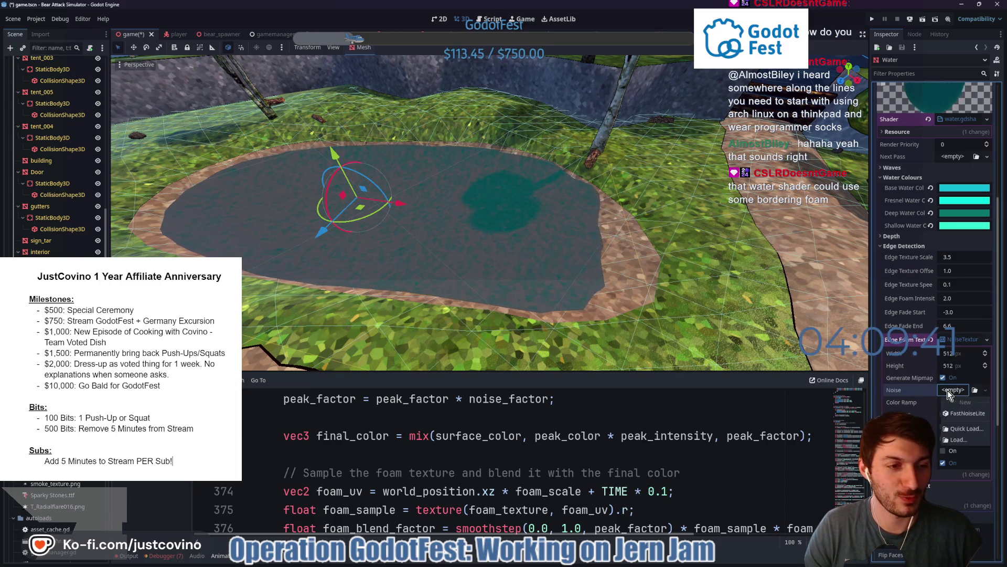
click(959, 420)
scroll(949, 409, down, 3)
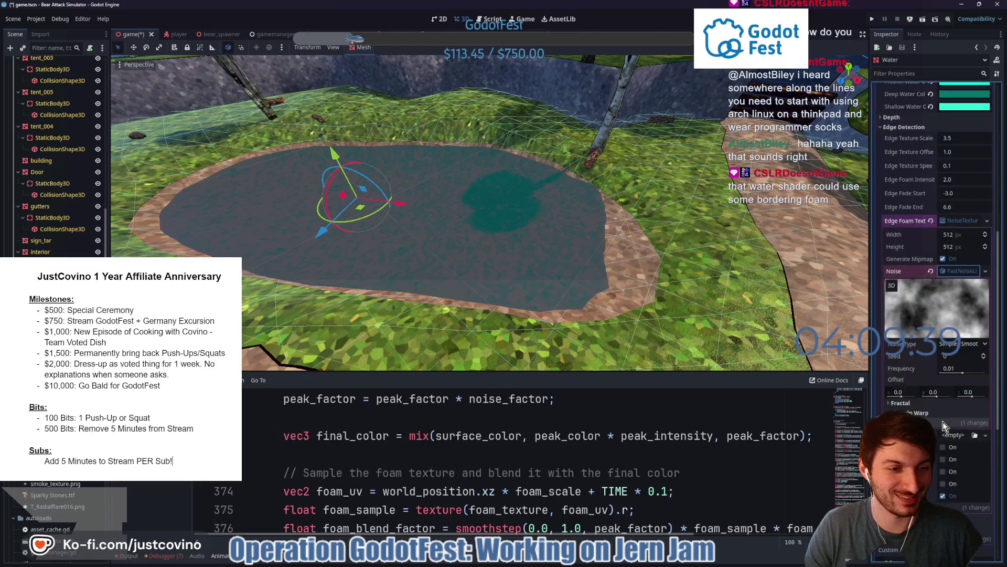
click(963, 344)
click(959, 380)
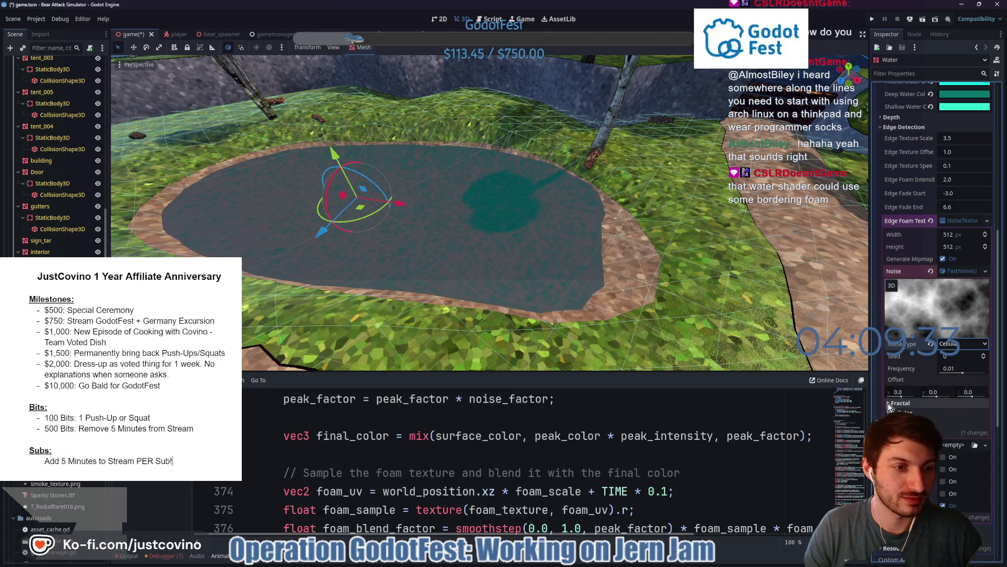
click(901, 403)
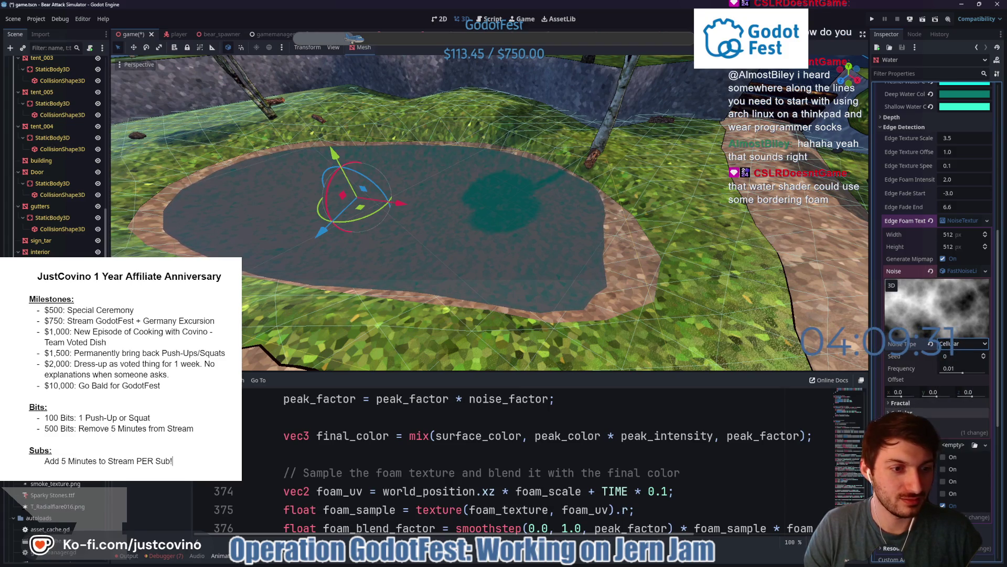
click(962, 413)
click(964, 457)
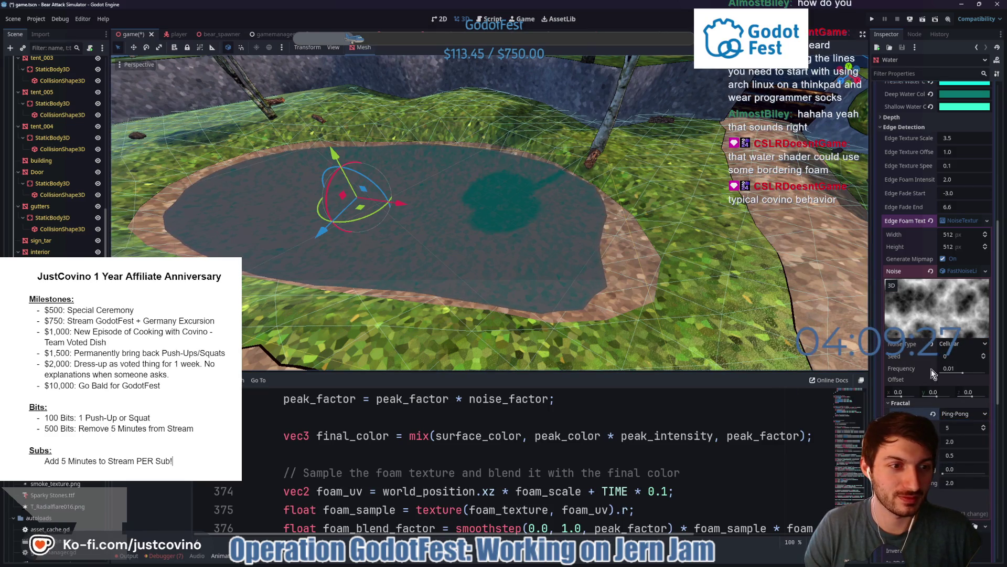
click(961, 271)
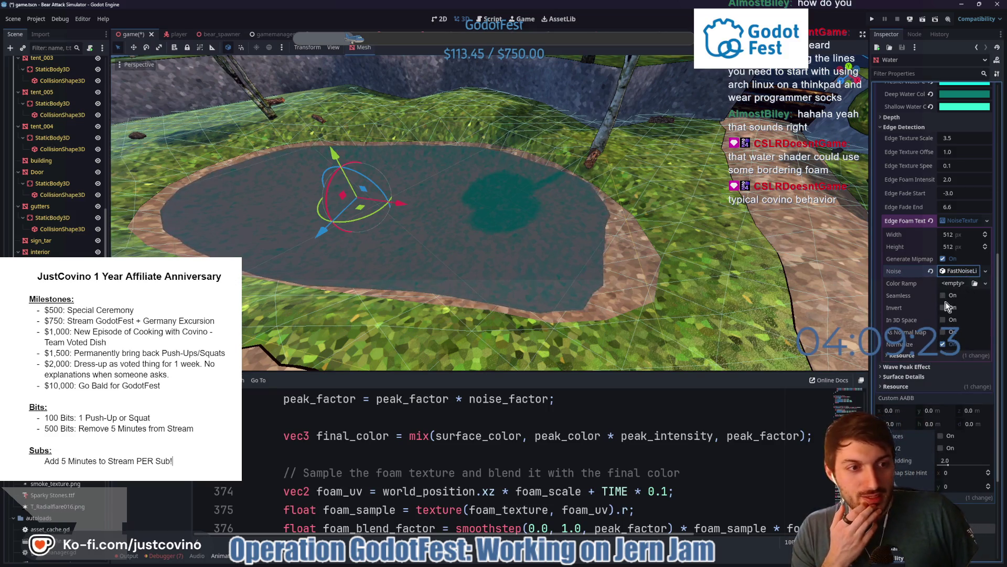
click(942, 296)
click(944, 319)
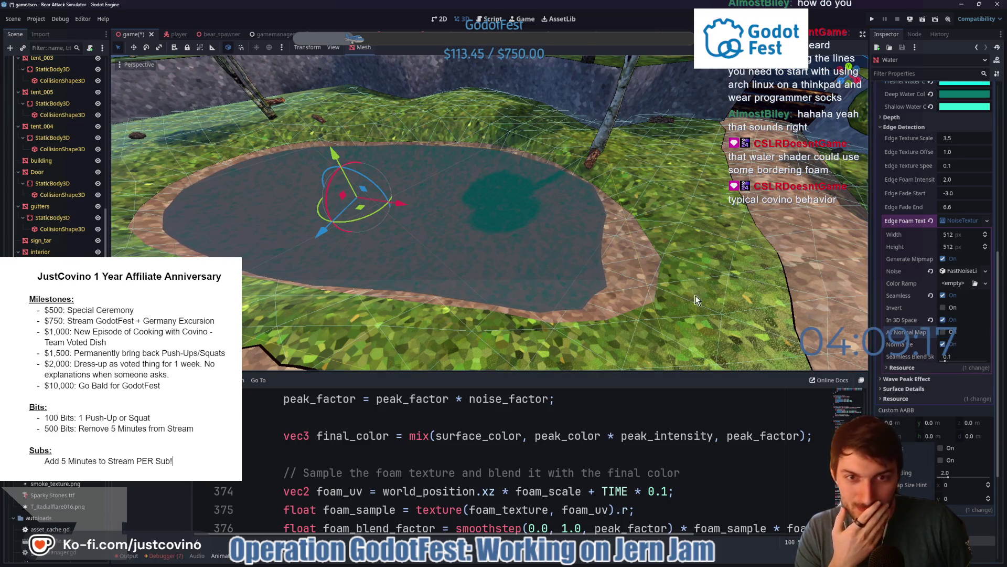
mouse_move(621, 279)
mouse_down()
mouse_move(548, 270)
mouse_move(643, 246)
mouse_move(556, 226)
mouse_move(842, 245)
mouse_up()
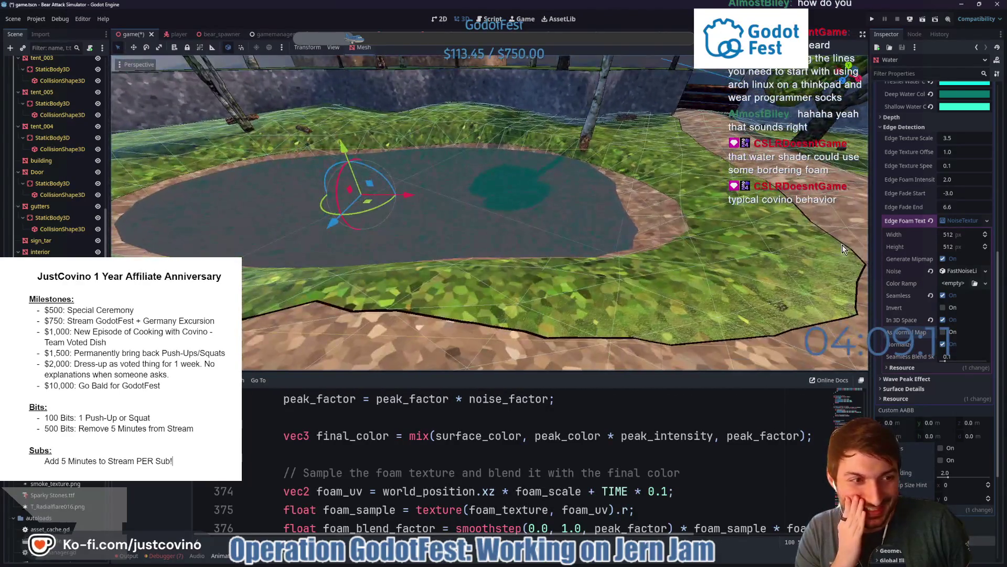
click(932, 221)
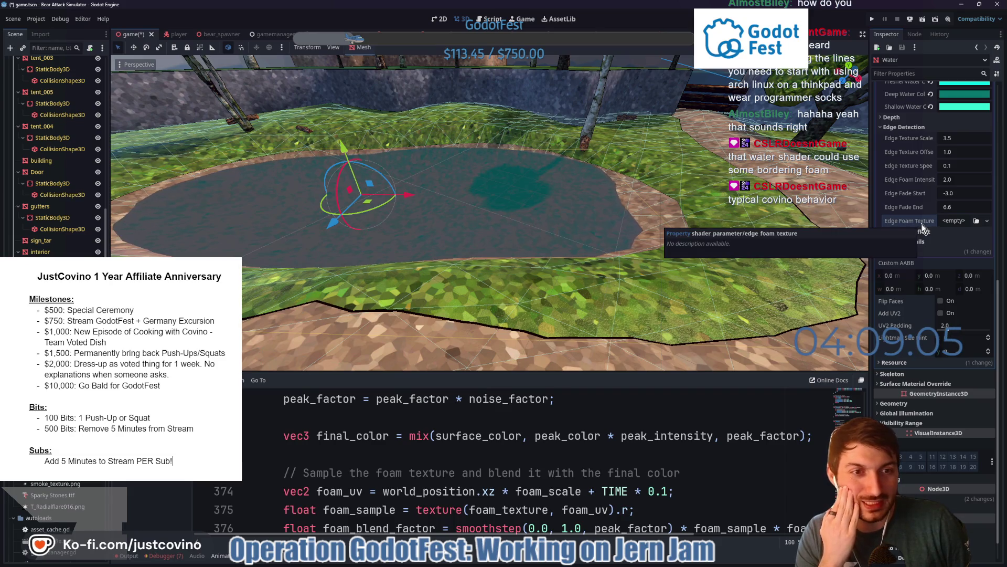
Expand Wave Peak Effect, Surface Details and Waves, then start a new Foam Texture
click(917, 232)
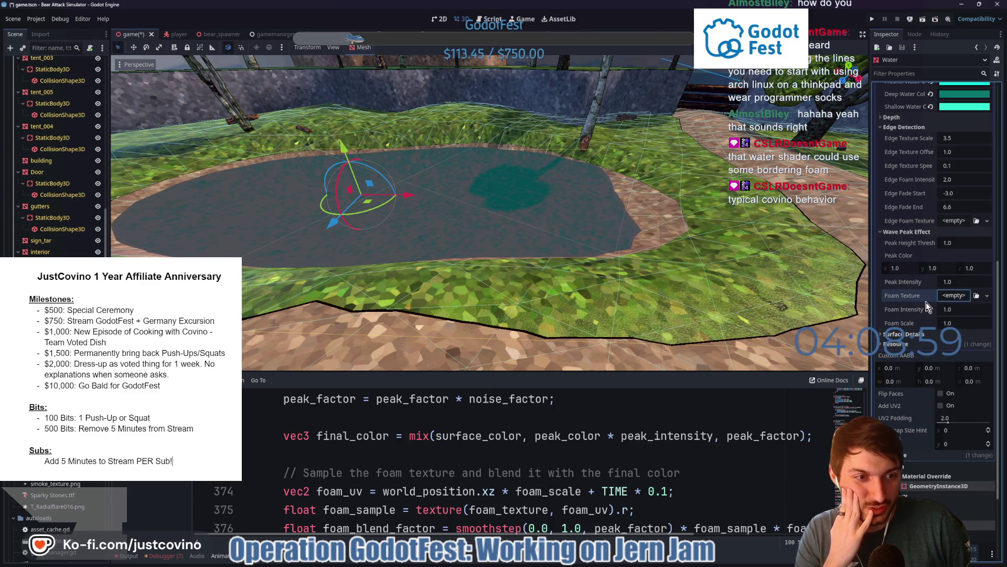
click(909, 334)
scroll(909, 330, down, 2)
scroll(936, 332, down, 2)
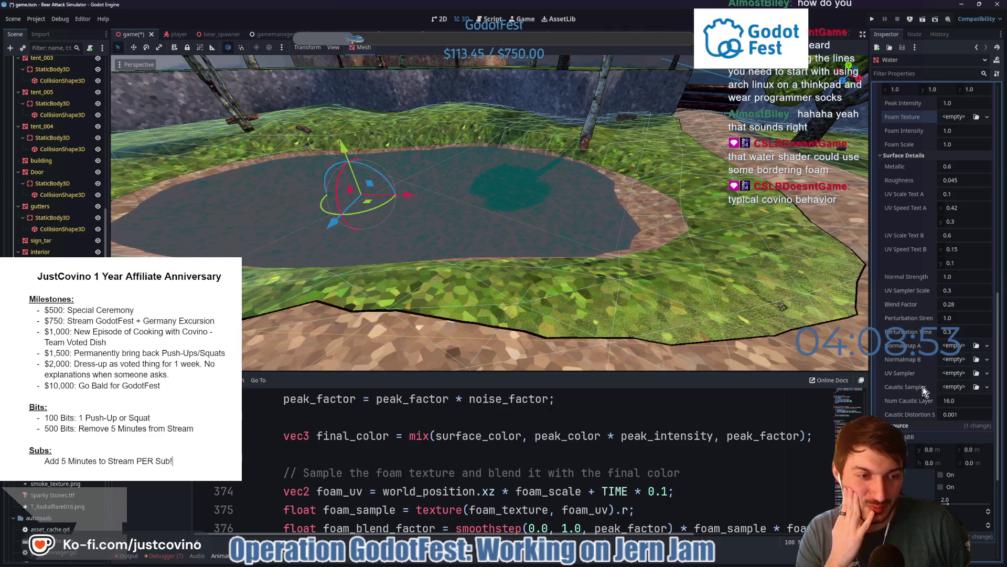
scroll(908, 364, up, 5)
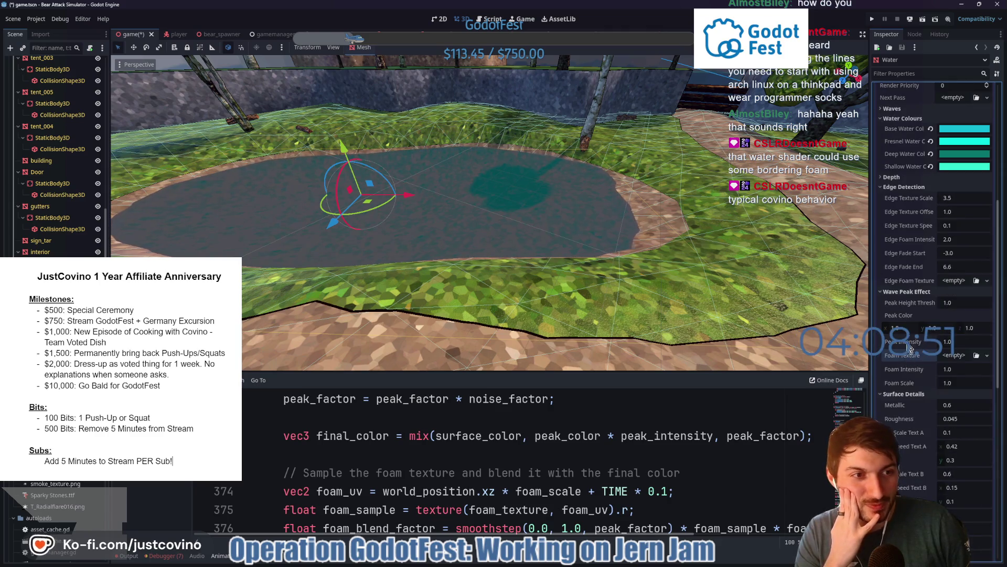
scroll(908, 315, up, 5)
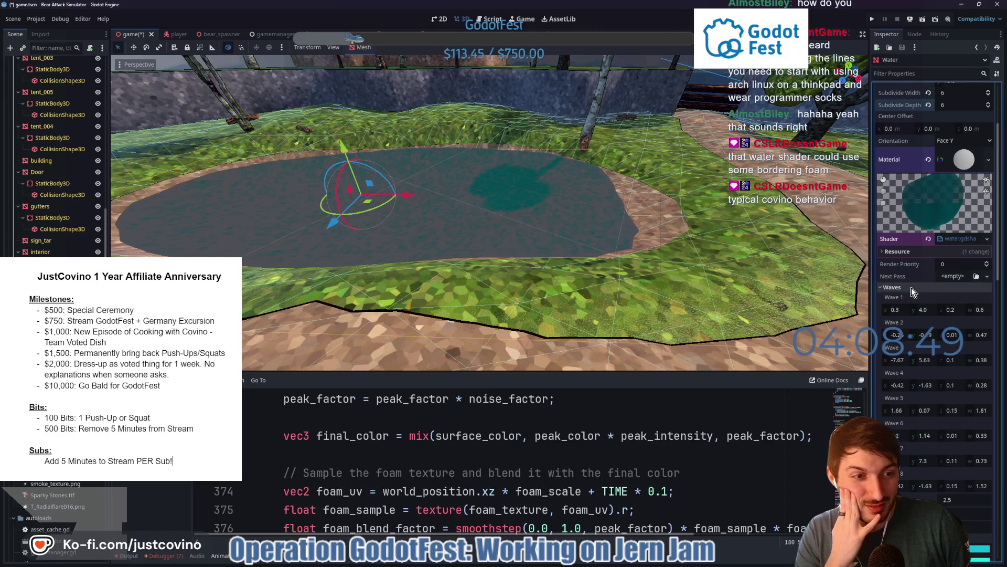
click(911, 287)
scroll(918, 301, down, 5)
scroll(918, 301, down, 5)
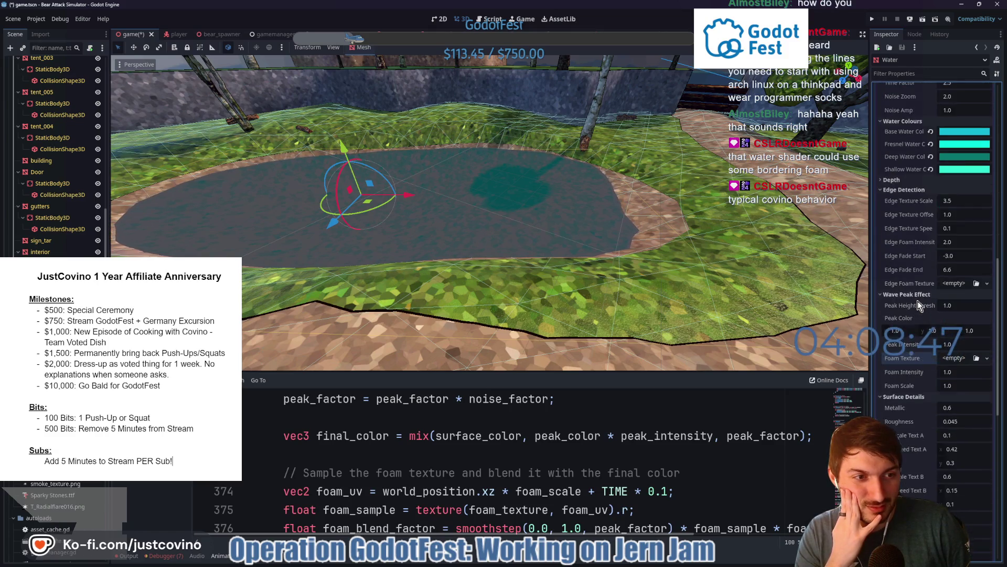
scroll(950, 285, down, 2)
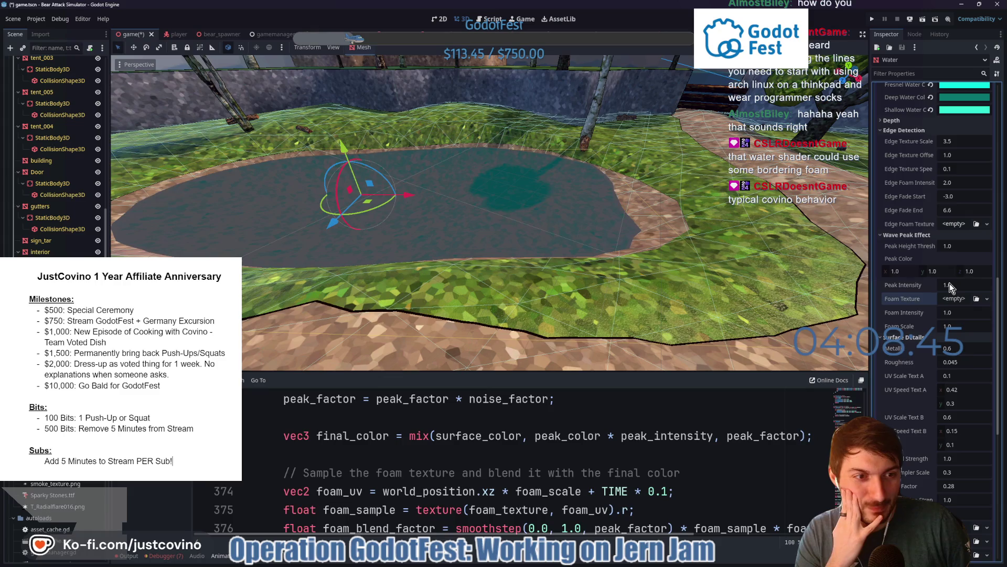
scroll(951, 252, down, 4)
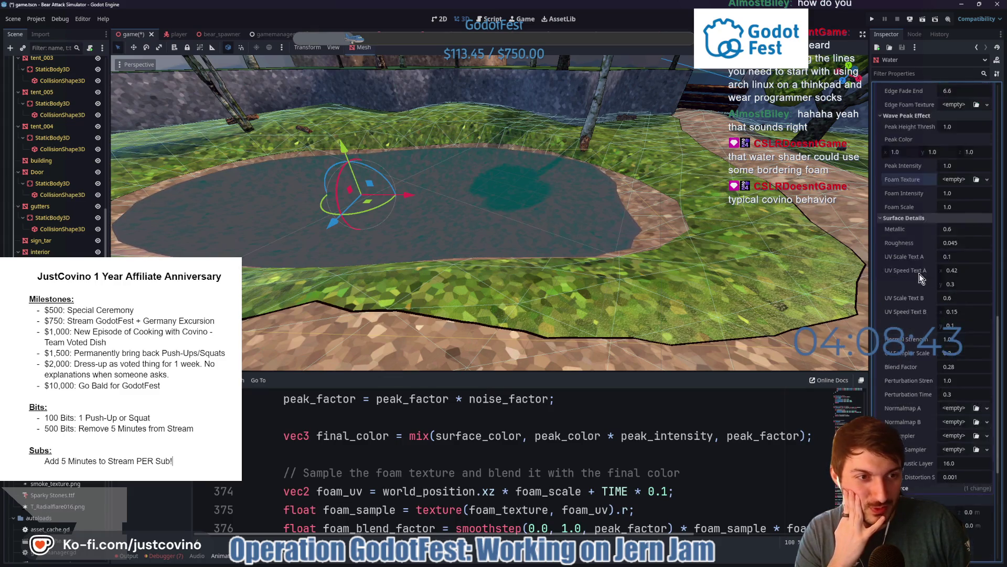
scroll(926, 305, down, 4)
scroll(949, 256, up, 2)
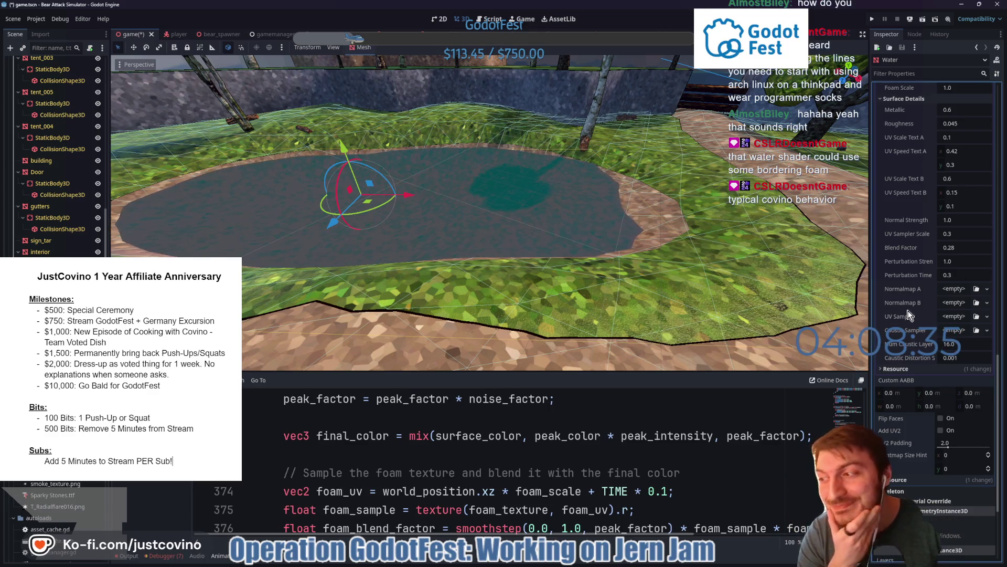
scroll(910, 313, up, 3)
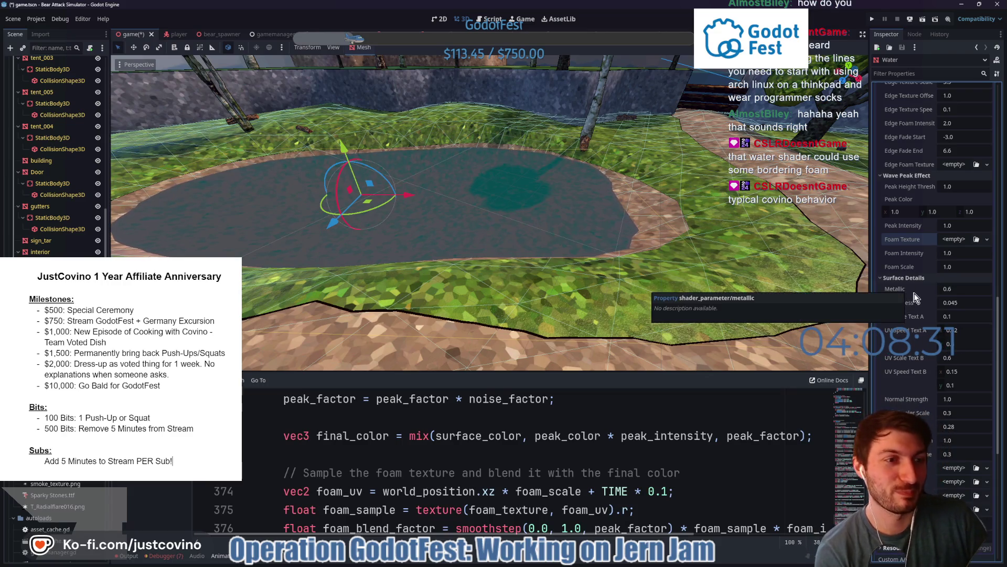
scroll(922, 302, down, 1)
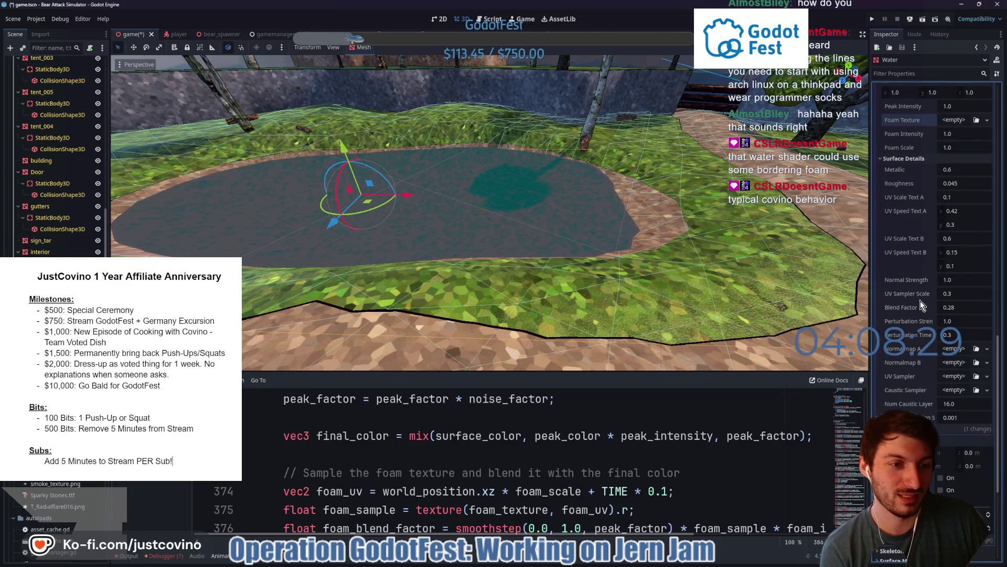
scroll(920, 301, up, 1)
scroll(919, 305, up, 1)
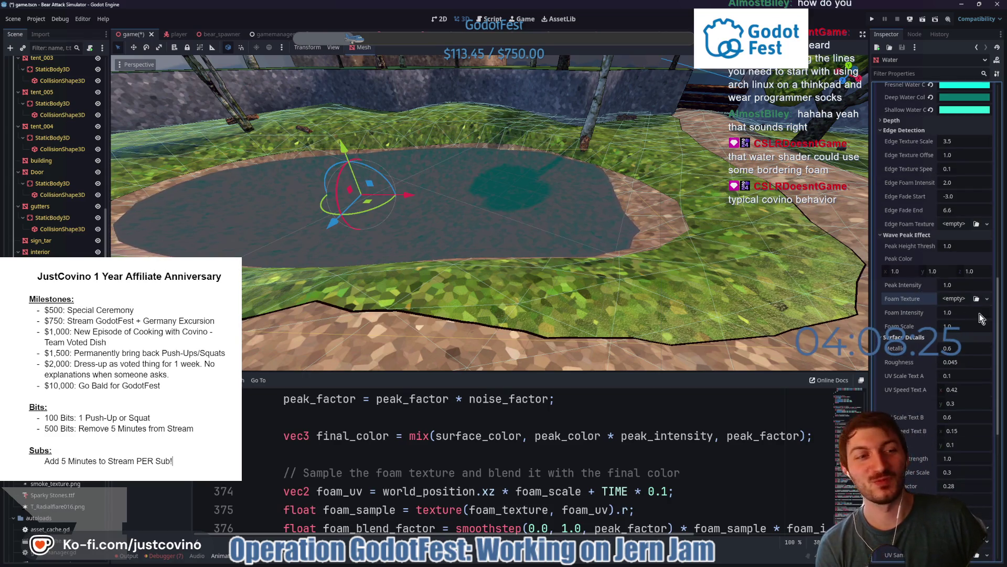
click(953, 300)
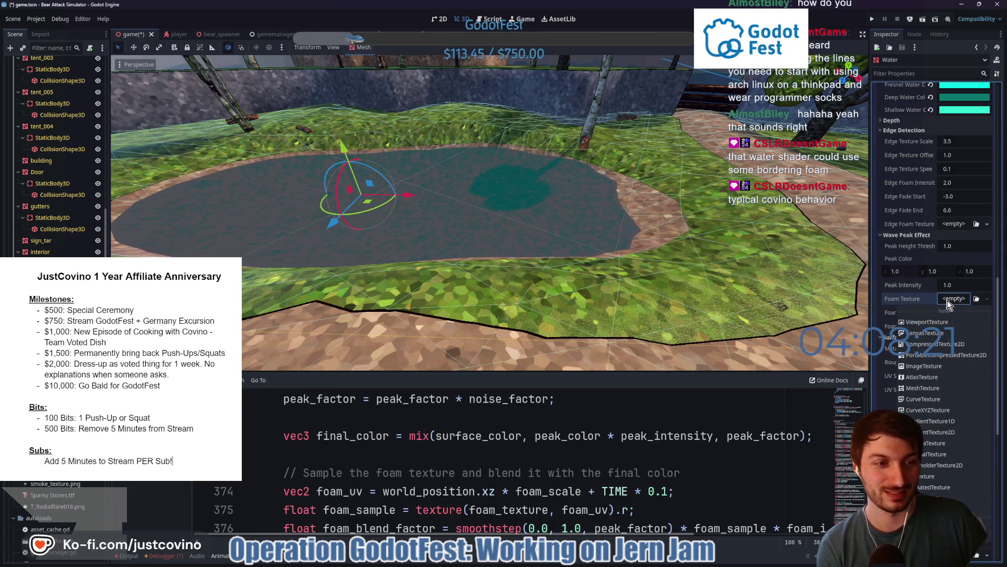
Dismiss the texture choices and review the shader's foam-blending code enlarged
click(948, 300)
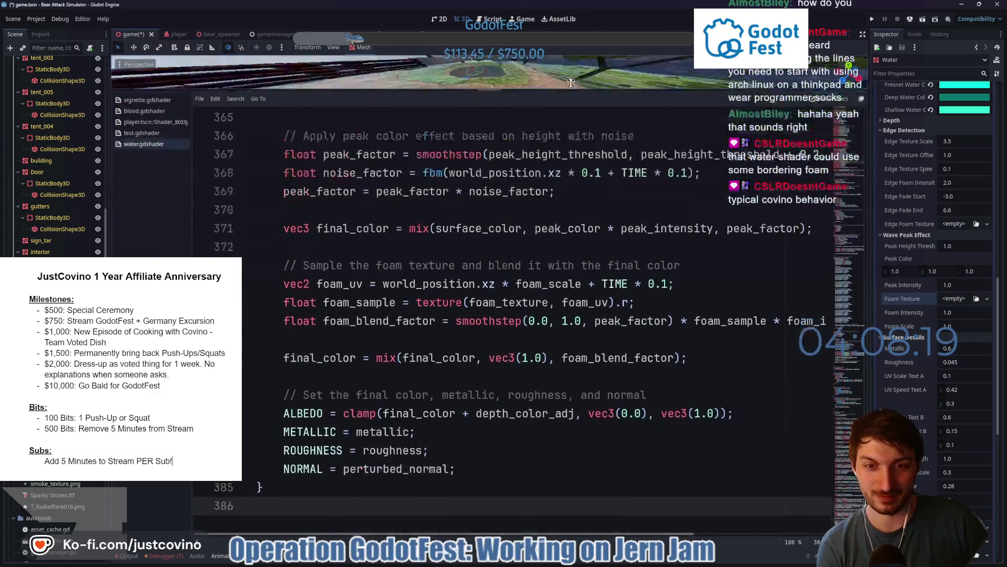
drag(557, 371, 579, 81)
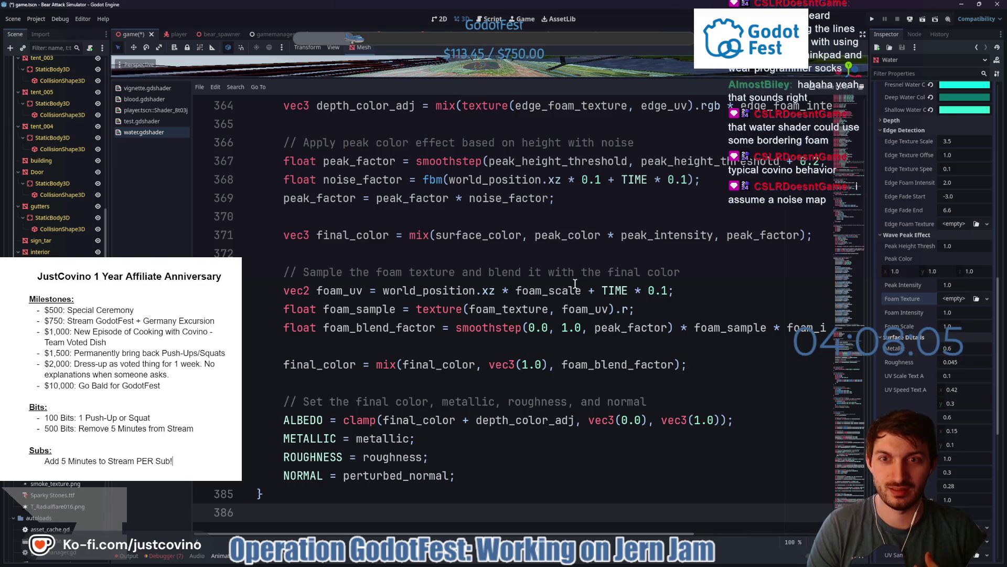
scroll(575, 283, up, 3)
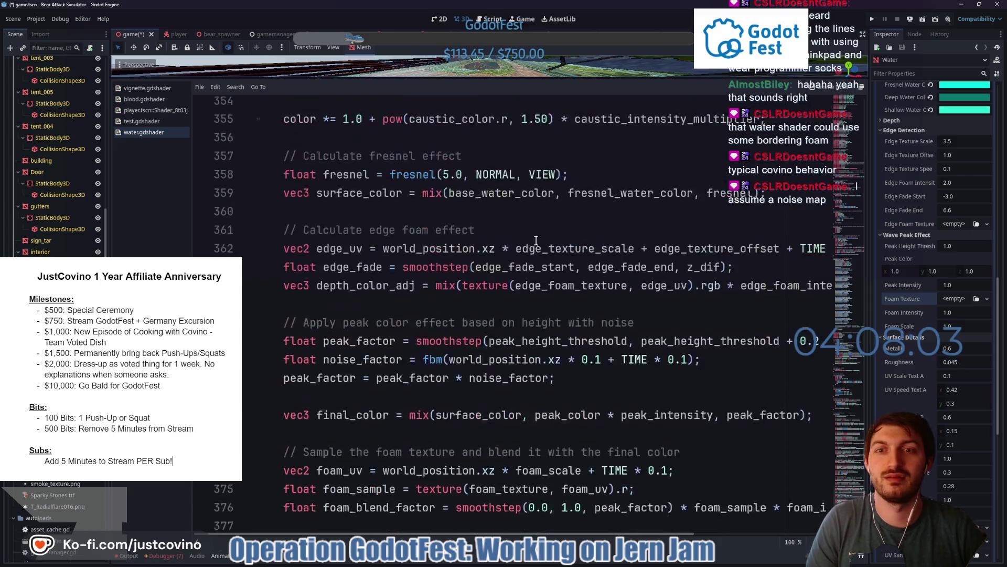
scroll(511, 197, up, 2)
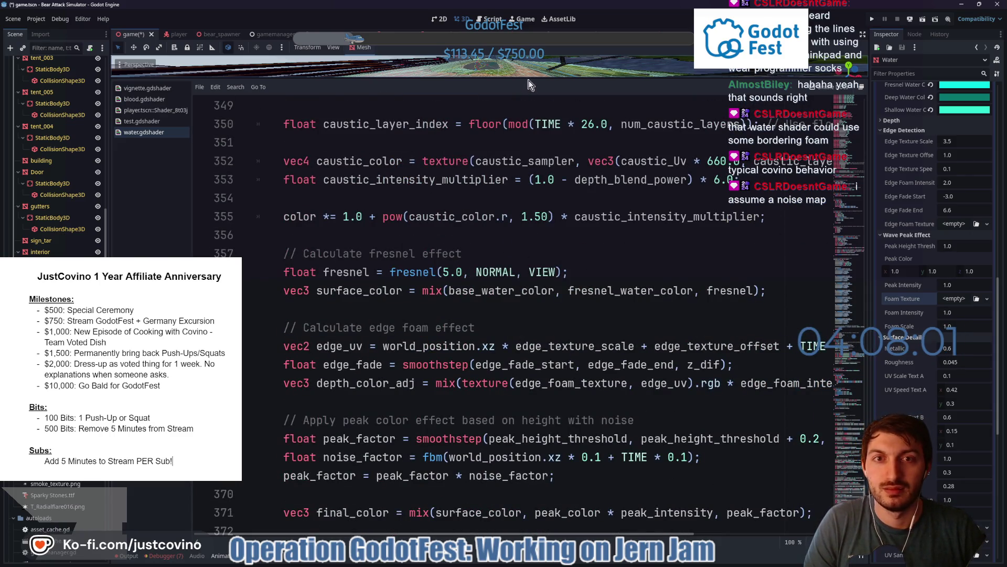
drag(528, 77, 552, 396)
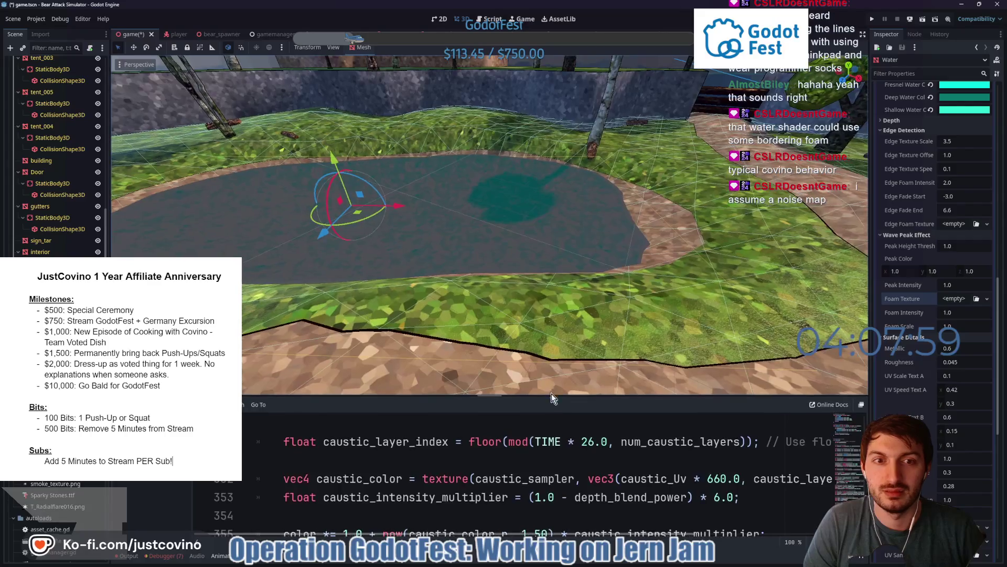
Give Foam Texture a NoiseTexture2D driven by FastNoiseLite noise
click(949, 300)
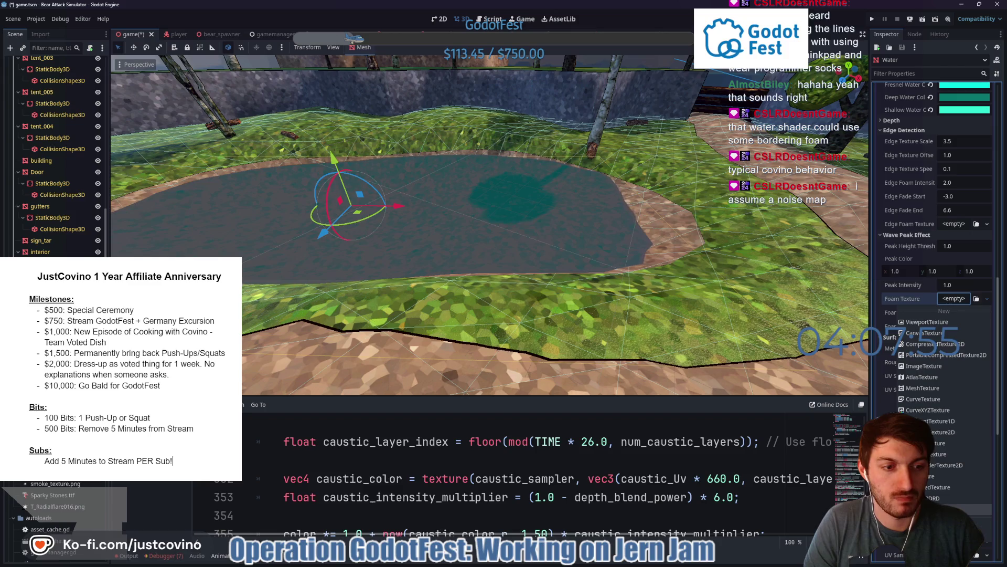
click(929, 454)
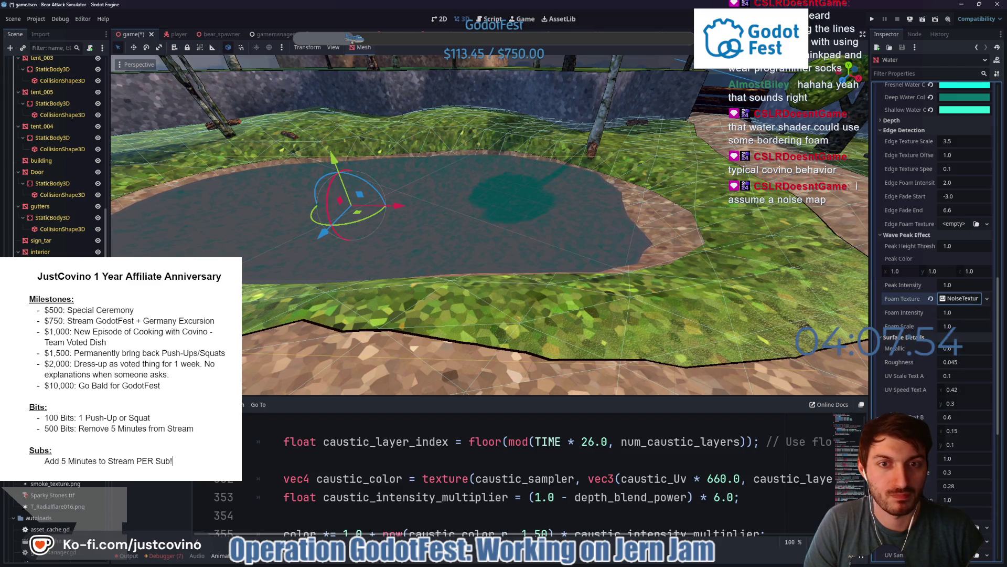
click(952, 304)
click(954, 348)
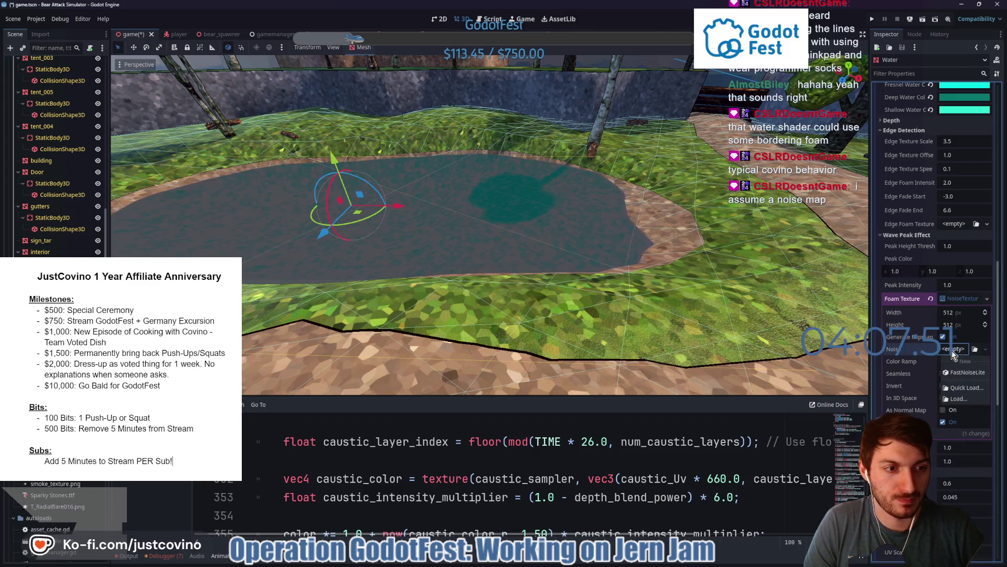
click(961, 374)
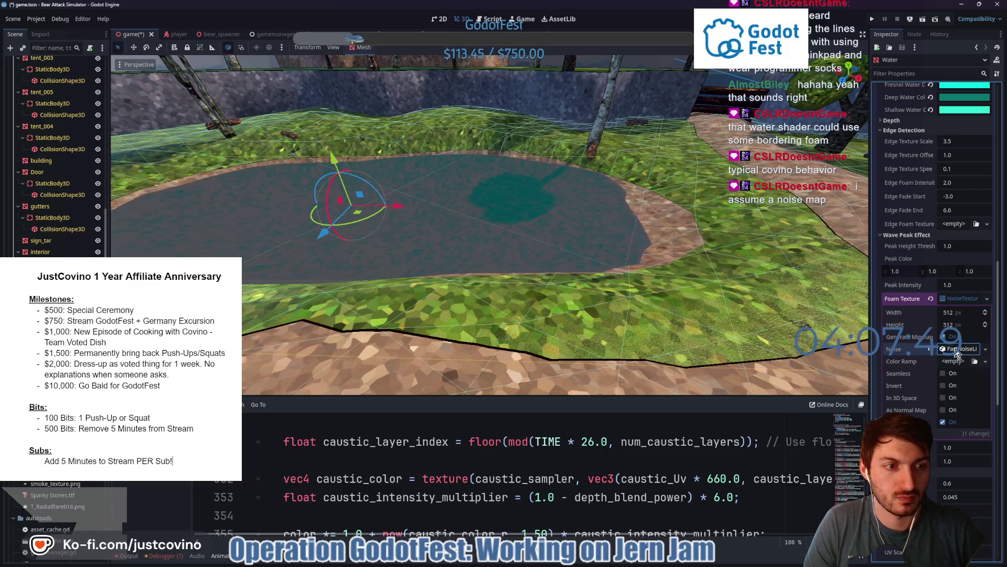
click(957, 351)
click(962, 300)
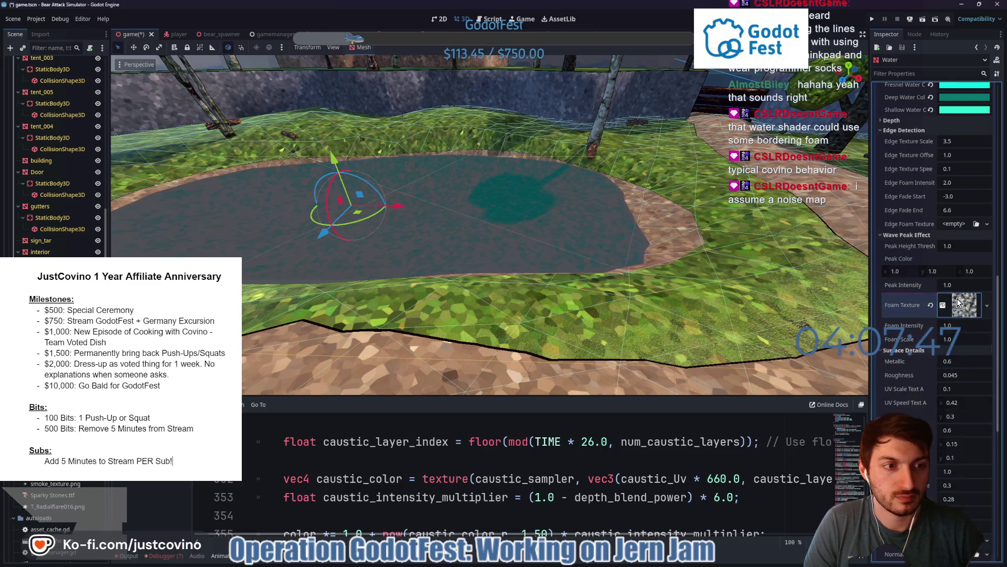
scroll(928, 339, up, 3)
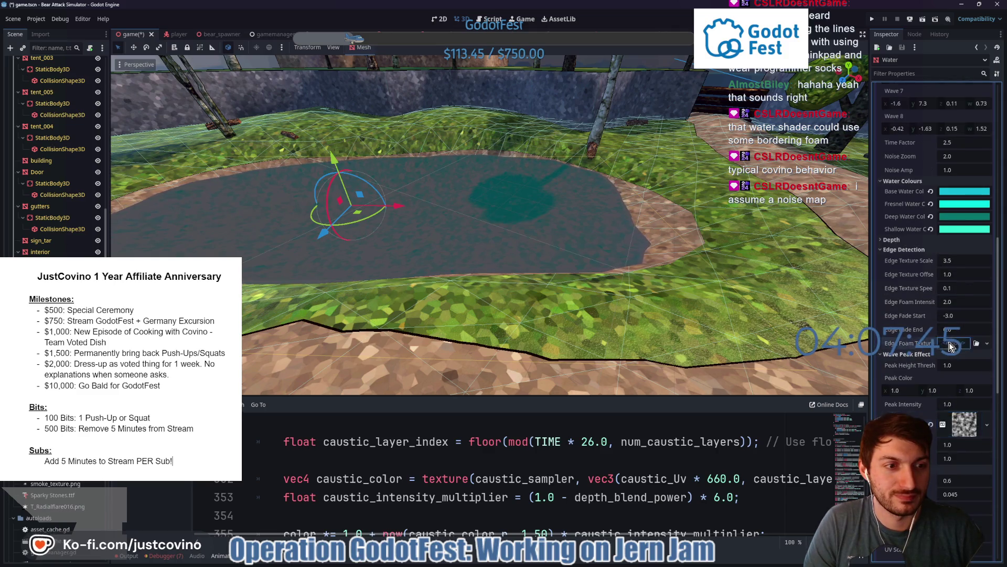
click(951, 345)
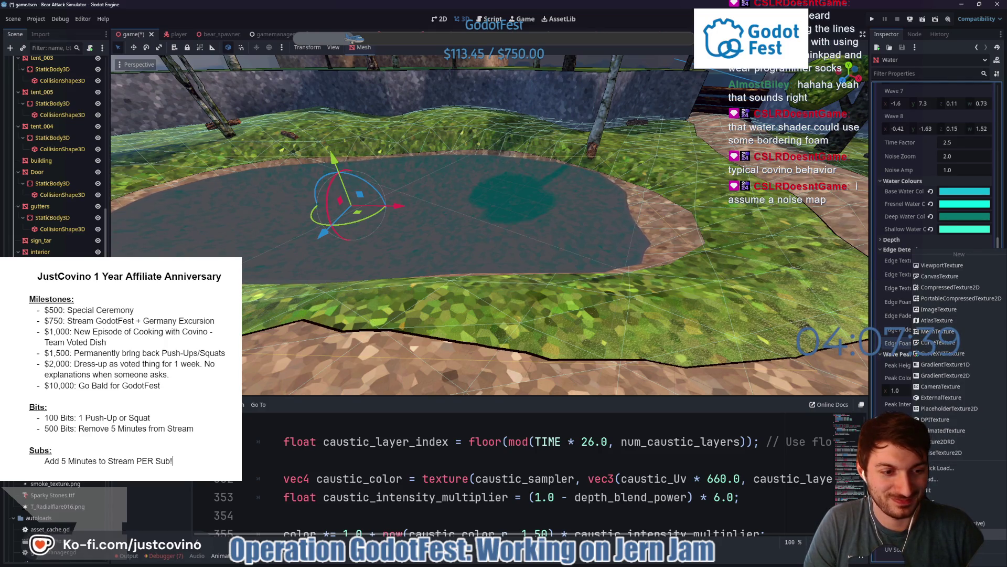
Give Edge Foam Texture a NoiseTexture2D as well and collapse it
key(Escape)
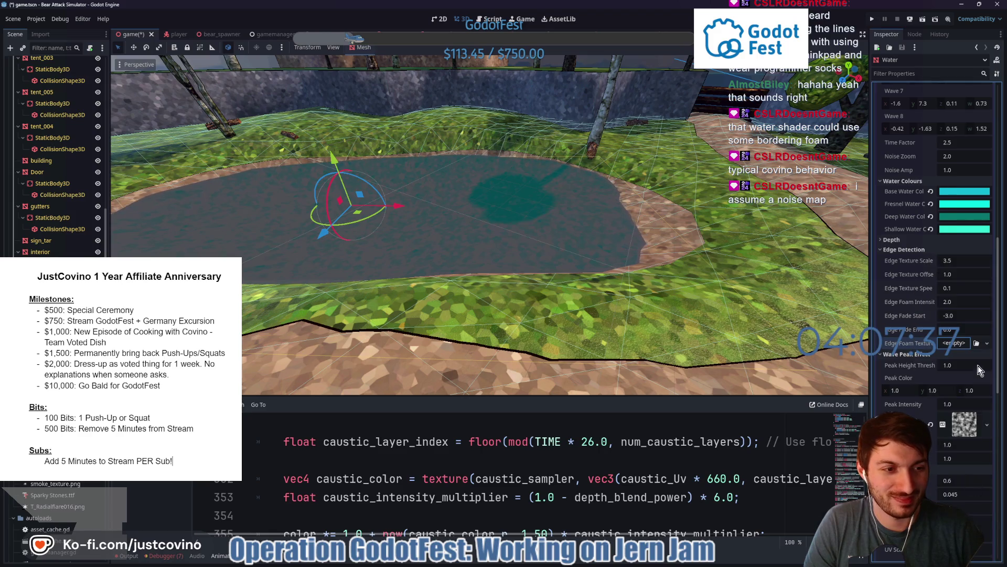
click(951, 344)
click(945, 507)
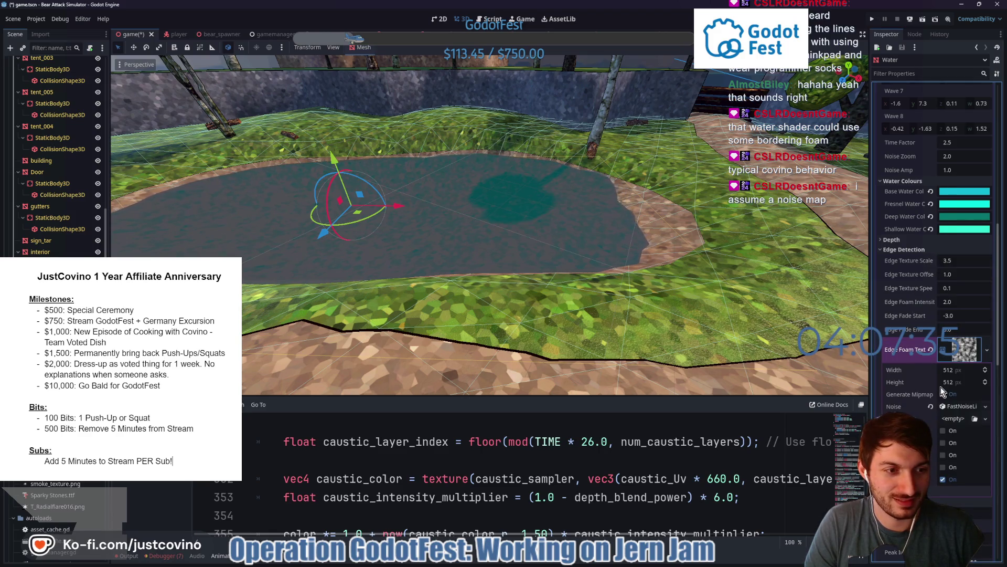
click(965, 349)
scroll(950, 364, down, 5)
scroll(947, 361, down, 3)
scroll(948, 359, down, 3)
scroll(950, 331, down, 3)
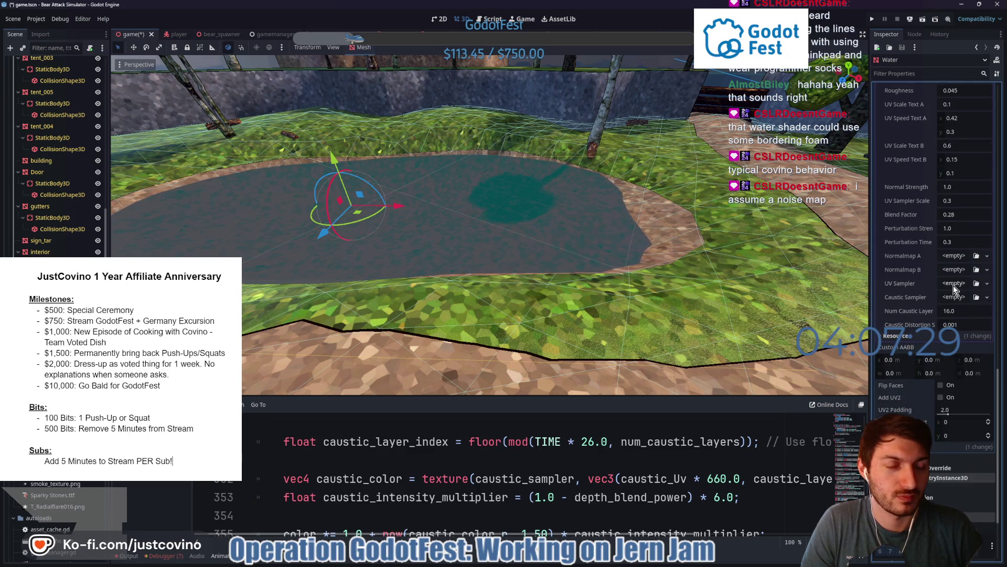
Give Normalmap A a new NoiseTexture2D with a FastNoiseLite generator
click(949, 261)
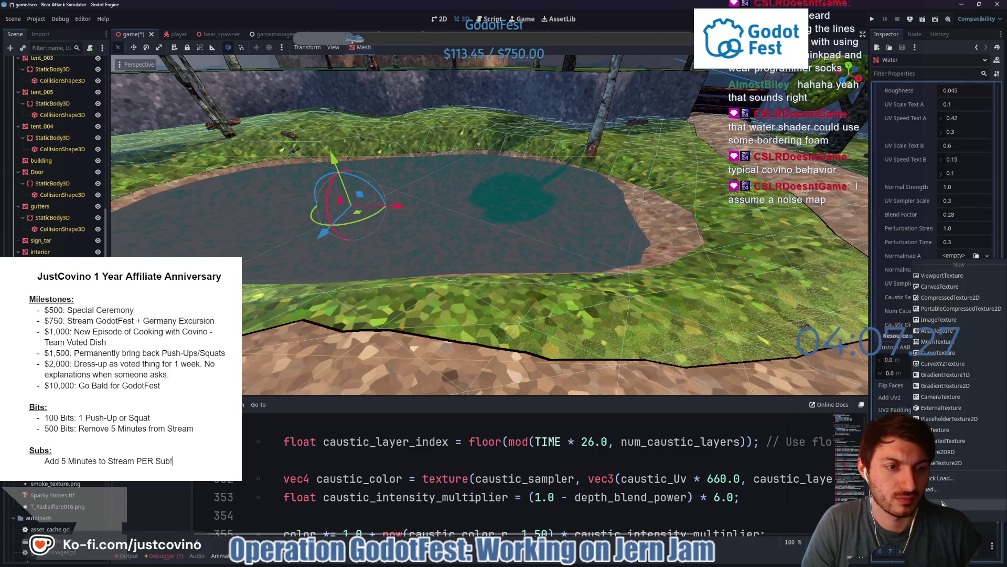
click(945, 504)
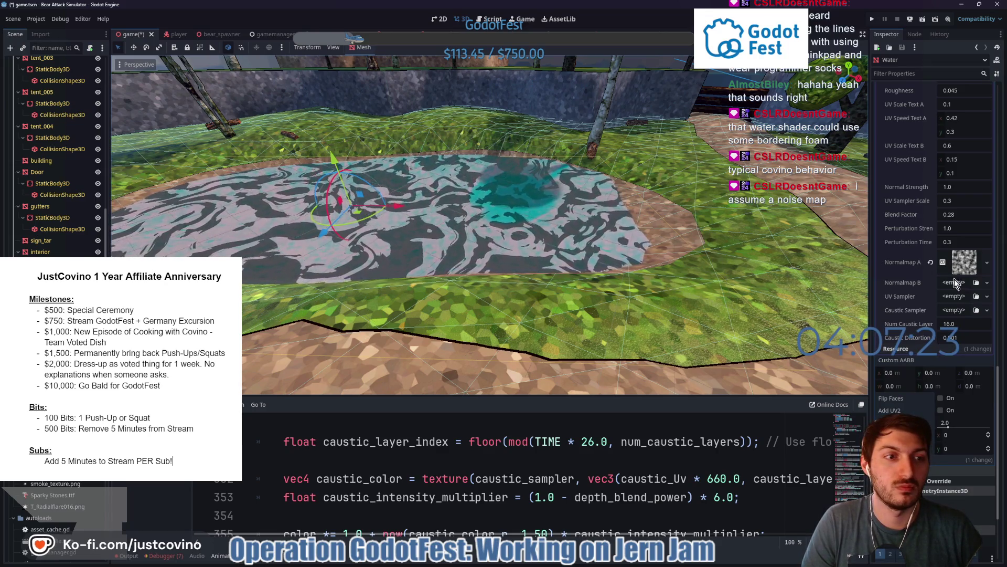
click(962, 264)
click(960, 319)
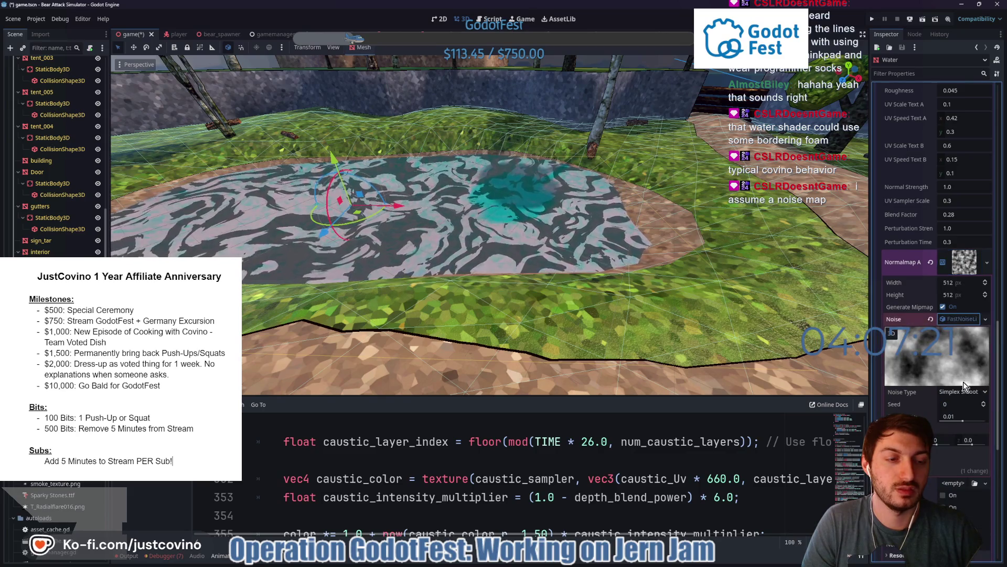
drag(953, 404, 976, 404)
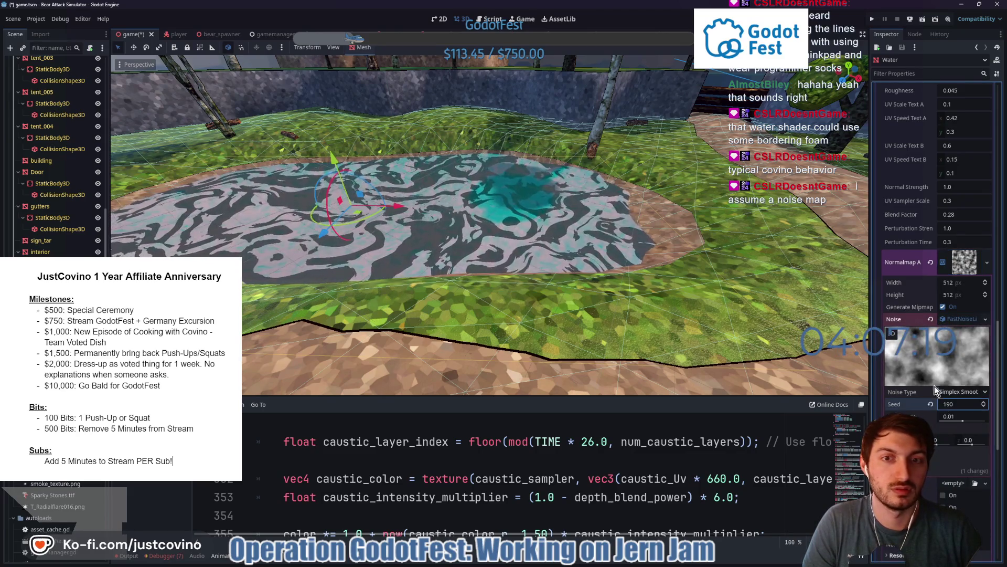
scroll(925, 403, down, 2)
Set the noise to Ping-Pong fractal with seed 190 and frequency 0.0008
click(905, 392)
click(964, 402)
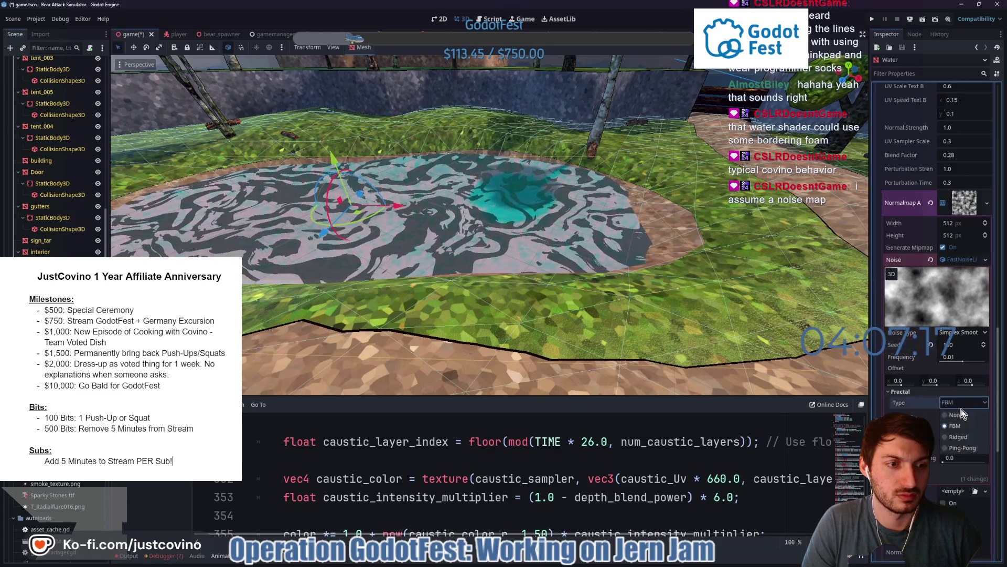
click(964, 448)
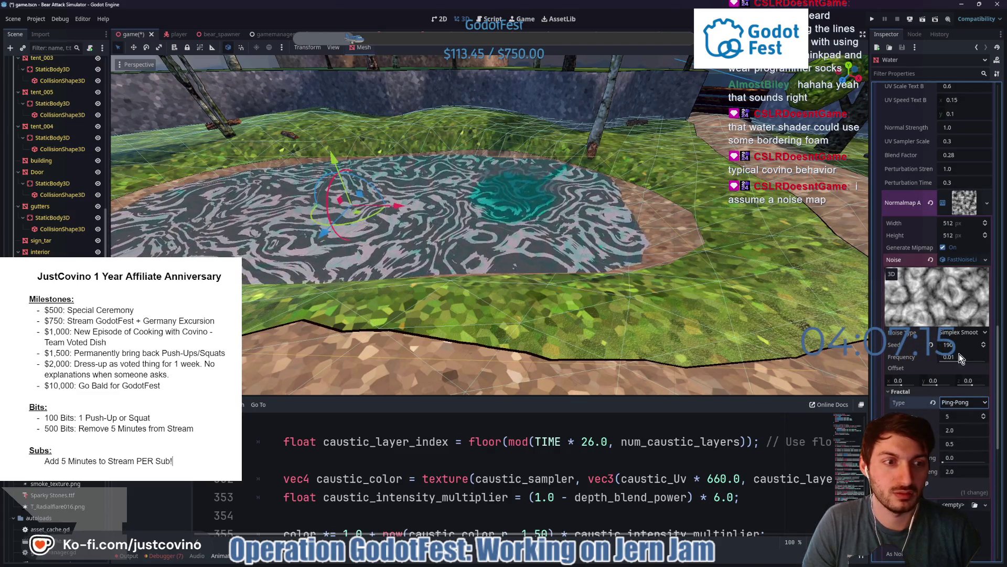
mouse_move(960, 358)
mouse_down()
mouse_move(970, 358)
mouse_move(950, 361)
mouse_up()
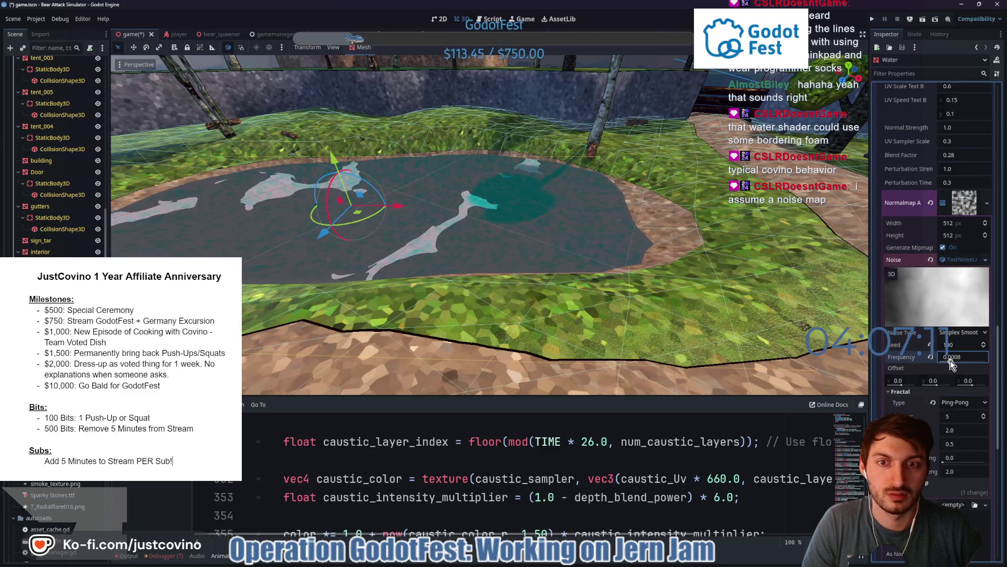
mouse_move(819, 347)
mouse_down()
mouse_move(754, 299)
mouse_move(694, 303)
mouse_up()
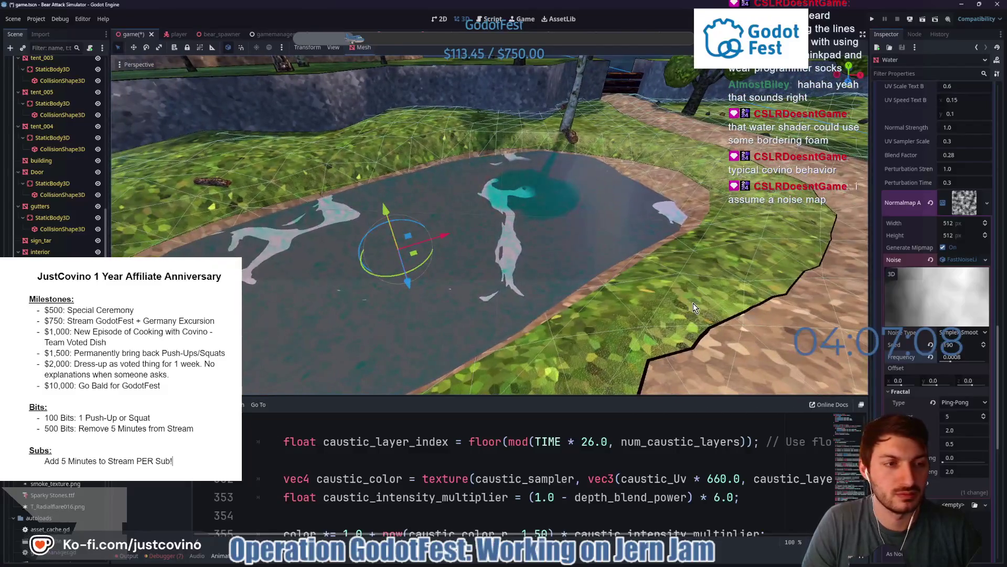
click(968, 263)
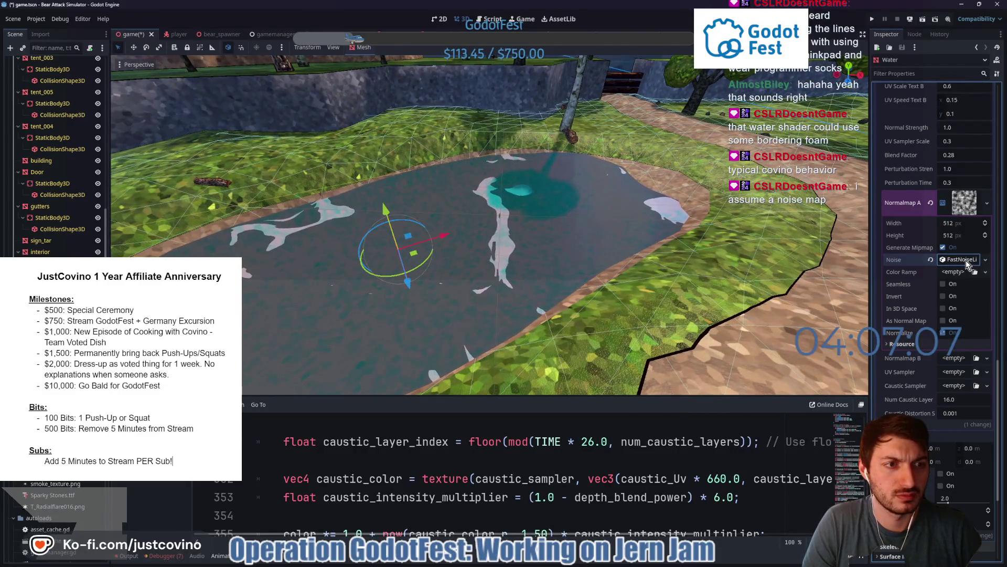
Make the Normalmap A noise texture a seamless normal map
click(944, 320)
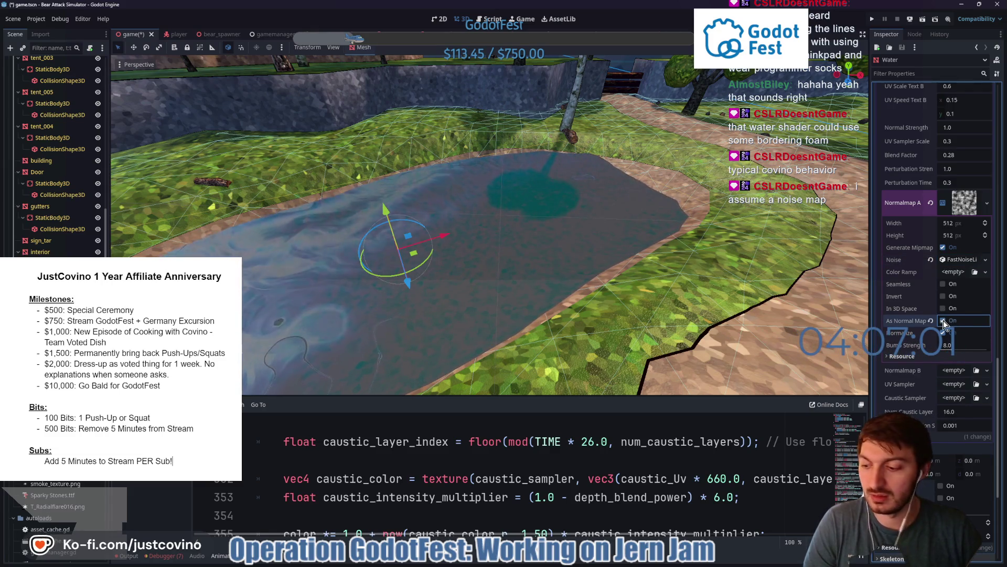
mouse_move(906, 321)
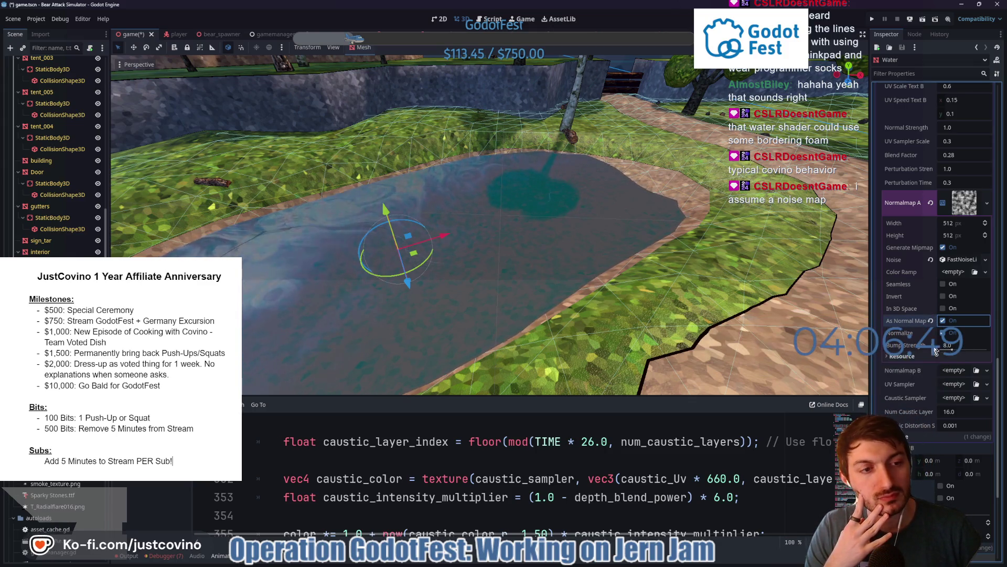
click(942, 285)
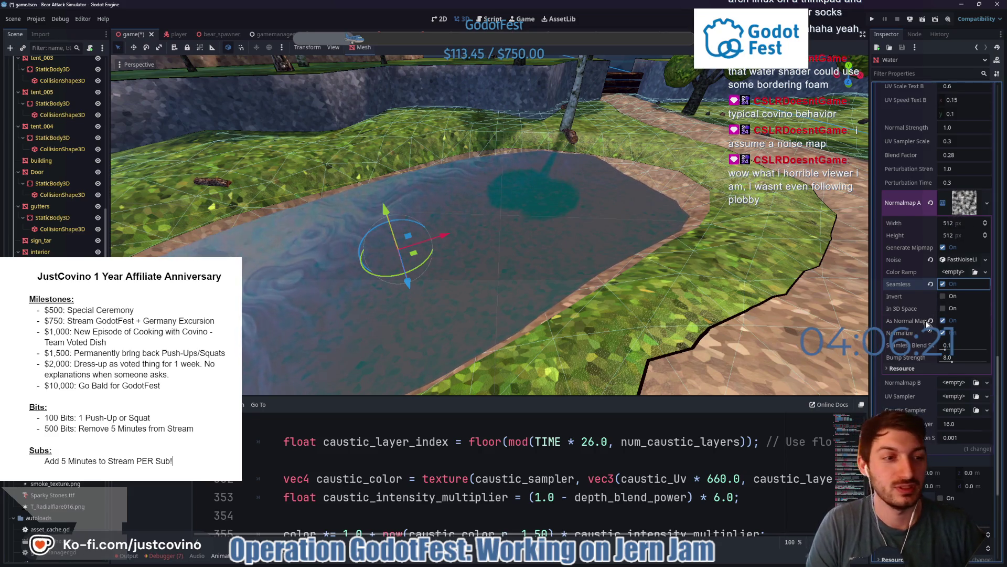
scroll(925, 320, down, 2)
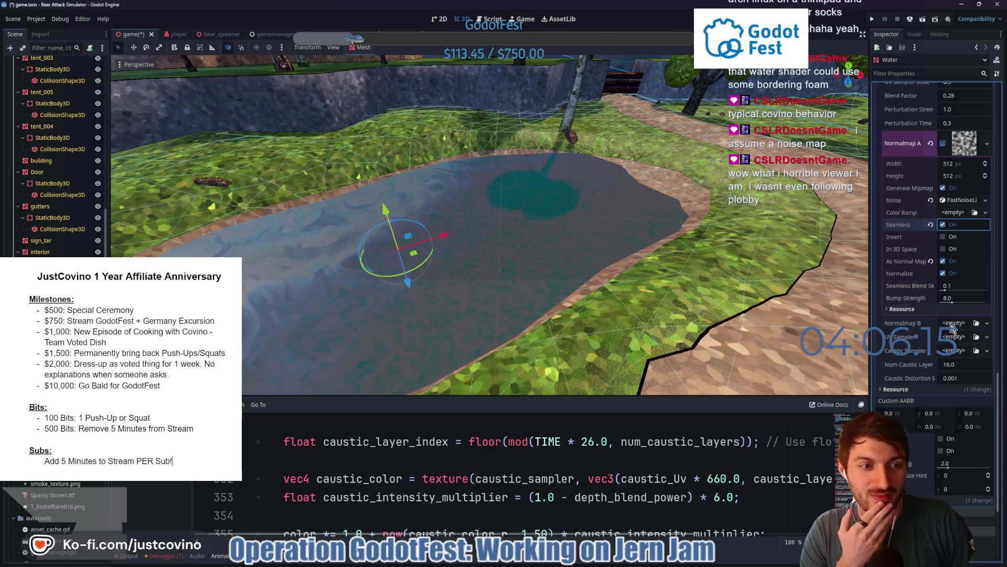
click(966, 147)
Assign a new NoiseTexture2D to Normalmap B and expand it to its empty noise source
right_click(962, 149)
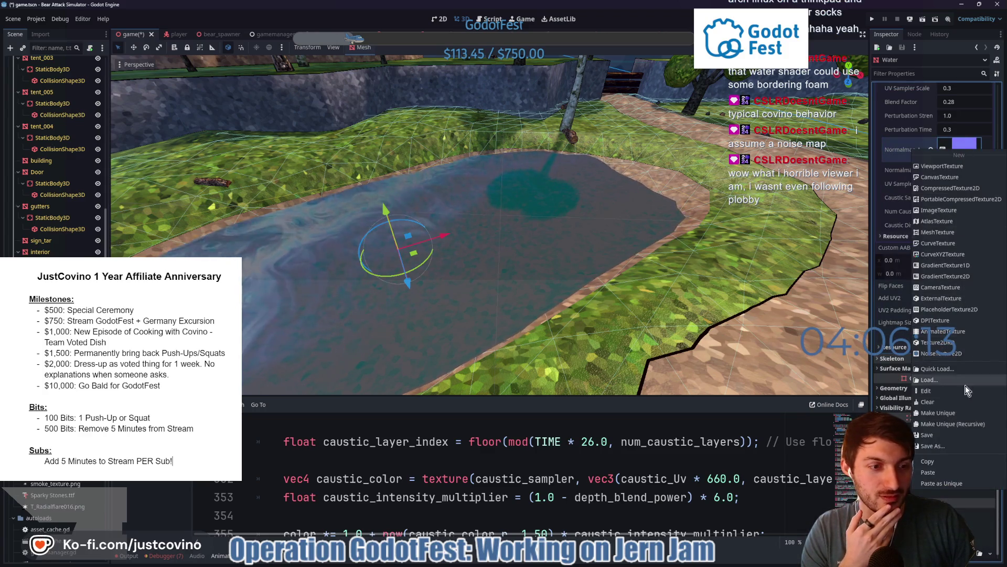
click(970, 136)
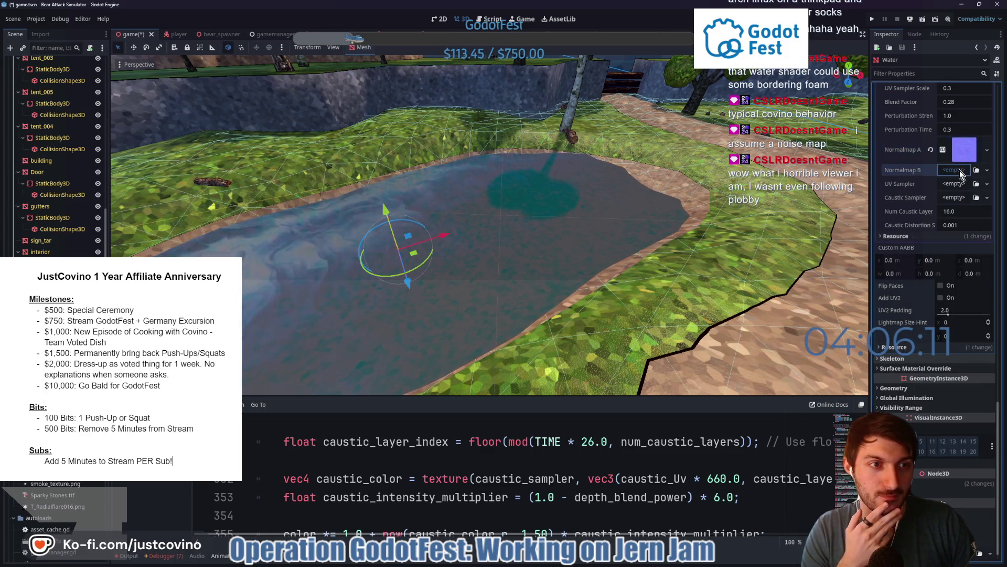
click(959, 170)
click(926, 380)
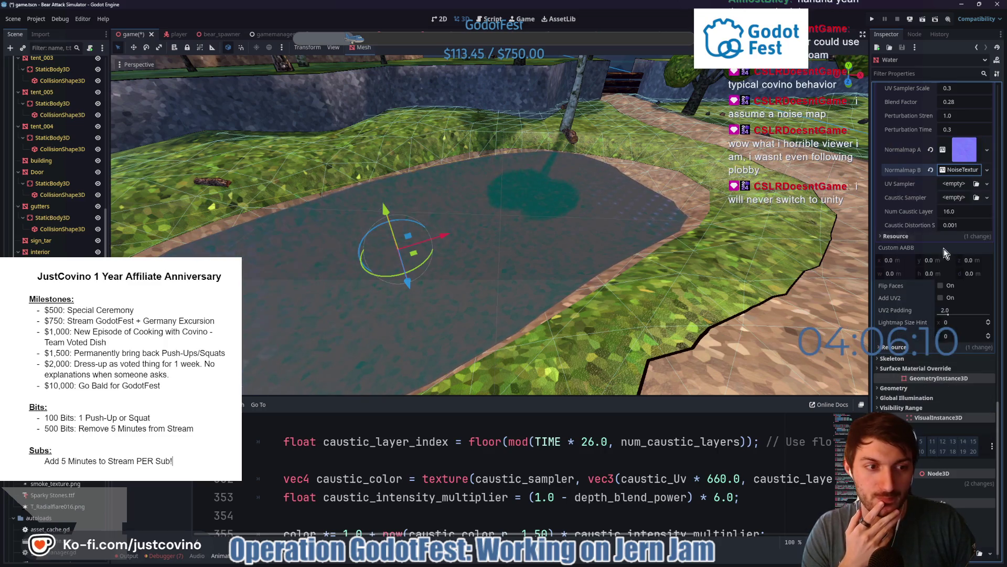
click(954, 173)
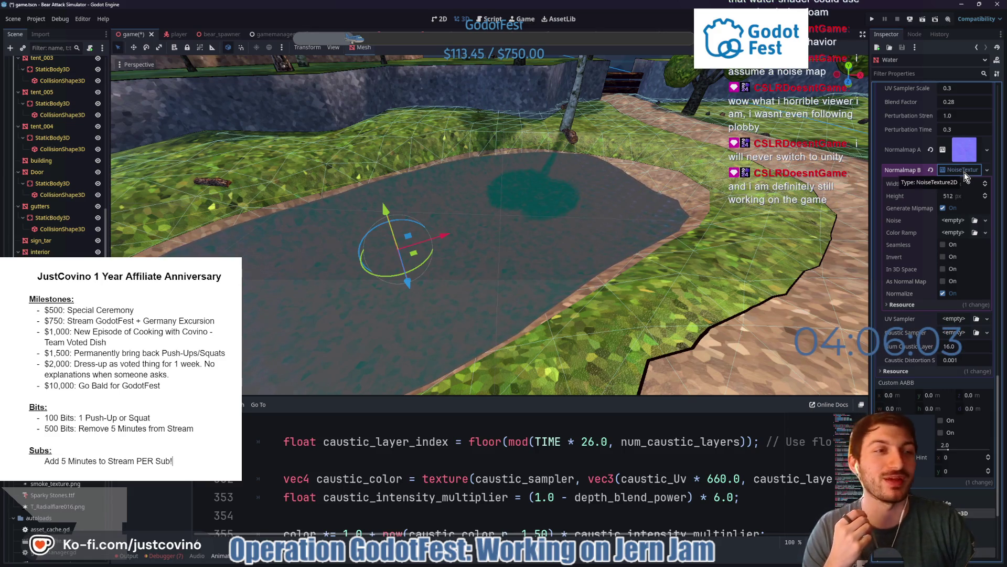
click(955, 220)
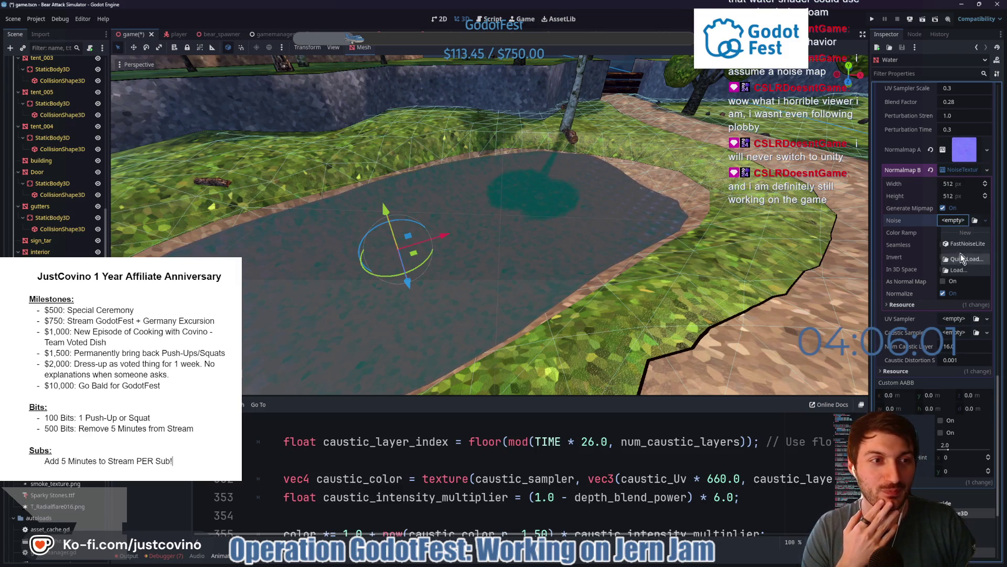
Give Normalmap B a FastNoiseLite of type Value, seed 225, 3D sampling and normal-map generation
click(952, 222)
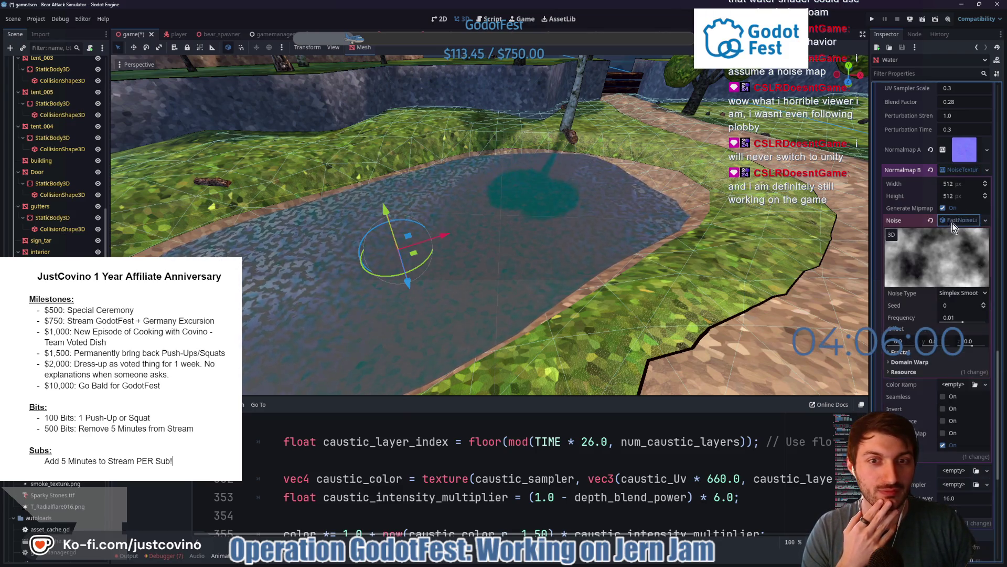
click(962, 293)
click(958, 362)
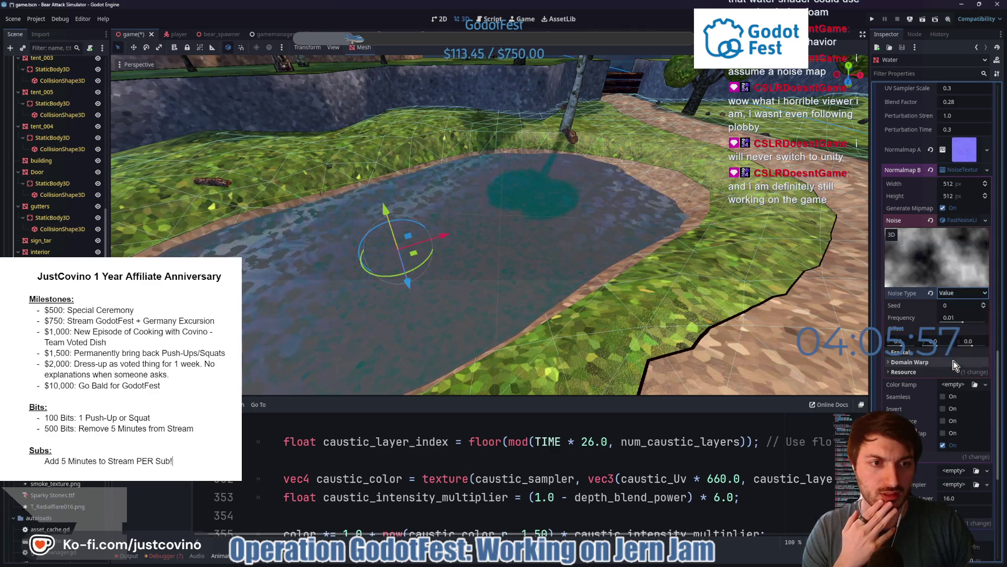
mouse_move(962, 305)
mouse_down()
mouse_move(993, 305)
mouse_move(943, 314)
mouse_up()
text(300)
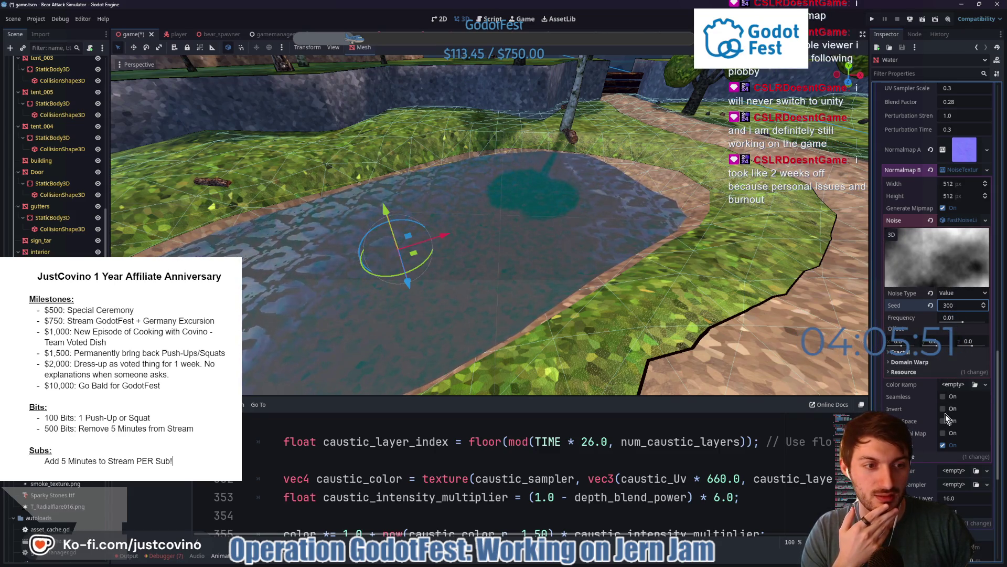
click(944, 434)
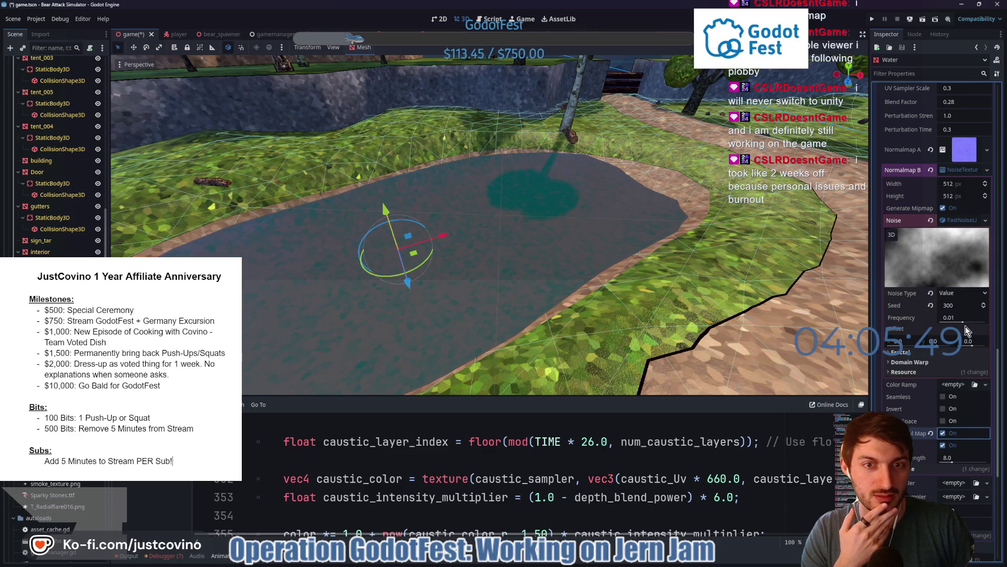
click(943, 434)
click(944, 433)
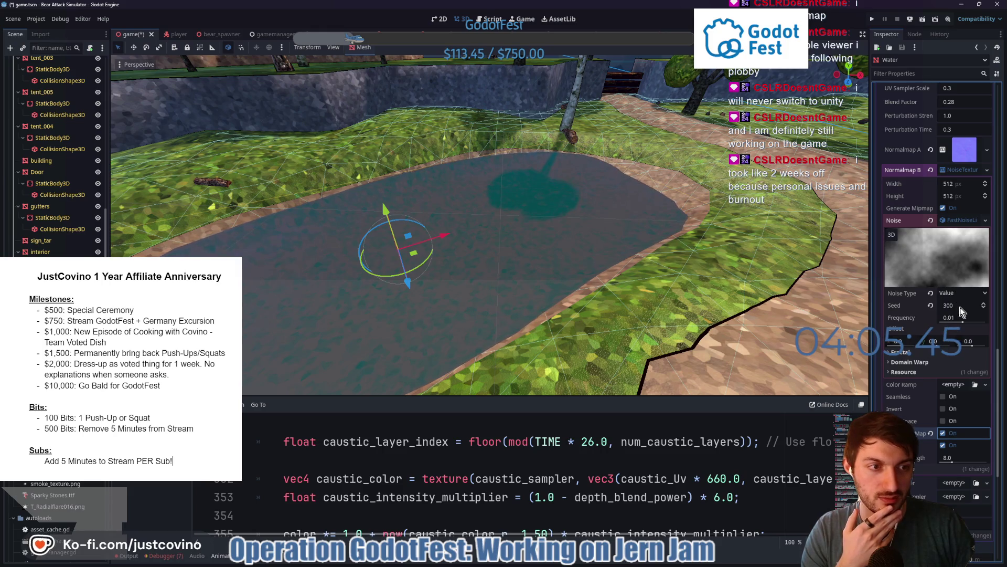
drag(961, 307, 958, 309)
click(943, 422)
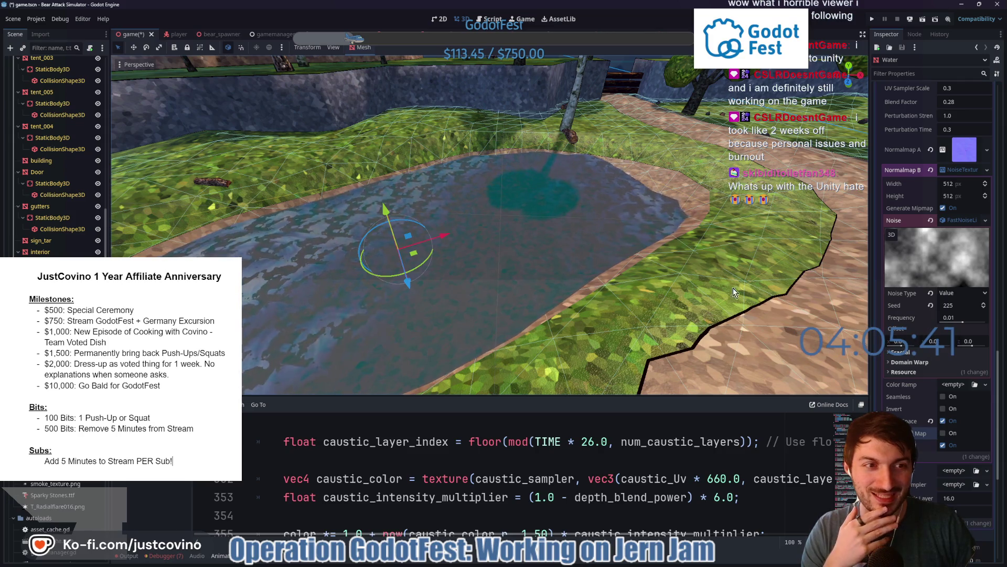
Check the pond with the trial texture, then clear Normalmap B back to empty
click(961, 219)
drag(747, 267, 829, 208)
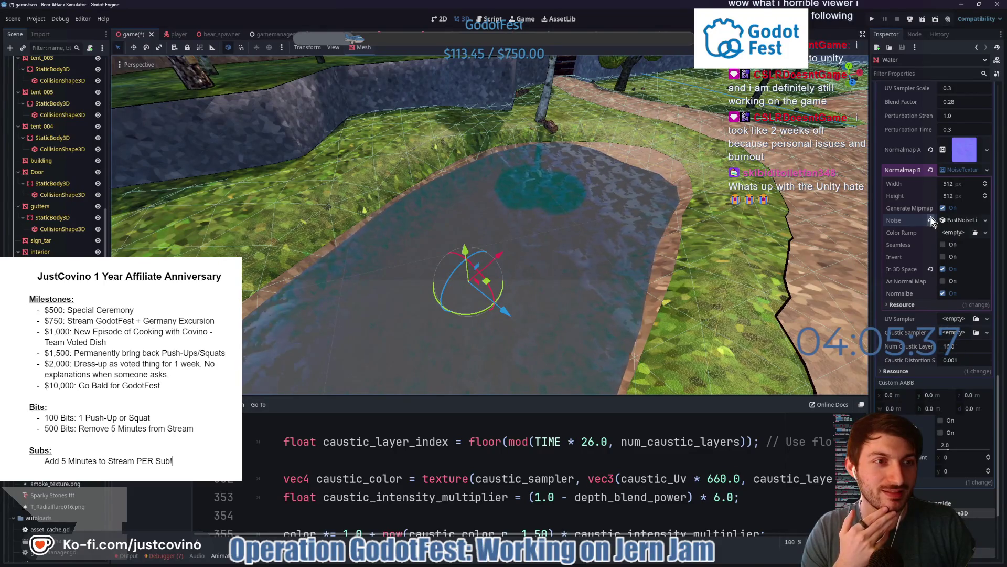
click(944, 281)
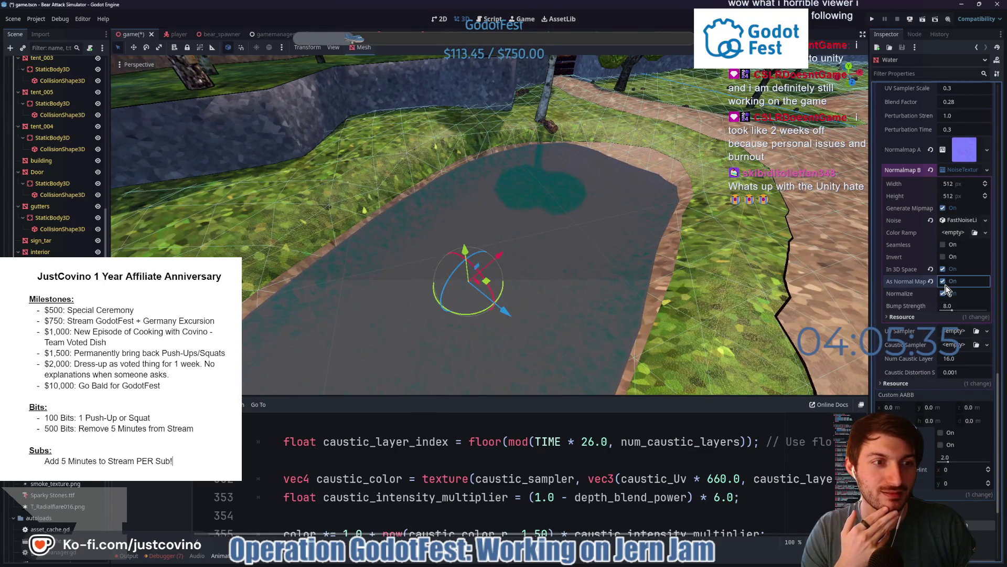
click(931, 171)
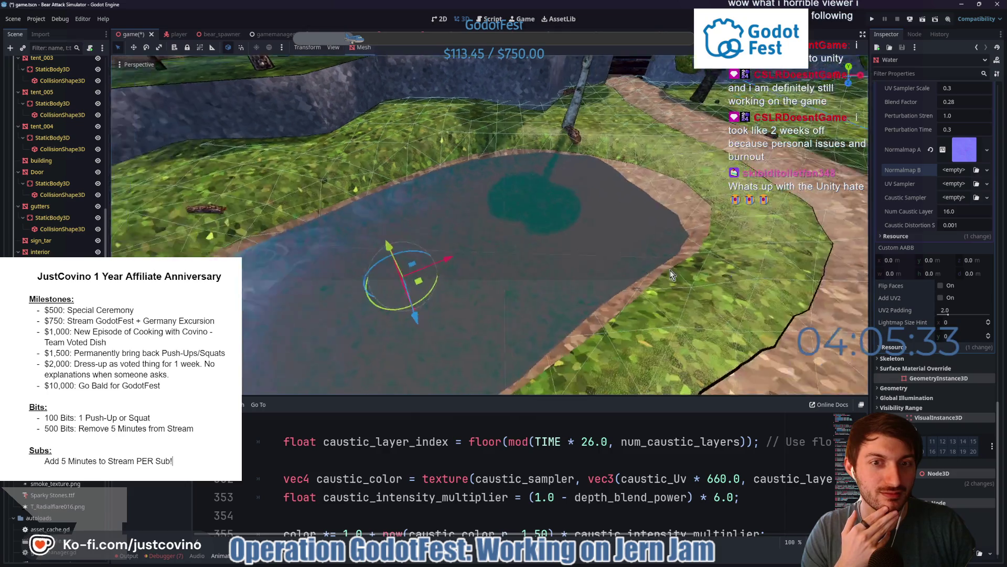
Raise the water material's Peak Intensity to 1.36 and save the game scene
drag(671, 270, 619, 265)
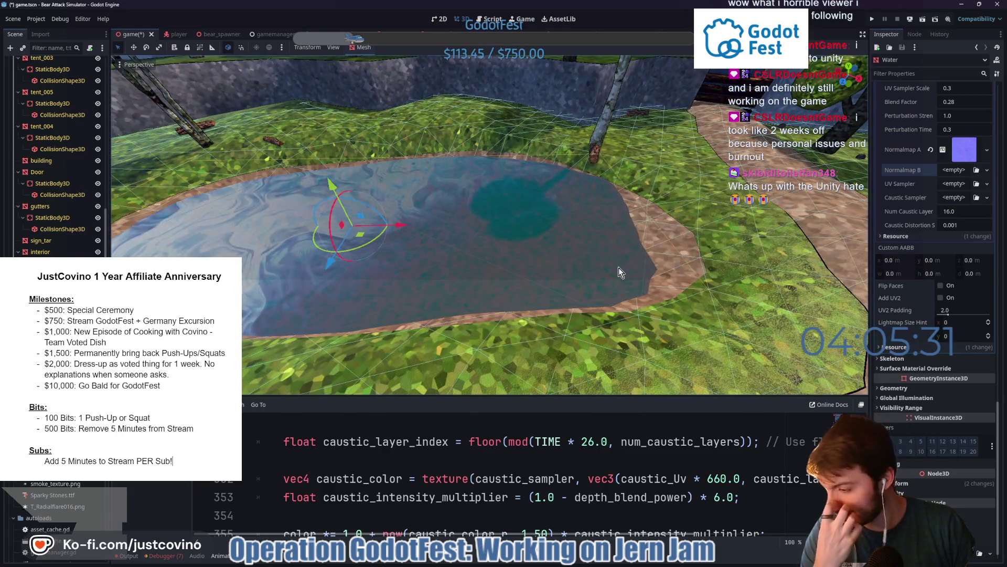
scroll(941, 242, up, 5)
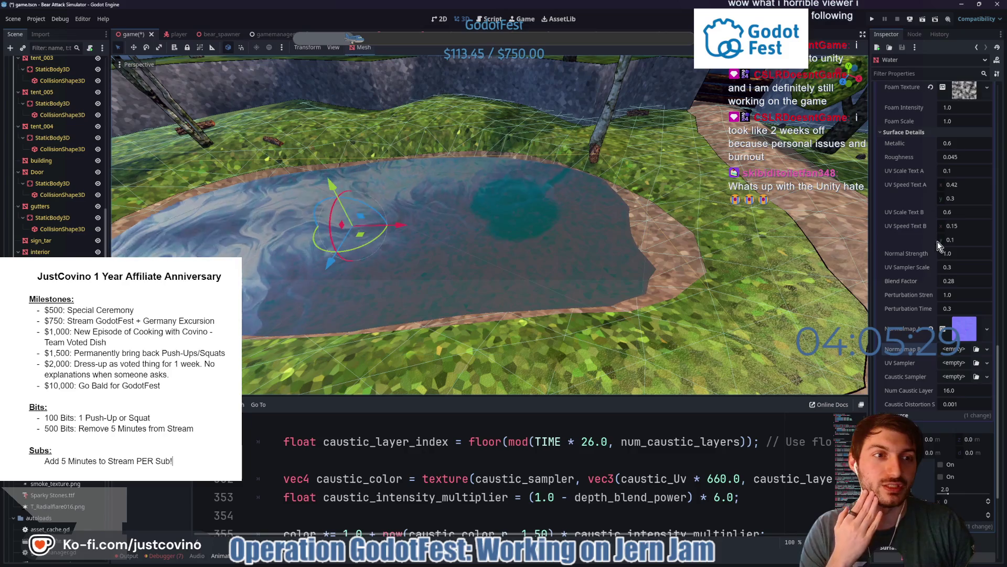
scroll(924, 267, up, 3)
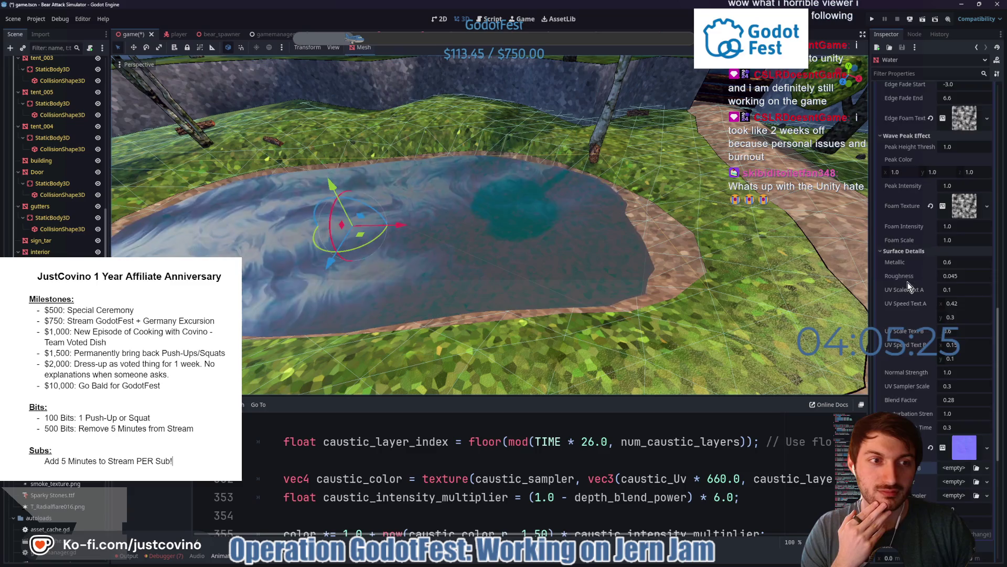
scroll(908, 282, up, 5)
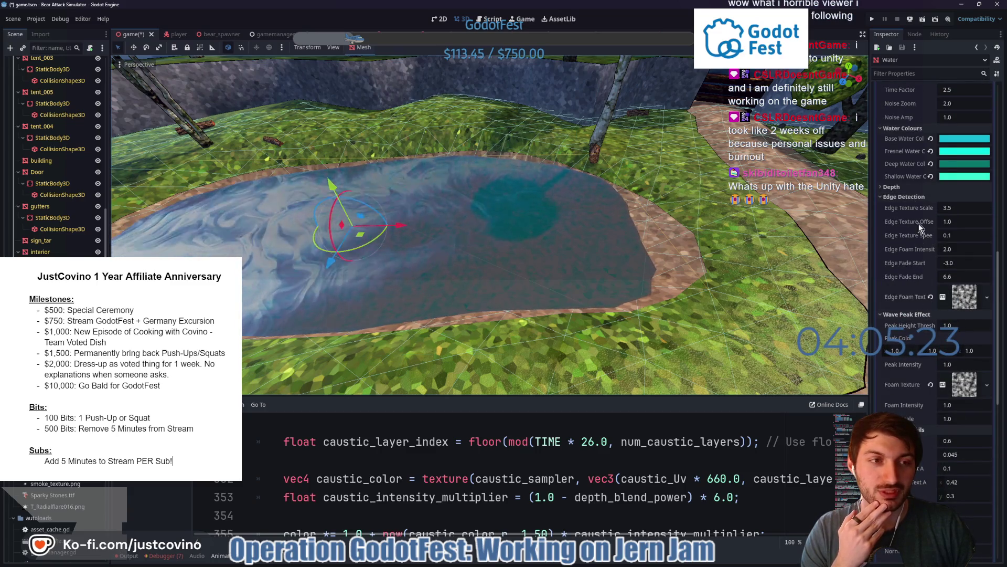
click(899, 187)
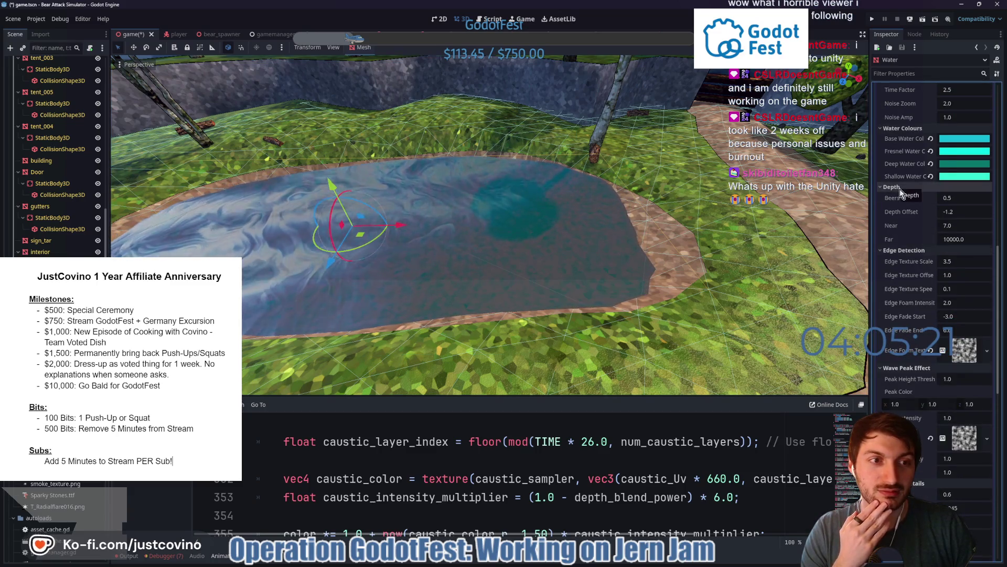
click(897, 187)
scroll(912, 242, up, 1)
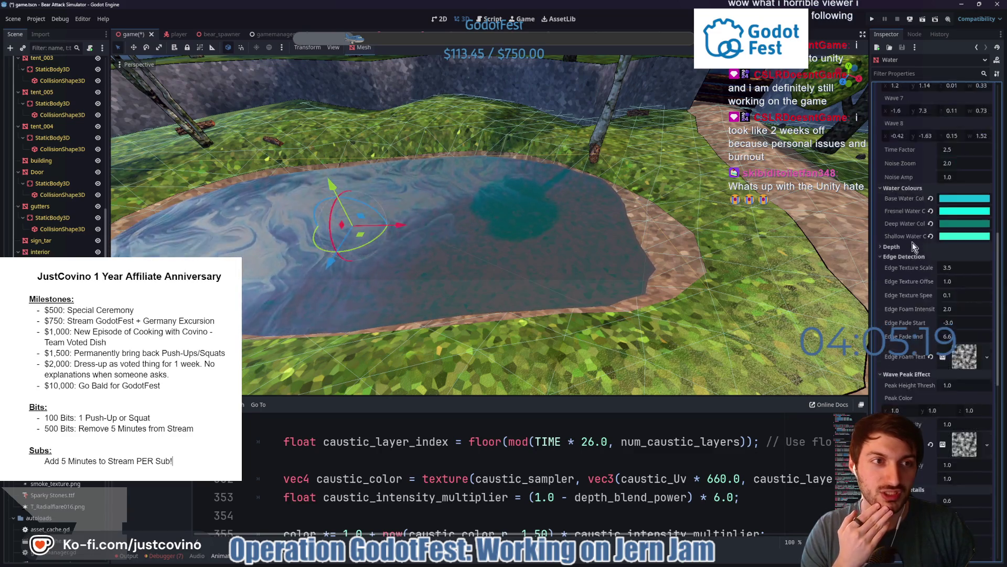
scroll(911, 243, up, 2)
scroll(915, 236, up, 1)
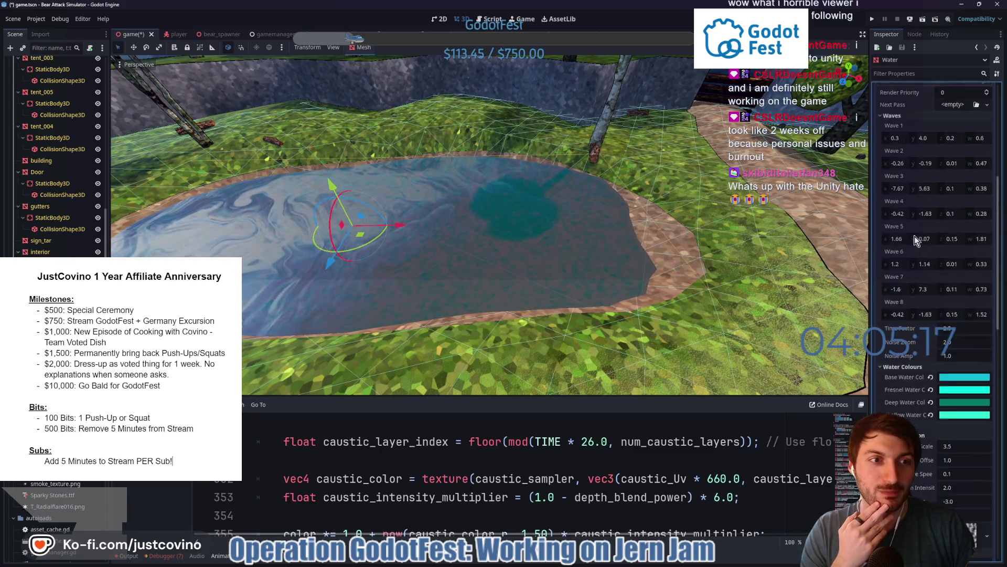
scroll(917, 244, up, 2)
scroll(921, 250, down, 3)
scroll(921, 271, down, 3)
scroll(923, 277, down, 3)
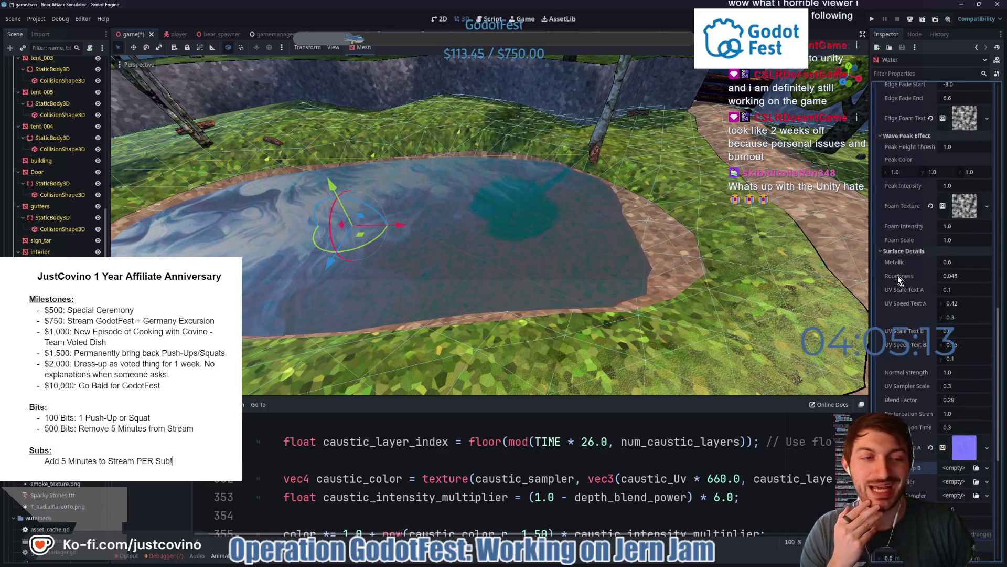
scroll(905, 314, down, 2)
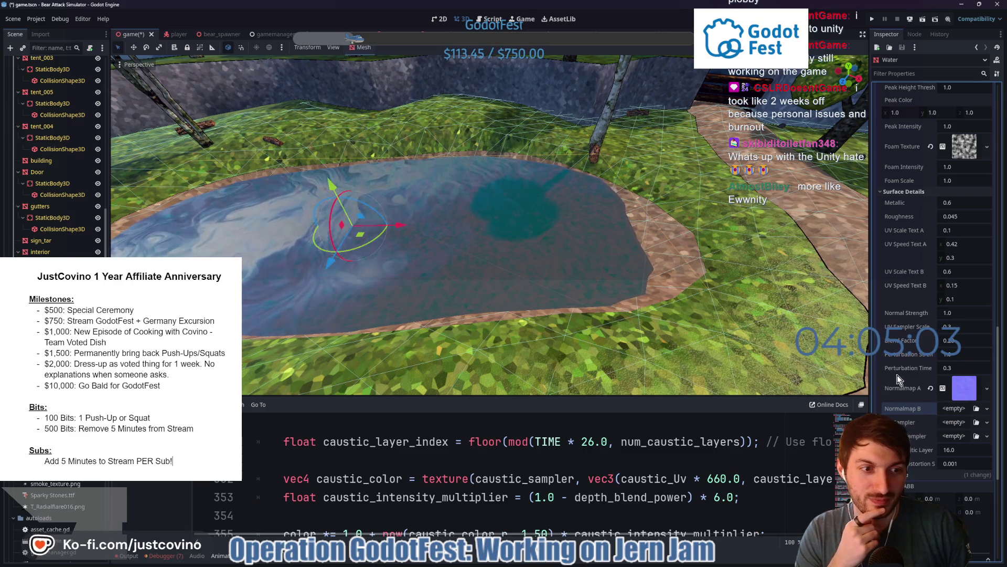
scroll(899, 373, down, 2)
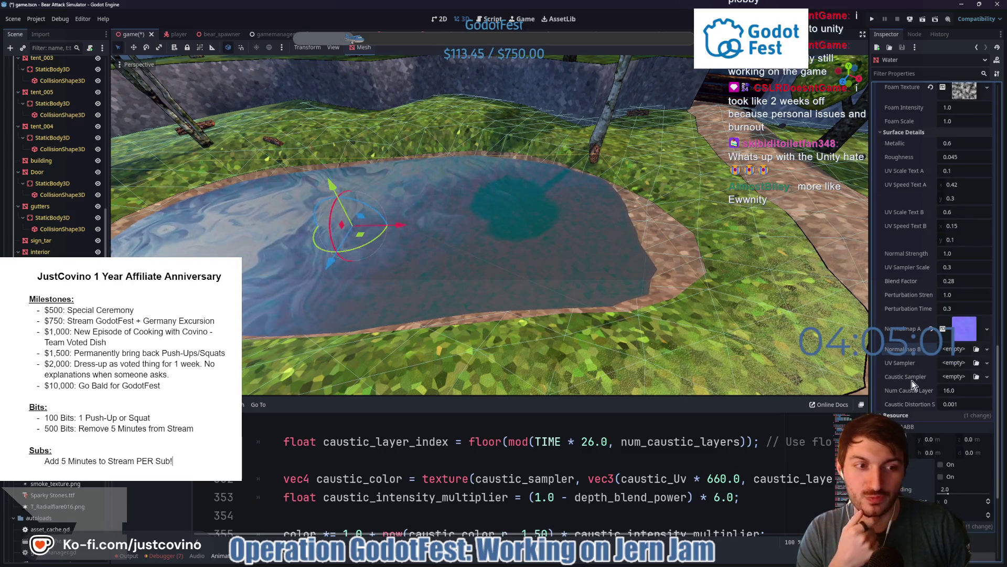
scroll(939, 337, up, 5)
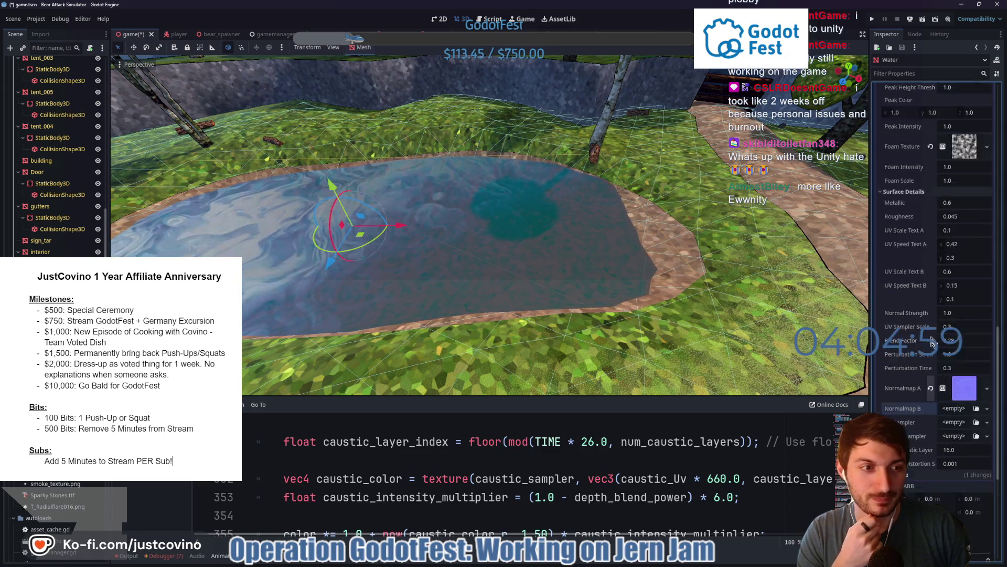
scroll(933, 336, up, 5)
scroll(924, 306, up, 2)
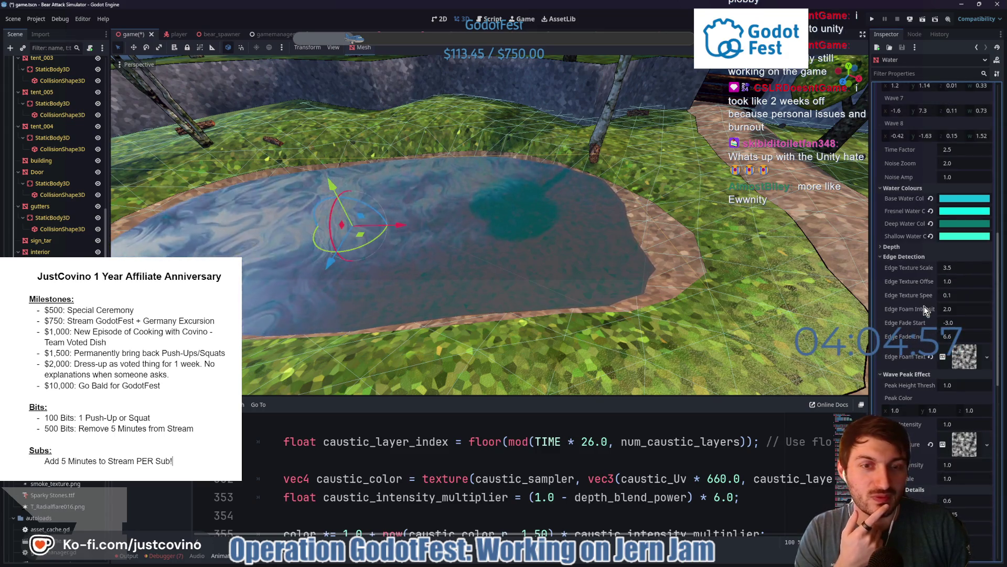
scroll(920, 266, up, 2)
scroll(922, 268, up, 2)
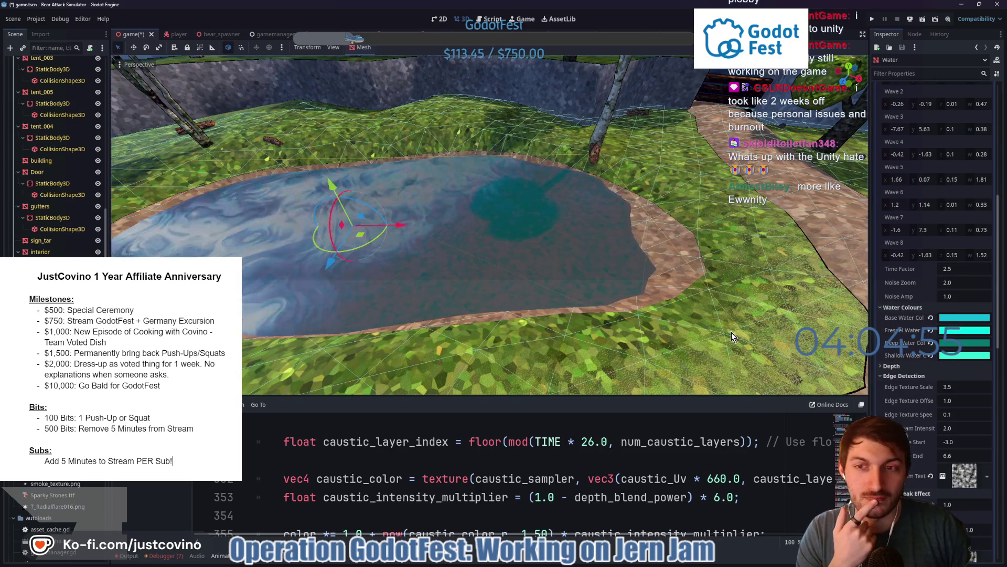
scroll(933, 388, down, 4)
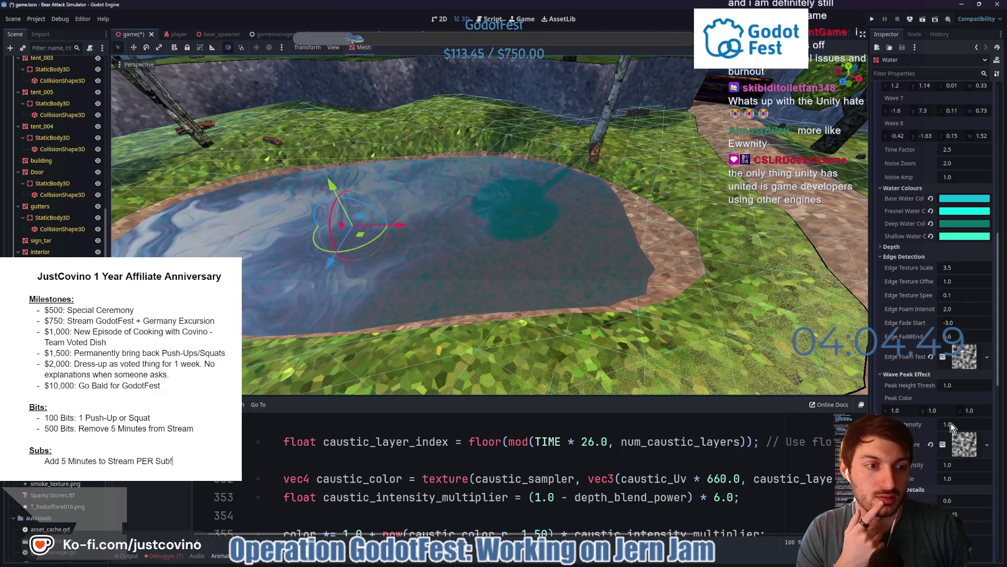
drag(951, 423, 968, 422)
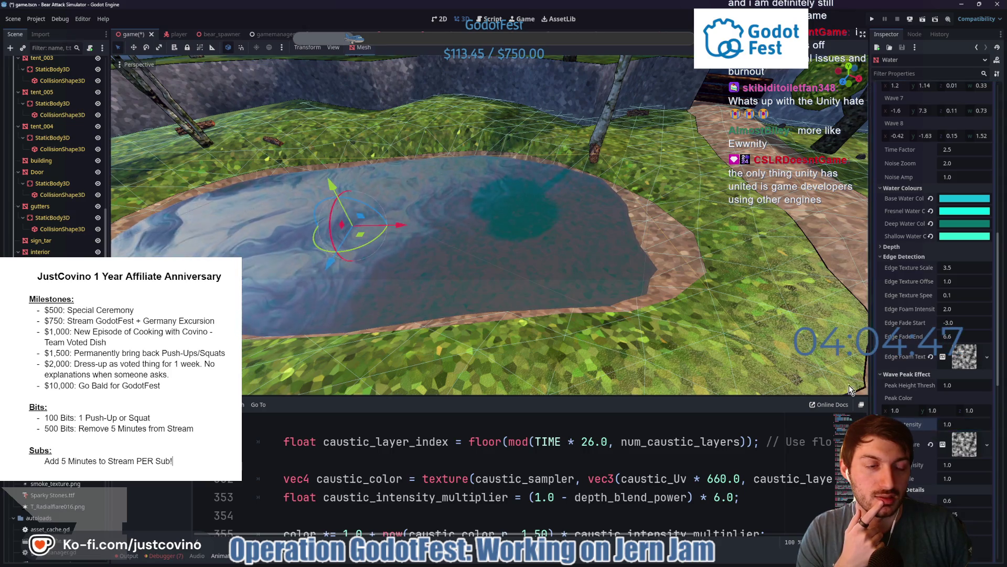
key(ctrl+s)
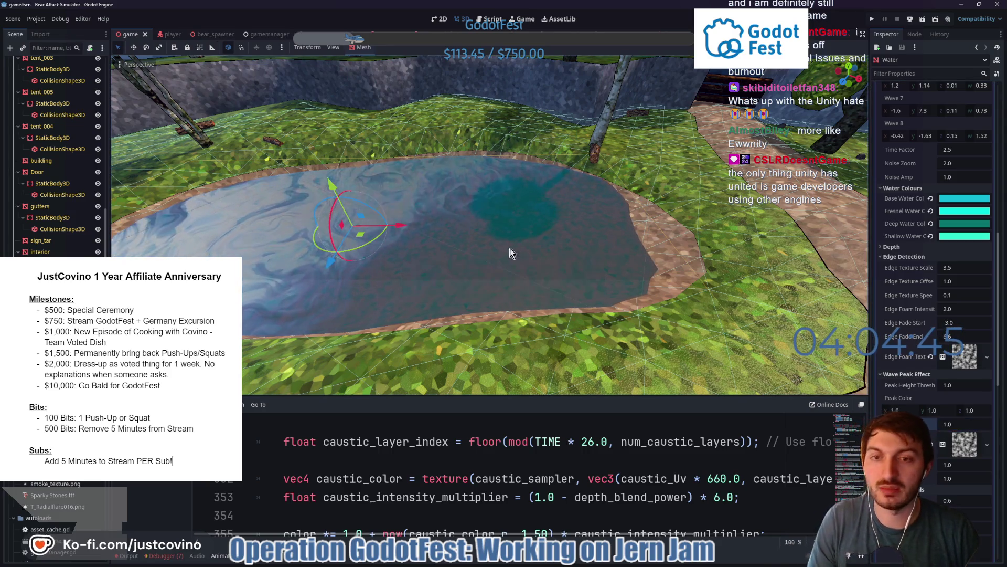
mouse_move(534, 240)
mouse_down()
mouse_move(562, 221)
mouse_move(528, 231)
mouse_up()
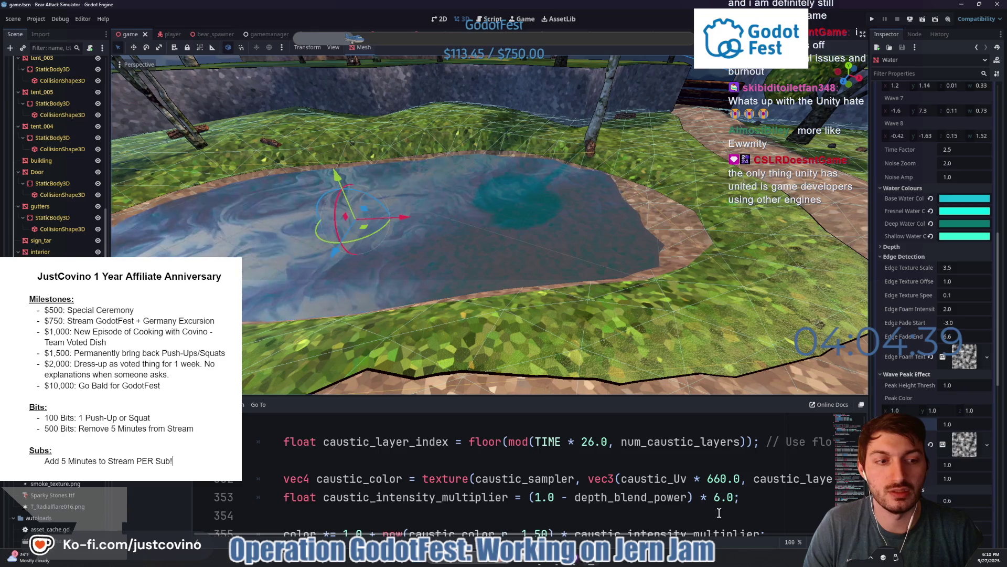
Commit the four changed files as 'water added' in GitHub Desktop and return to the editor
click(441, 559)
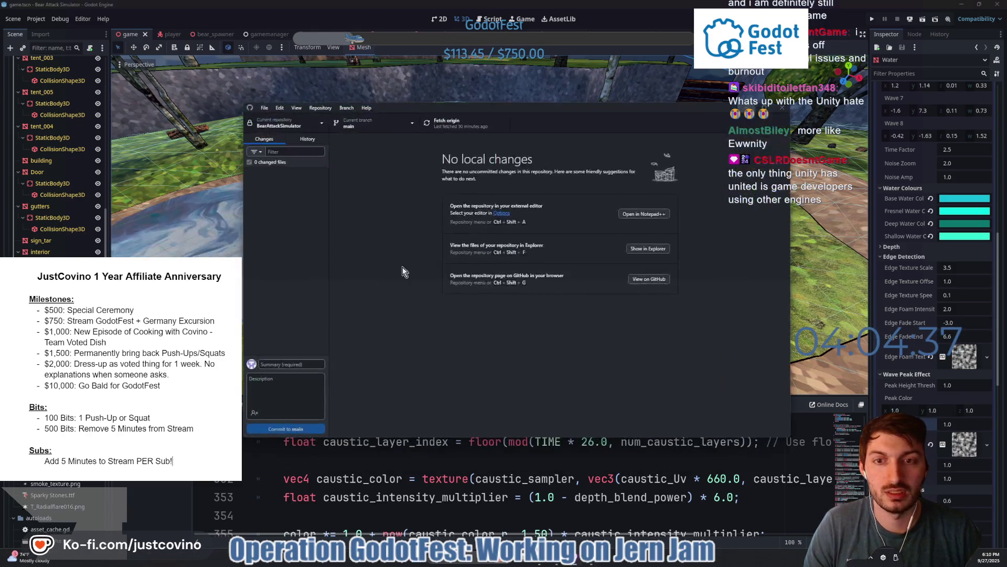
click(298, 361)
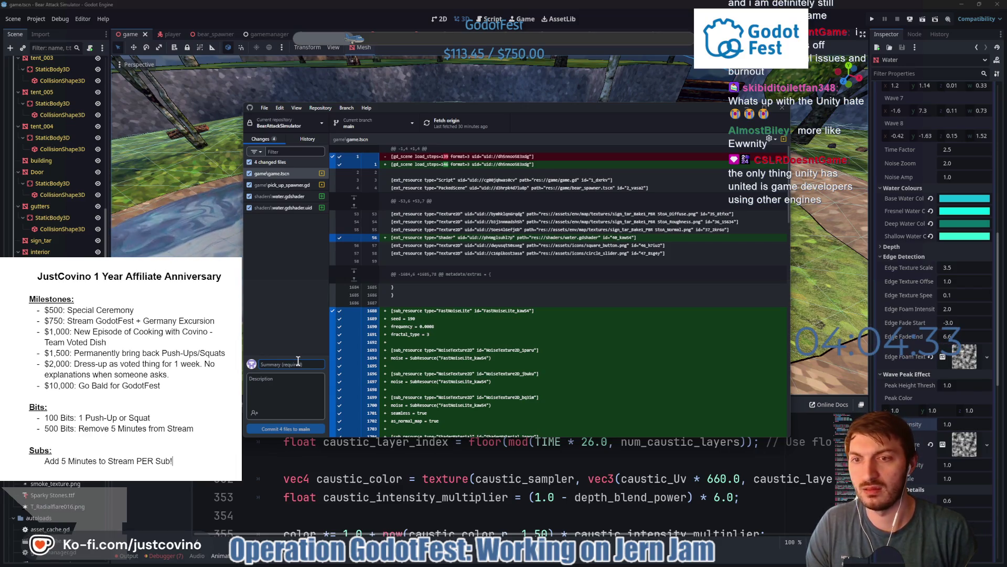
text(water ad)
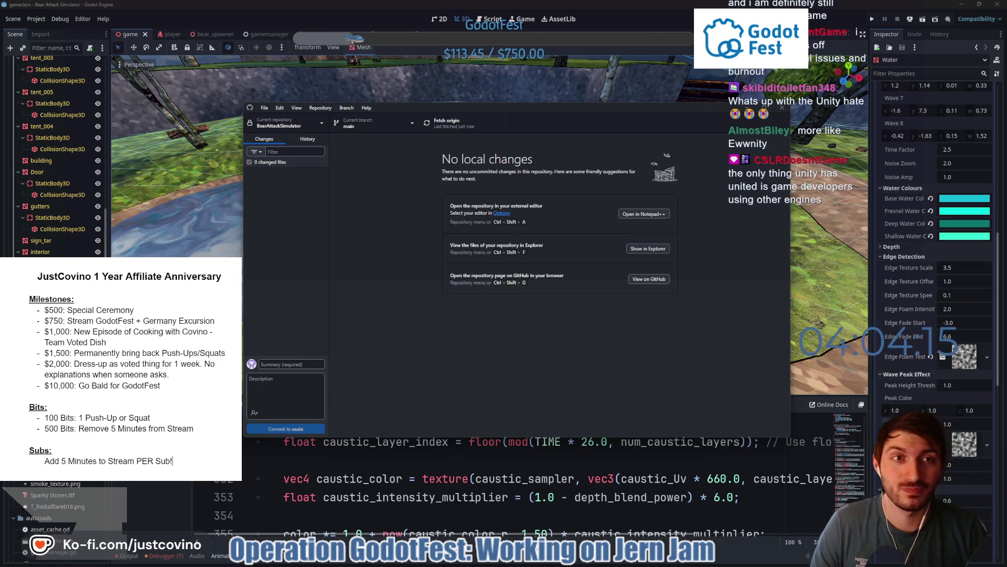
key(alt+Tab)
scroll(593, 243, down, 5)
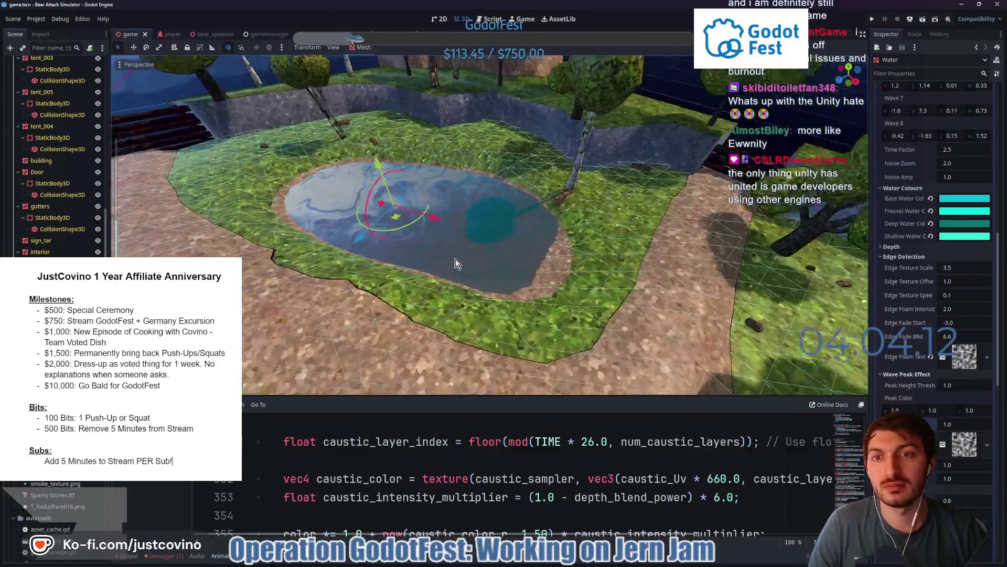
drag(456, 264, 576, 252)
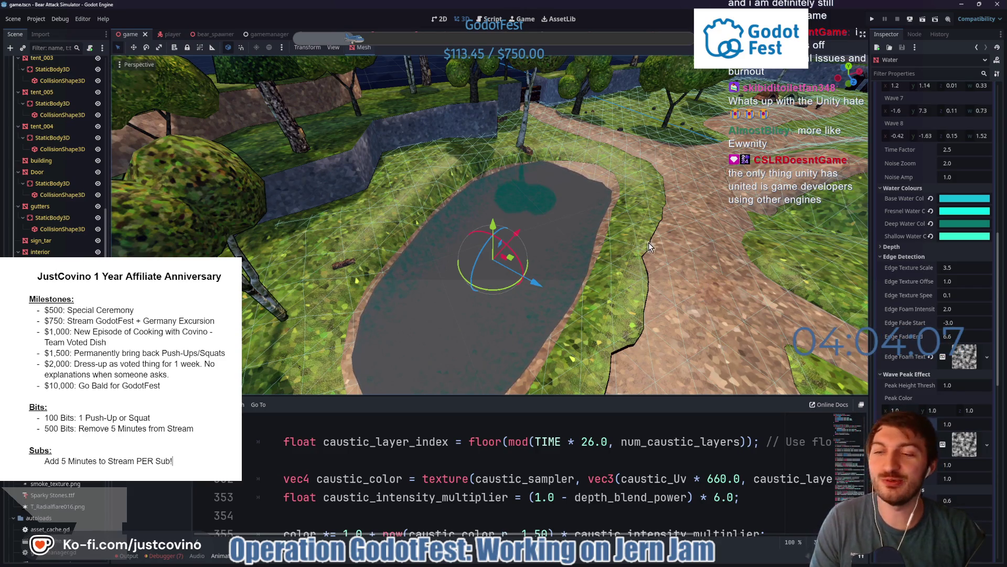
mouse_move(568, 271)
mouse_down()
mouse_move(489, 228)
mouse_move(503, 206)
mouse_move(504, 236)
mouse_up()
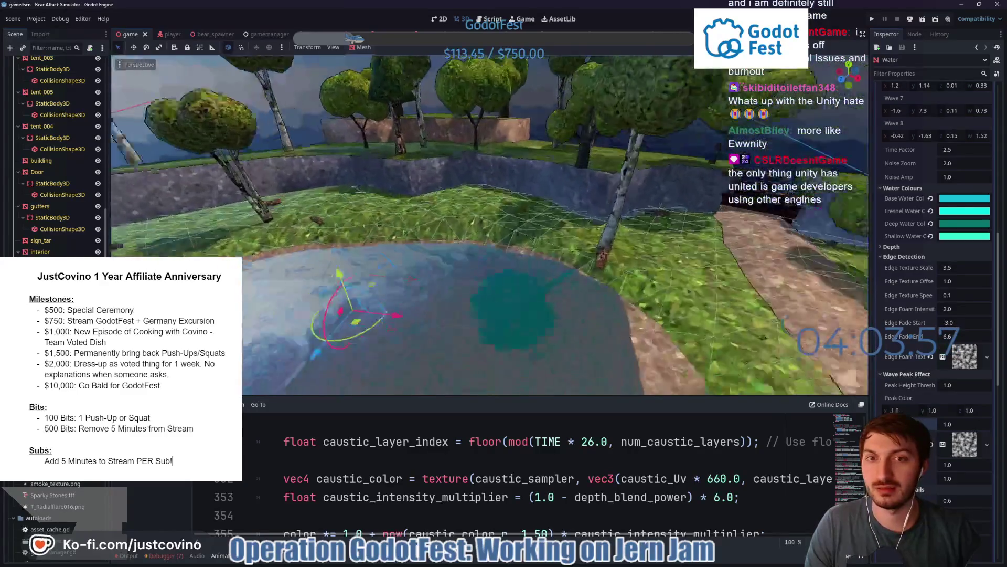
mouse_move(504, 236)
mouse_down()
mouse_move(504, 221)
mouse_move(512, 236)
mouse_up()
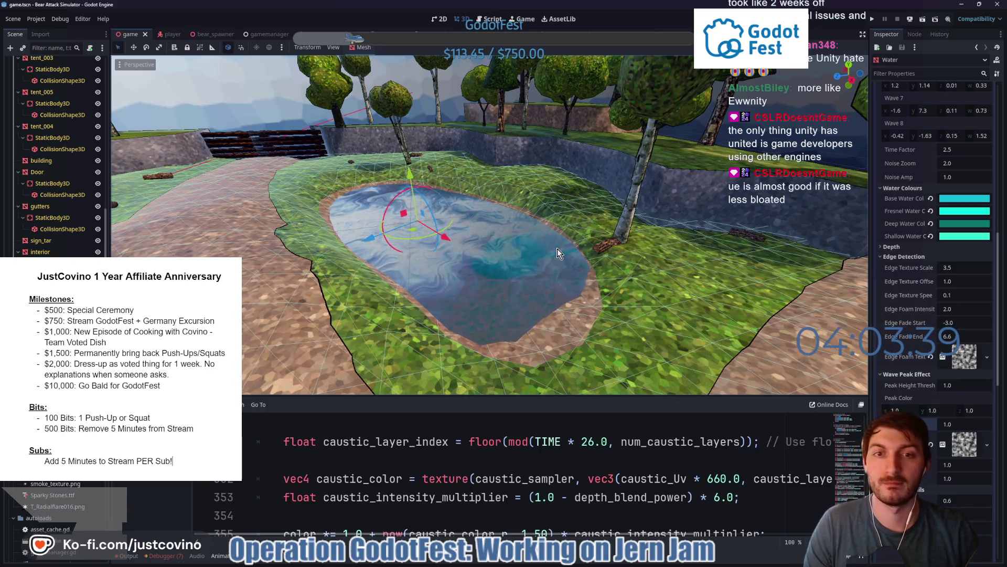
drag(557, 253, 503, 252)
key(w)
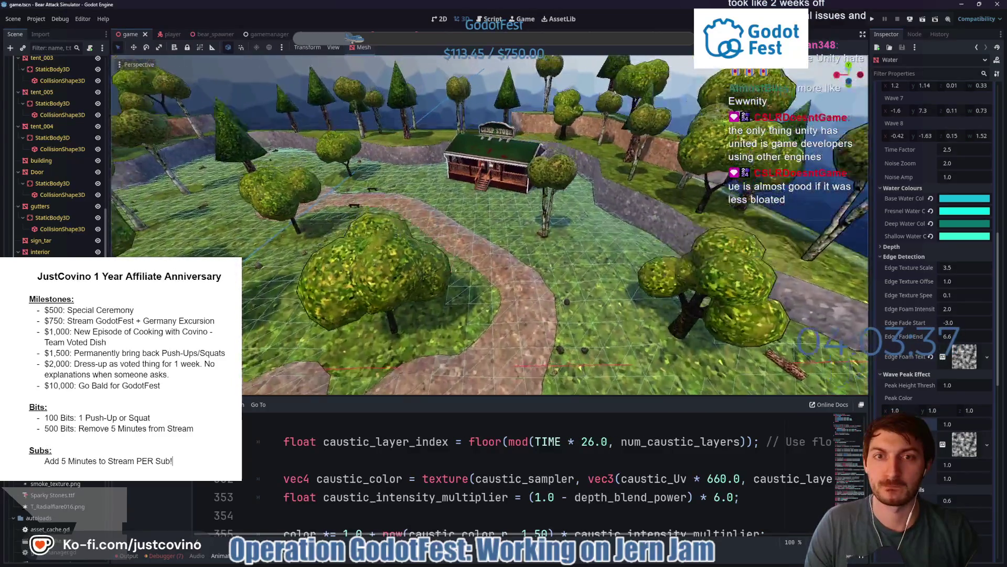
key(s)
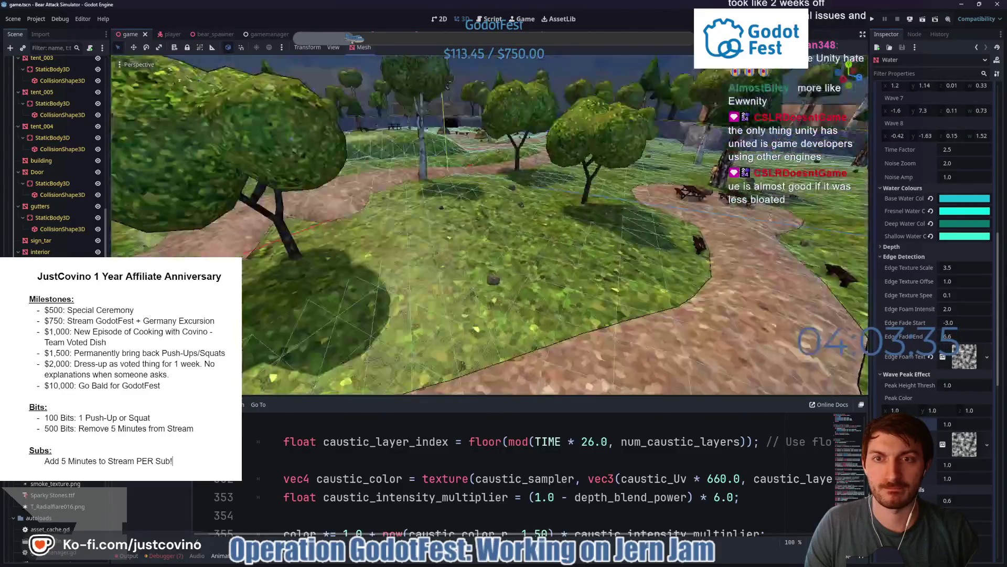
scroll(61, 254, up, 3)
scroll(50, 223, up, 3)
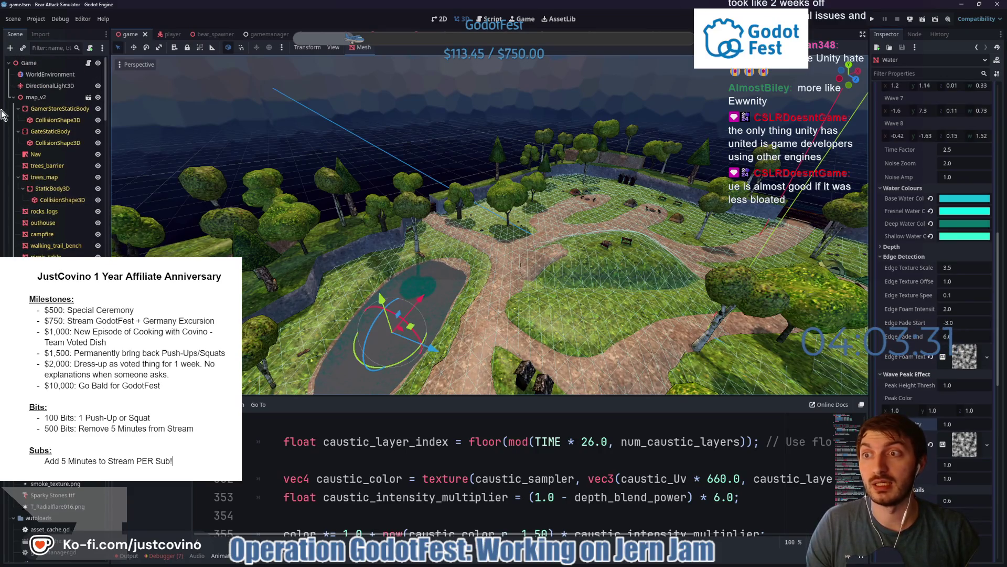
click(12, 96)
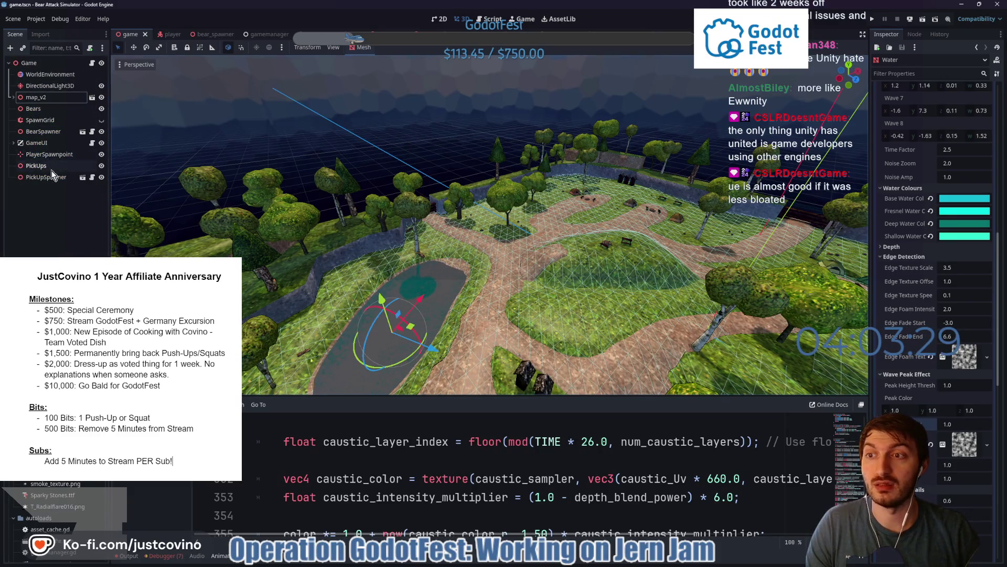
Hide the SpawnGrid node's spawn cells from the map and save the game scene
click(40, 120)
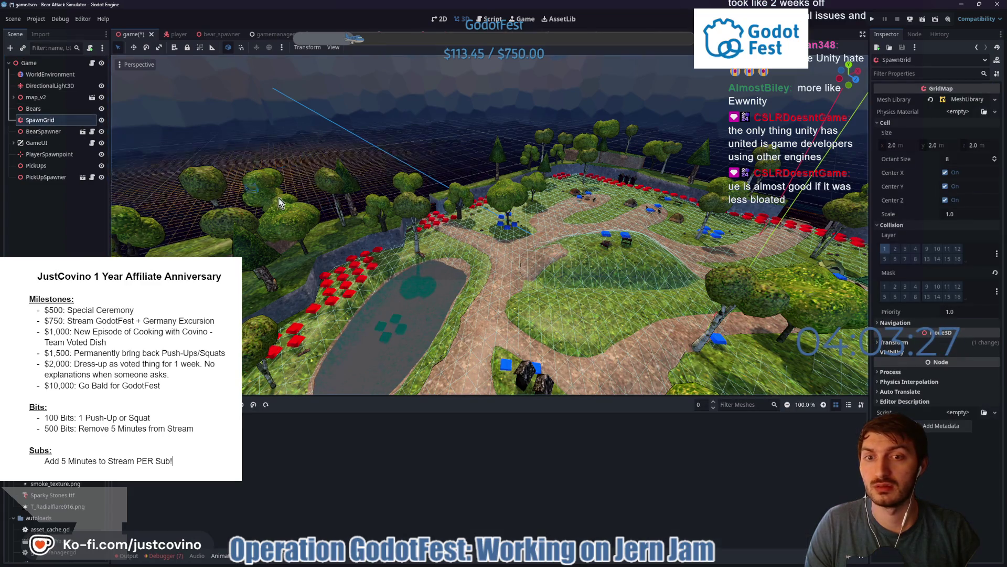
mouse_move(430, 228)
mouse_down()
mouse_move(617, 319)
mouse_move(536, 268)
mouse_up()
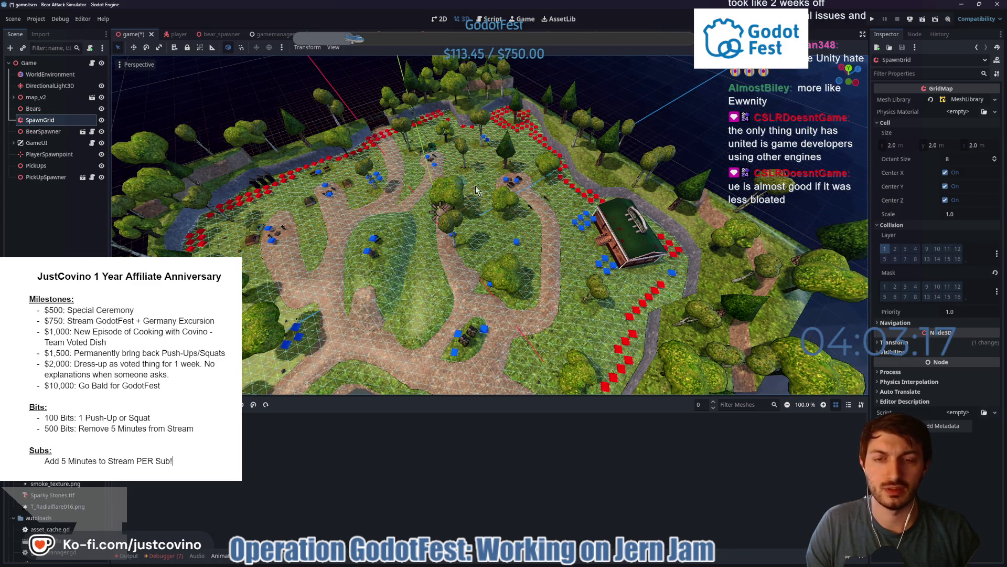
click(102, 120)
key(ctrl+s)
Change MINIMUM_DROPS in pick_up_spawner.gd from 6 to 10 and save the script
click(83, 176)
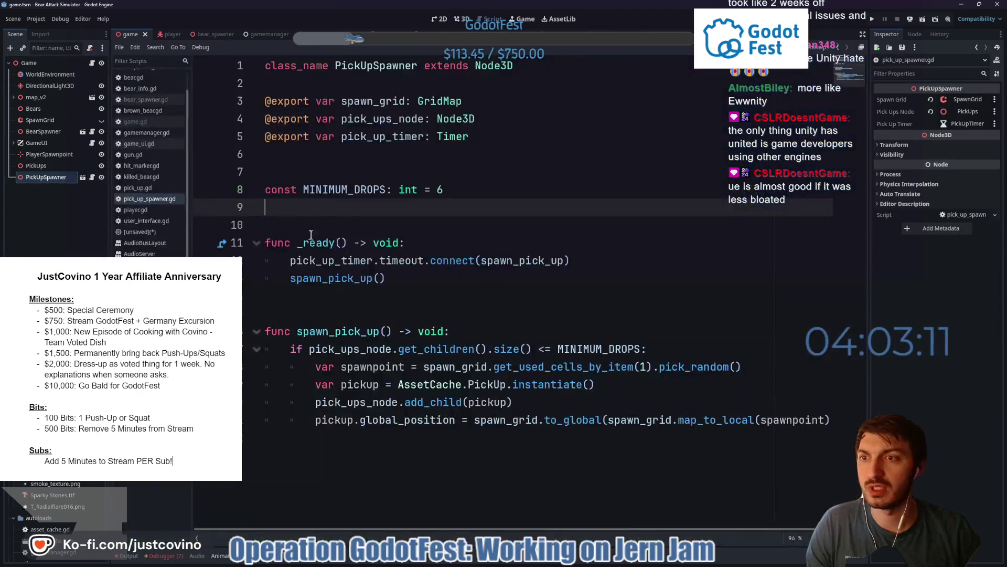
click(478, 194)
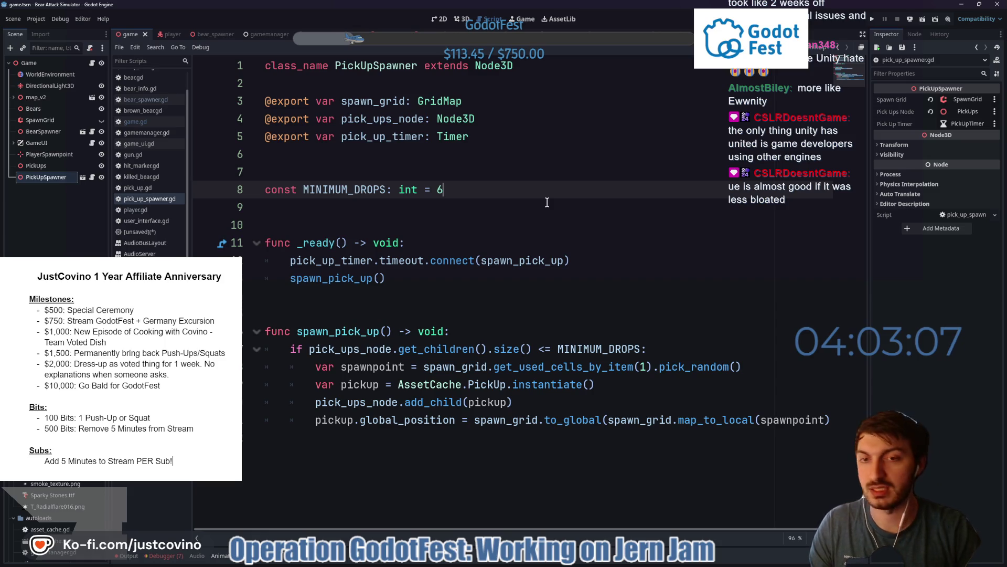
key(BackSpace)
text(10)
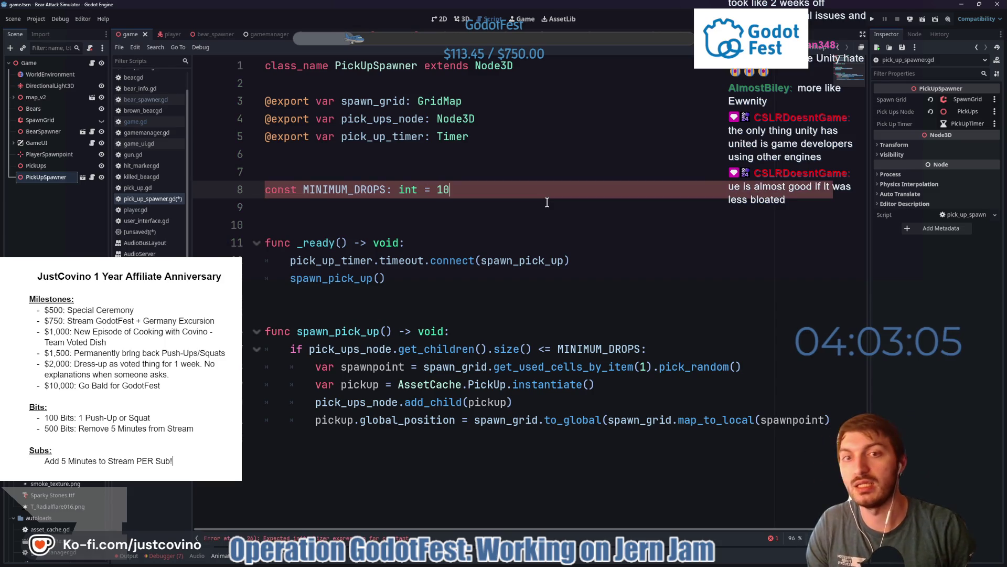
key(ctrl+s)
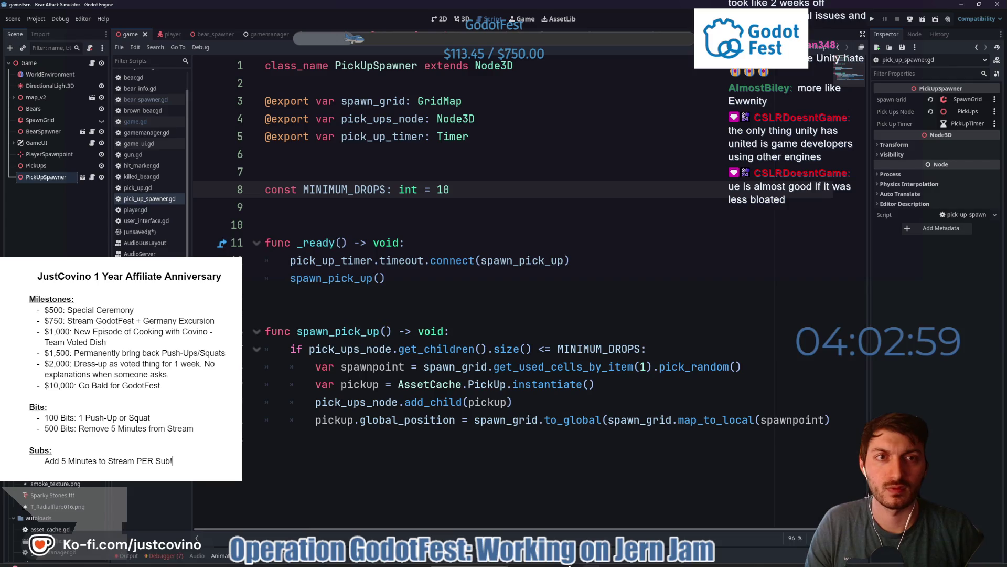
Delete every old export file in the BearAttackSimulator_WEB folder and return to Godot
click(546, 560)
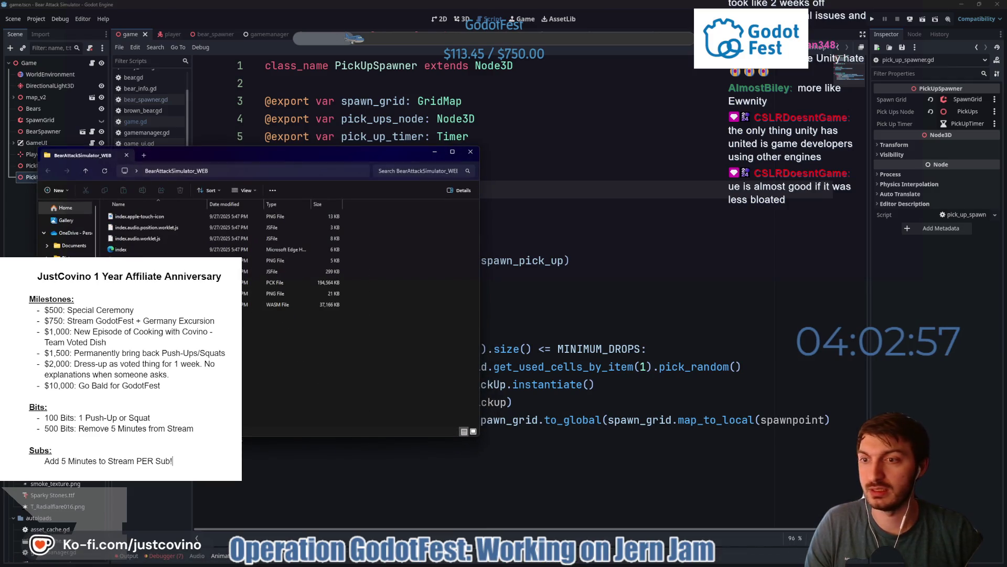
key(ctrl+a)
key(Delete)
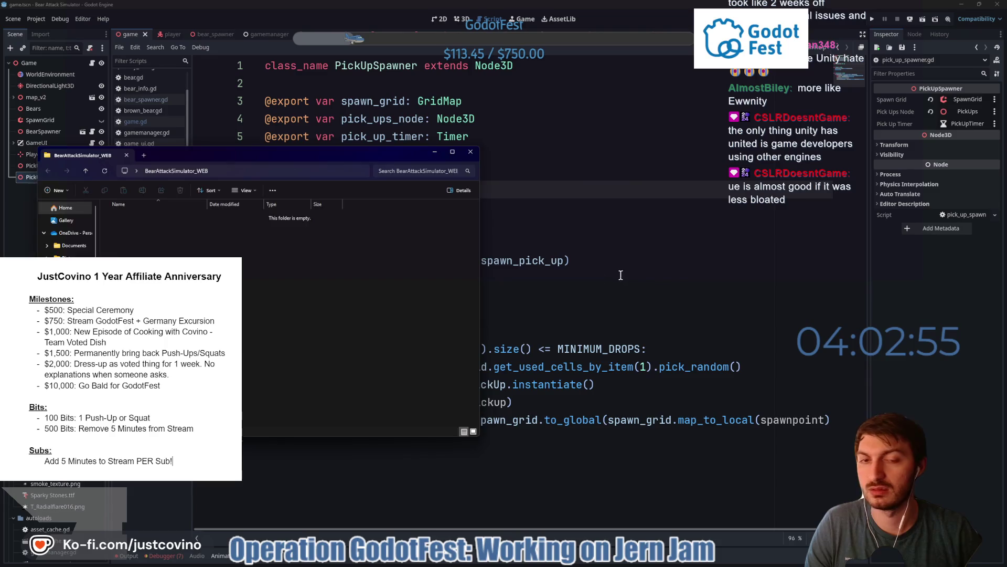
click(619, 276)
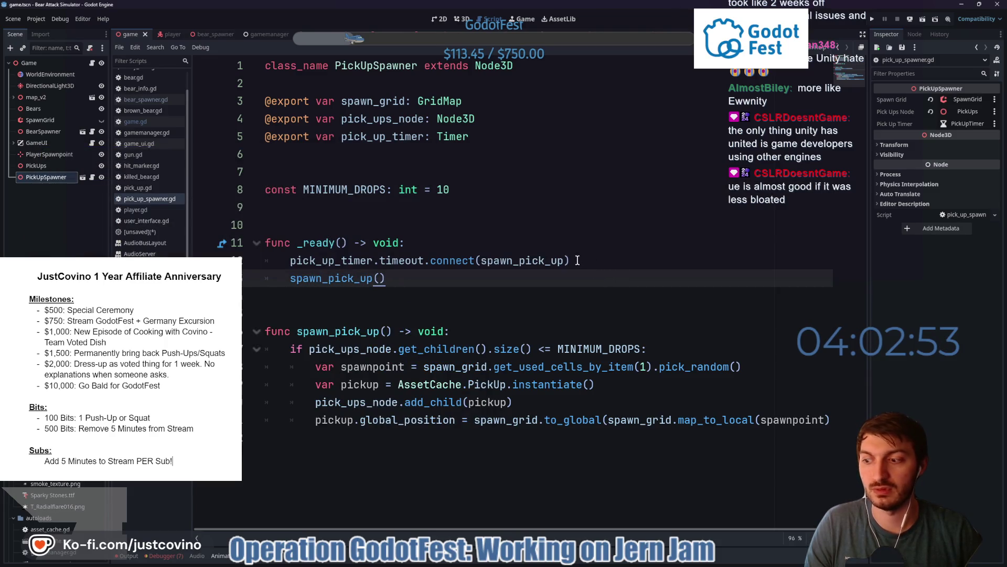
Leave the spawner script as is and switch to the browser's Godot Shaders tab
click(551, 229)
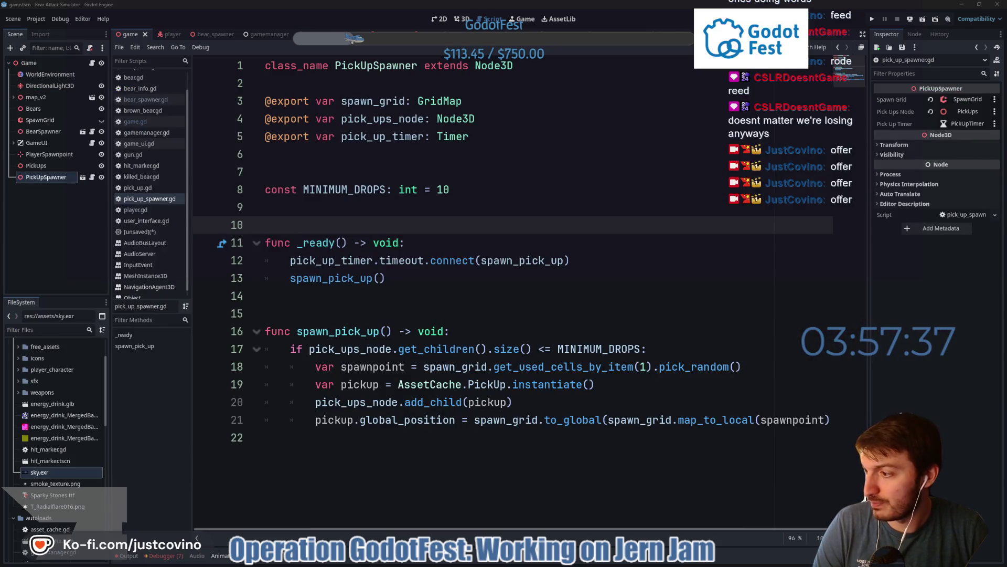
click(557, 560)
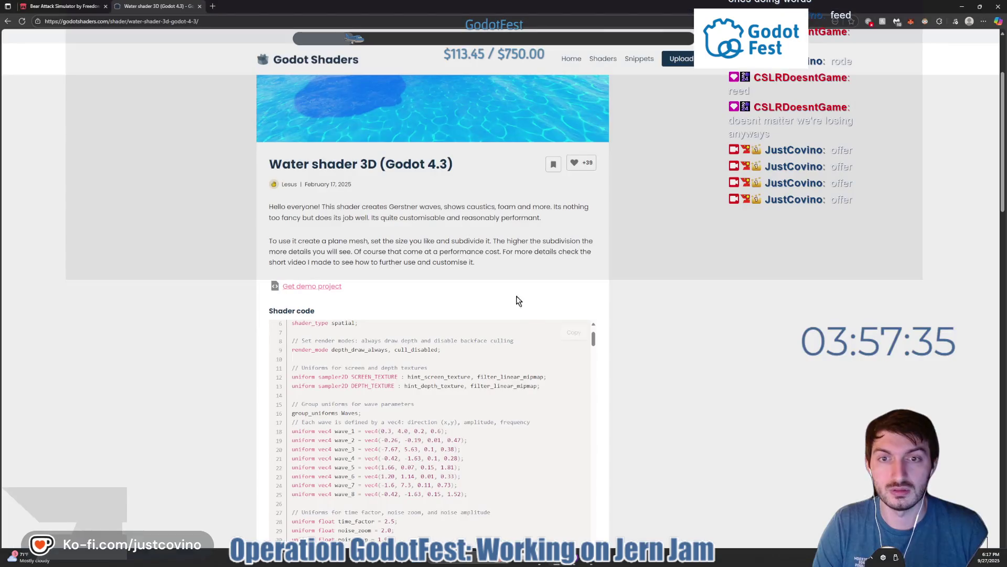
Visit the Plobby3D channel on Twitch, then close the tab and minimize the browser
click(201, 21)
text(twitch)
key(Return)
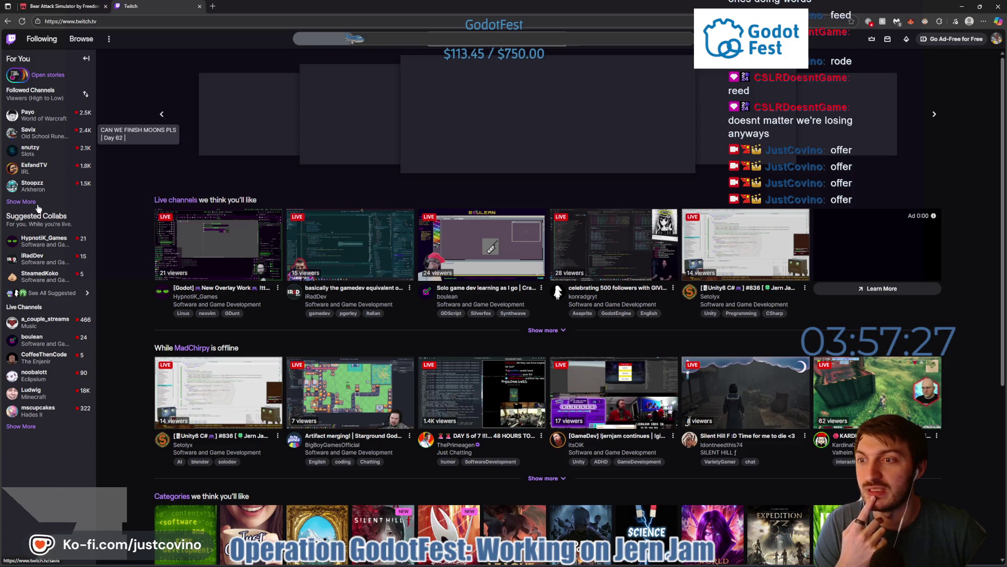
click(22, 202)
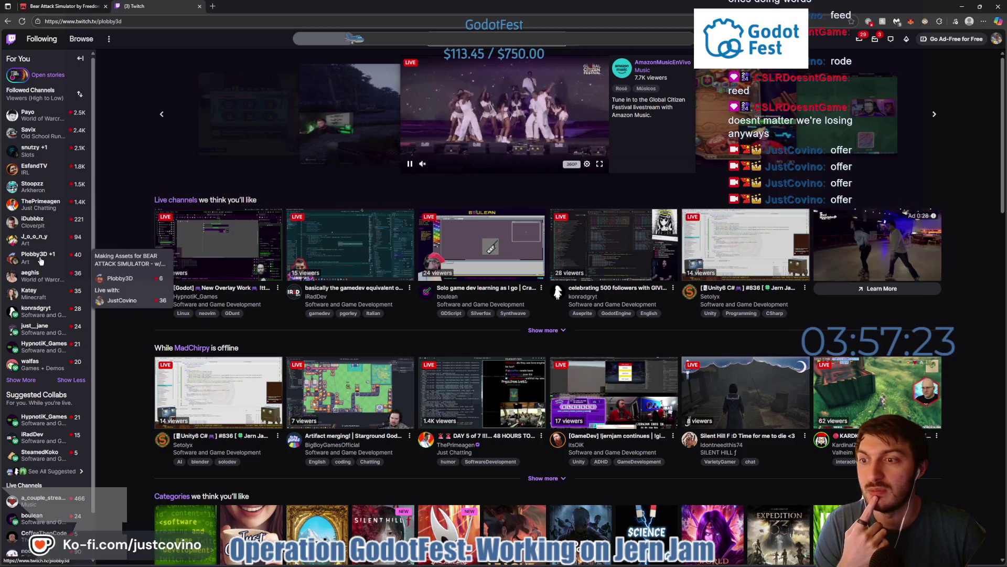
click(41, 260)
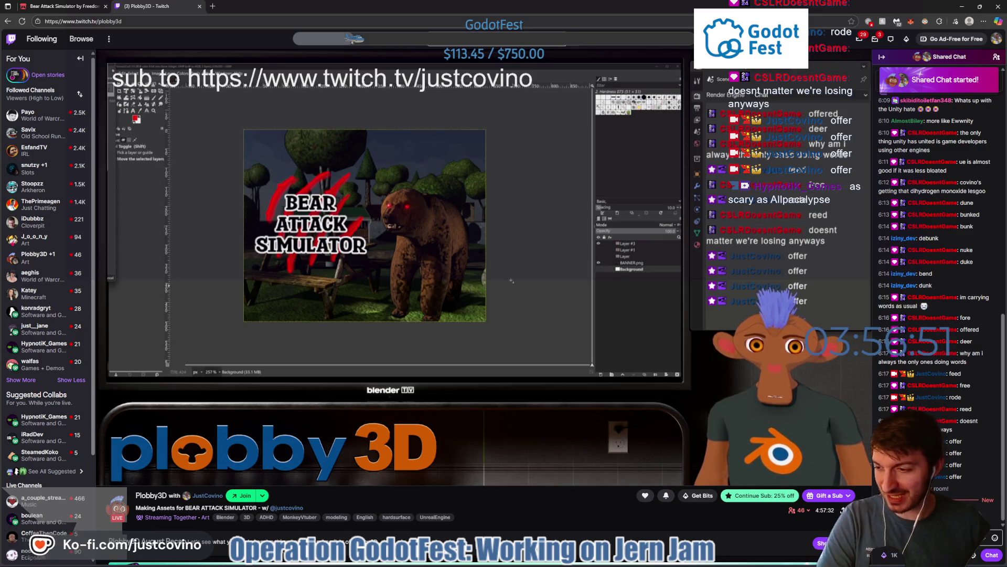
click(199, 6)
click(957, 6)
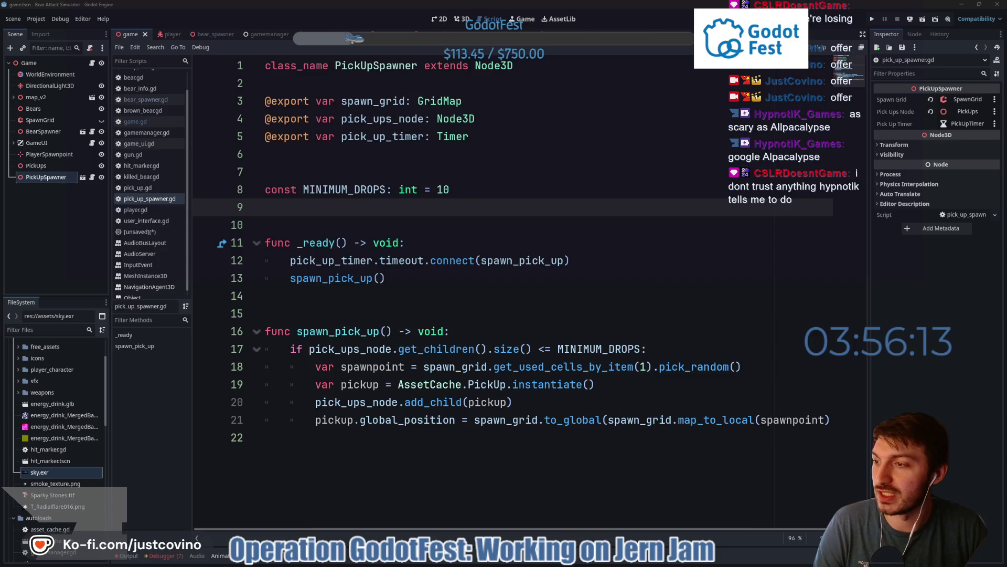
drag(289, 135, 274, 134)
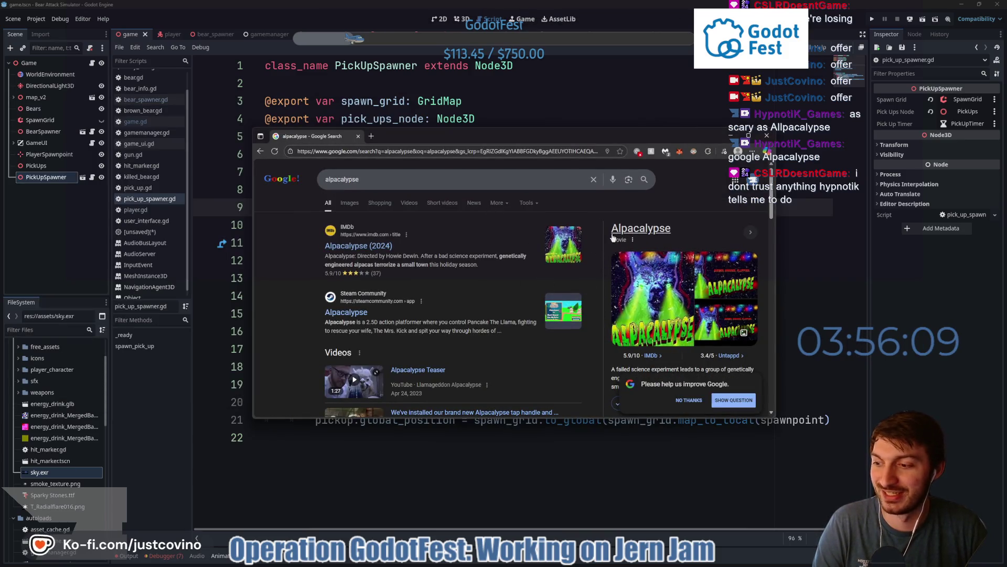
click(765, 136)
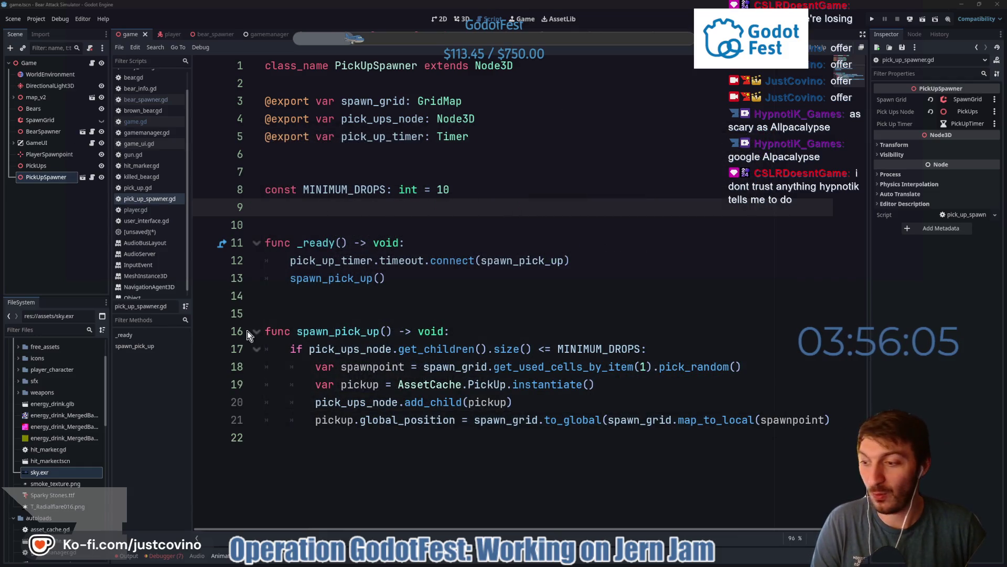
click(470, 281)
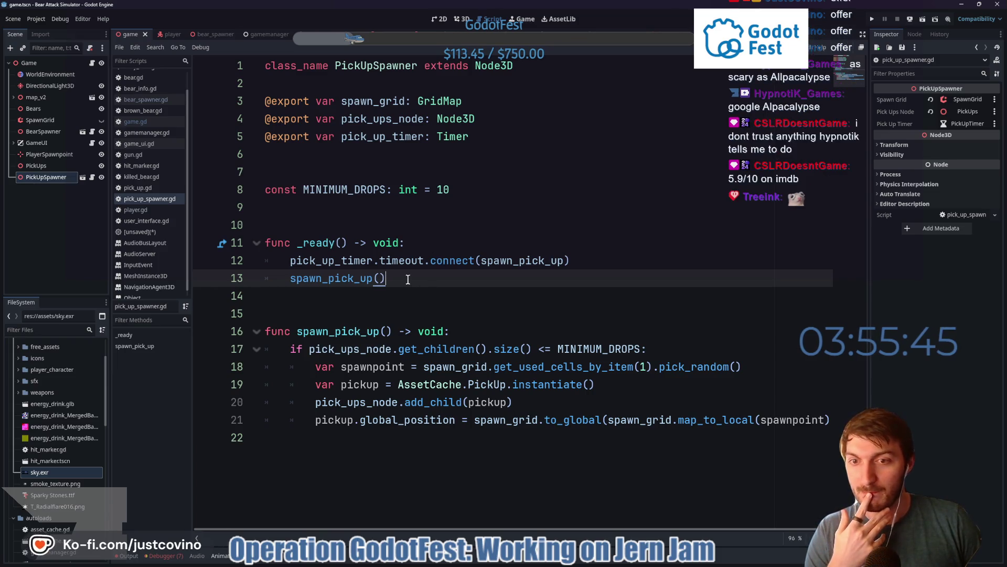
click(286, 225)
click(371, 303)
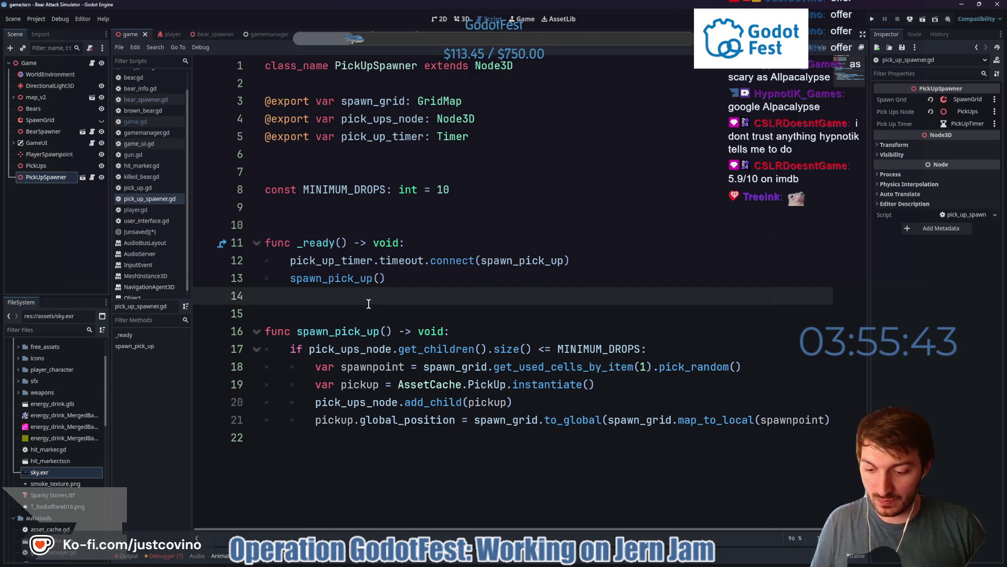
Commit the MINIMUM_DROPS change in pick_up_spawner.gd to main in GitHub Desktop
click(581, 561)
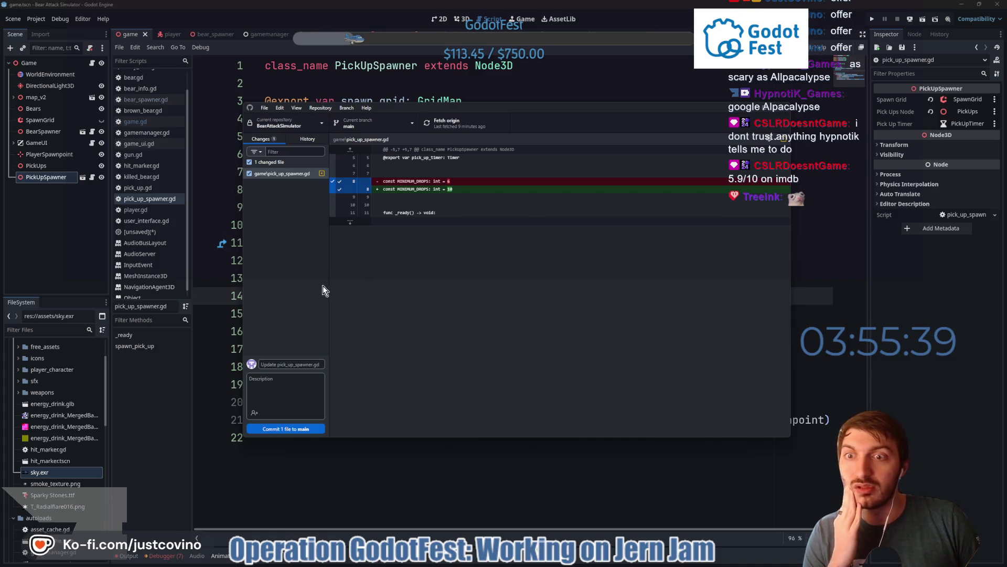
click(291, 362)
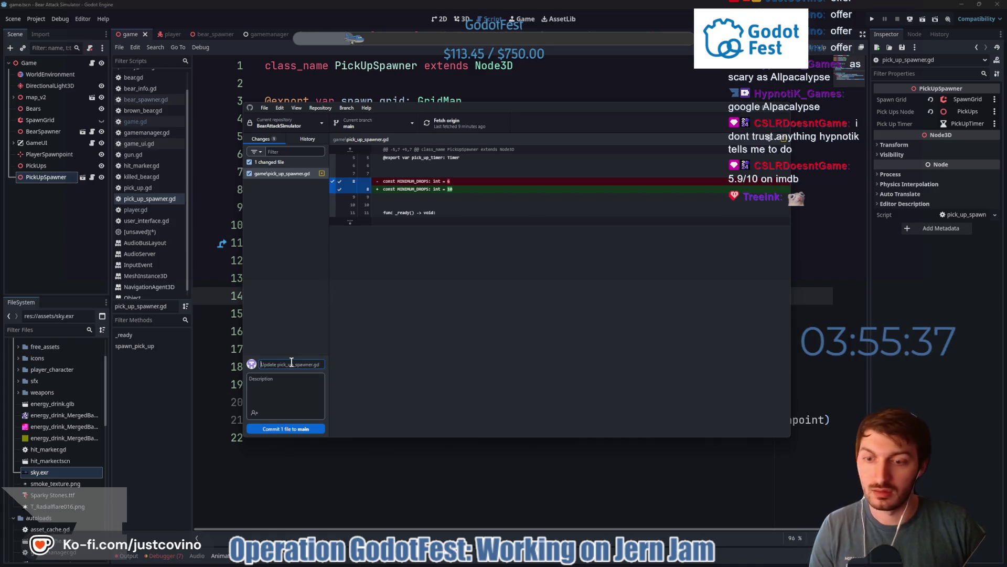
text(min drops incr)
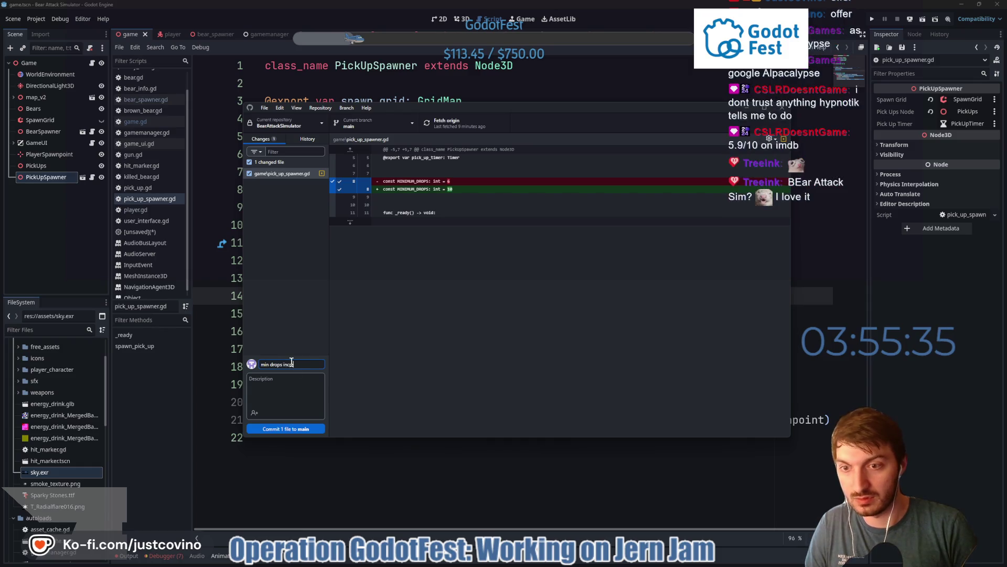
text(eased)
click(298, 428)
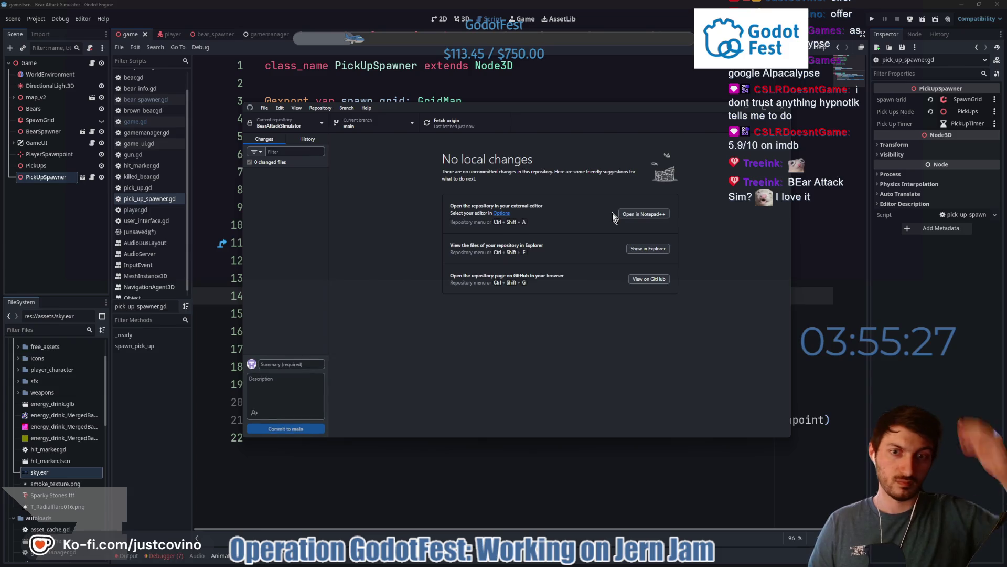
Return to Godot and run the game with F5 to playtest the change
click(409, 460)
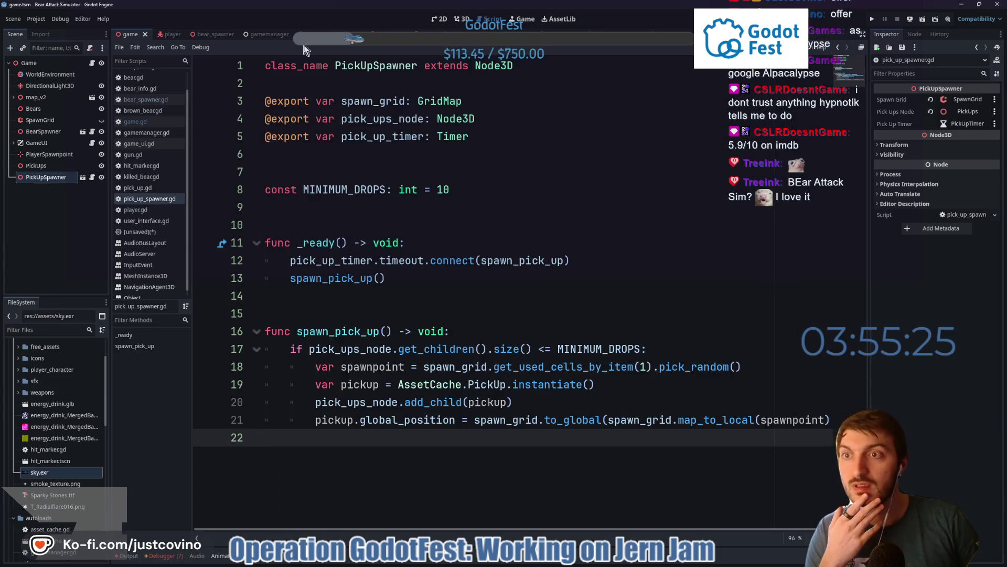
click(410, 214)
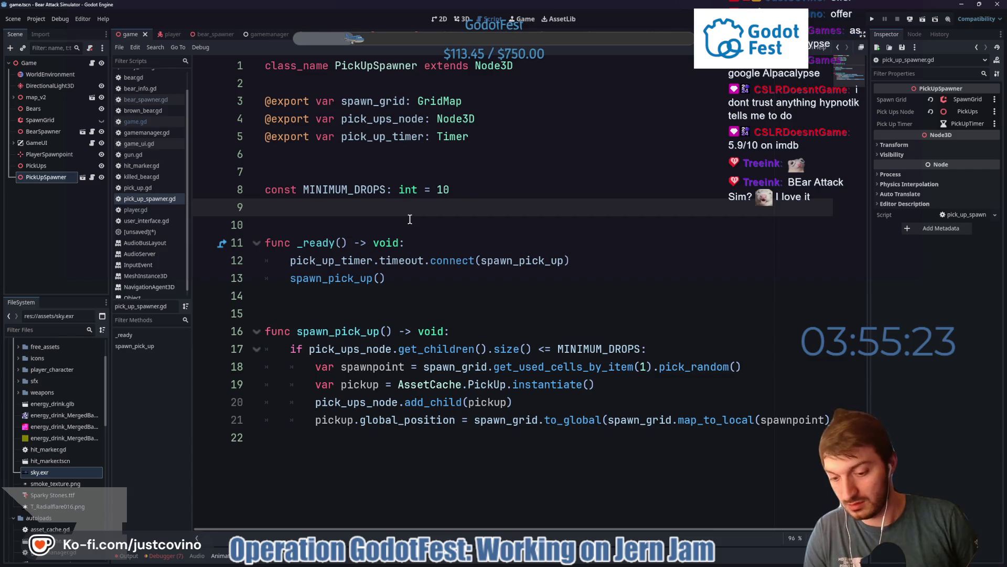
key(F5)
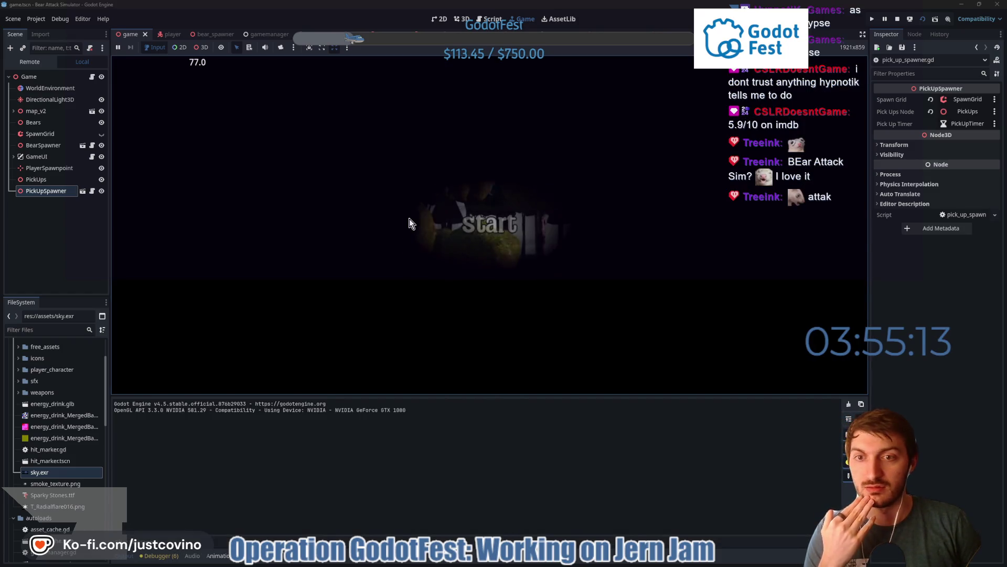
Lower the music volume, collapse the output panel and start a new game
drag(279, 322, 239, 322)
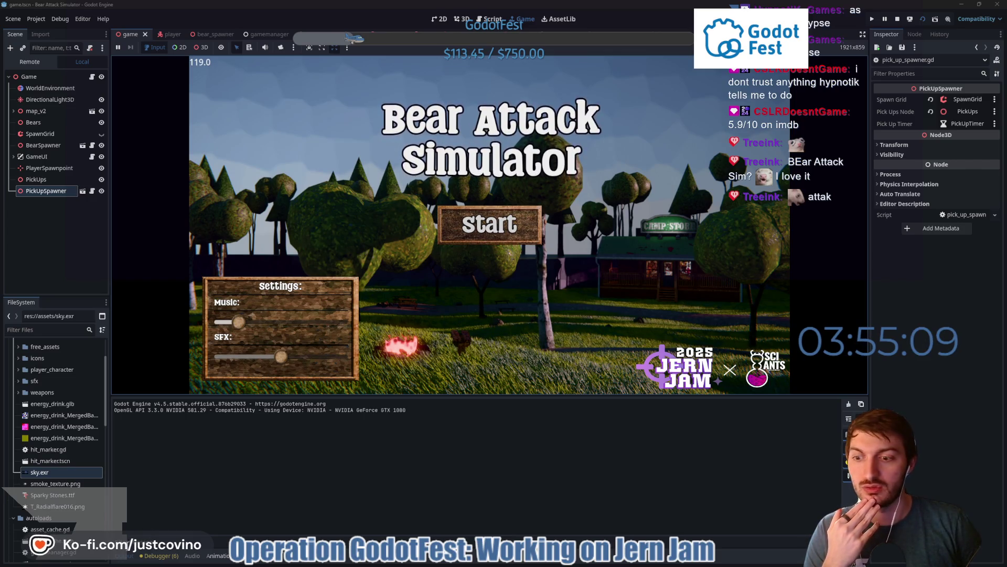
click(124, 555)
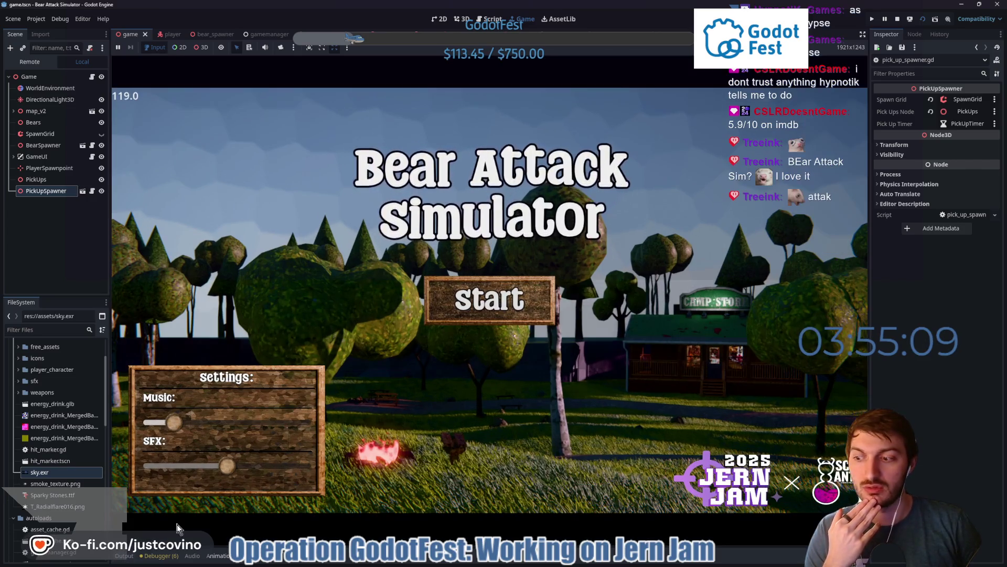
click(495, 308)
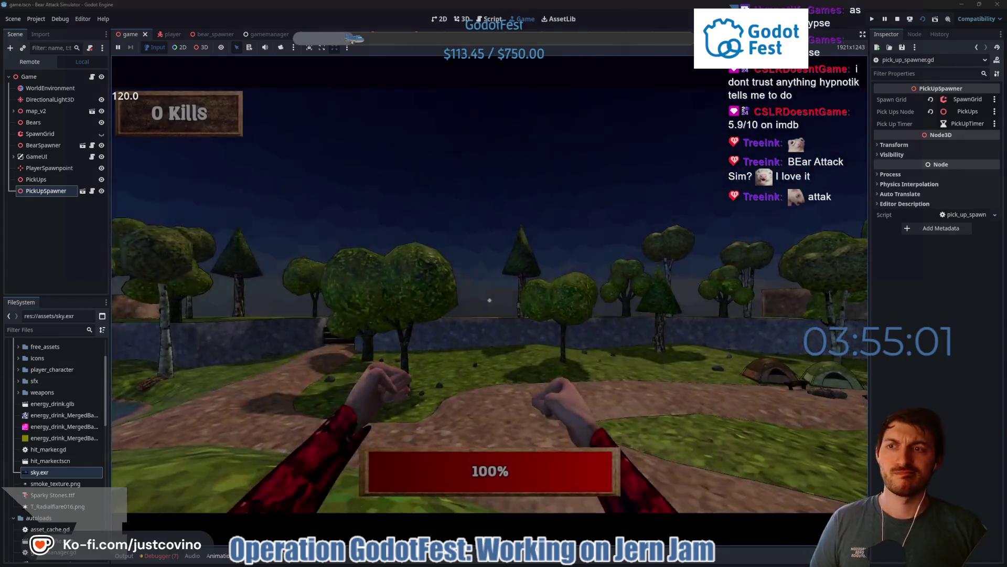
Walk along the path and across the grass to the red health pickup
key(w)
key(w)
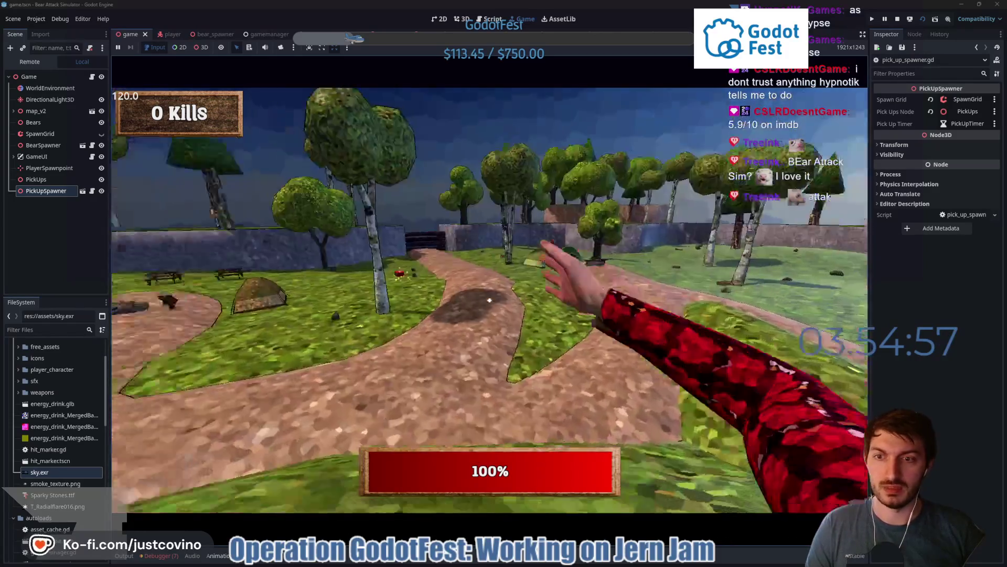
key(w)
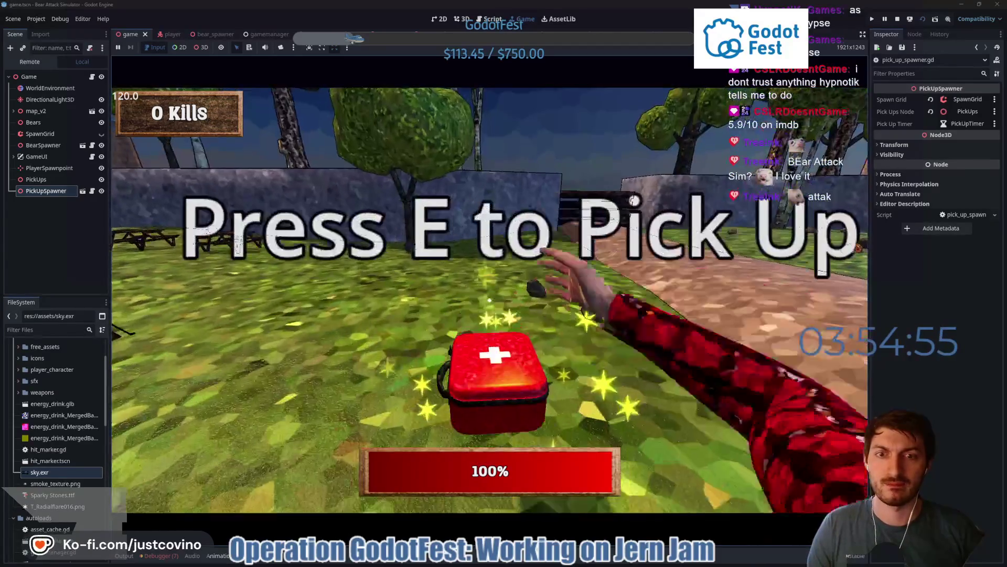
key(w)
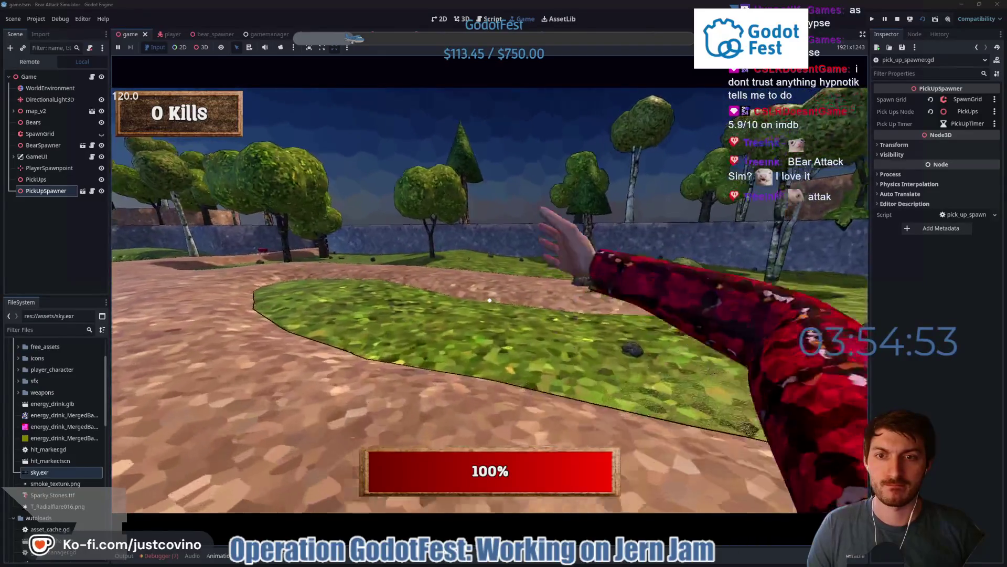
key(w)
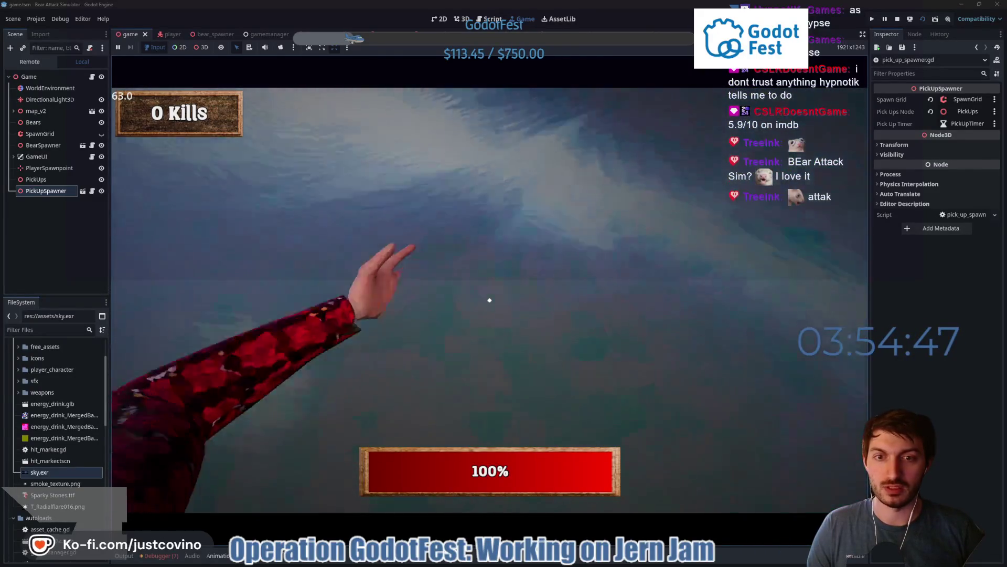
Move the player back and forth over the pond
key(s)
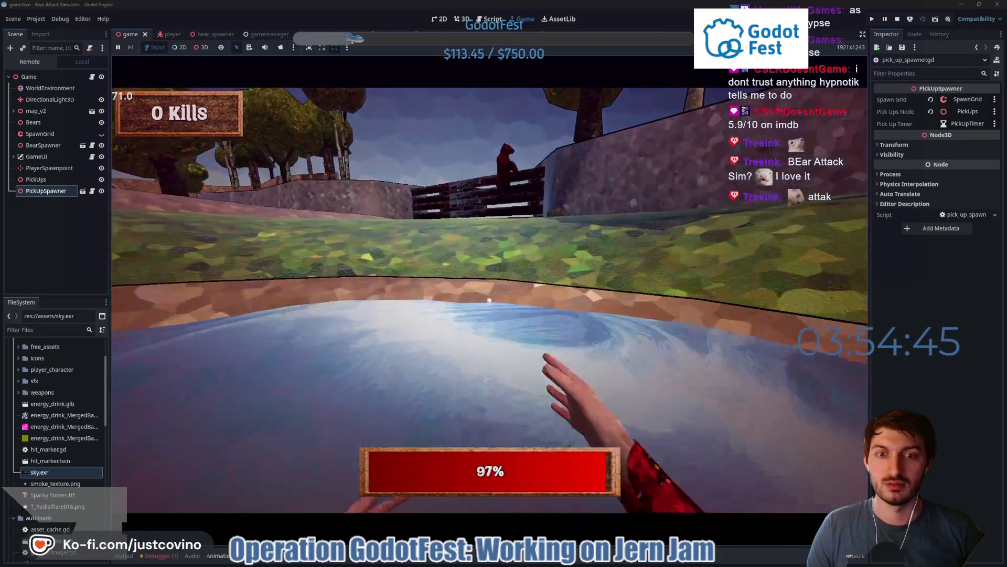
key(w)
key(s)
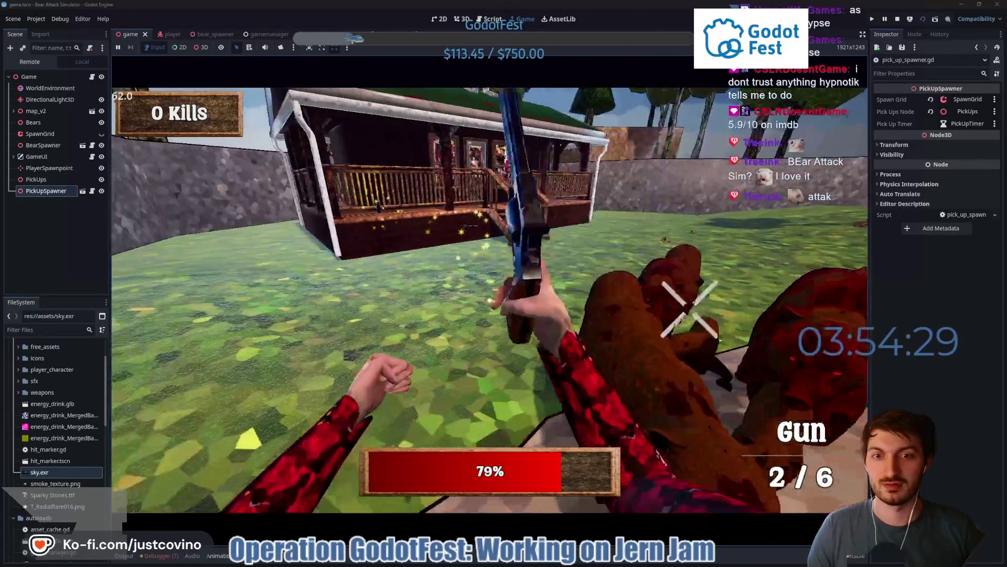
Approach the bears and shoot across the group near the camp store
key(w)
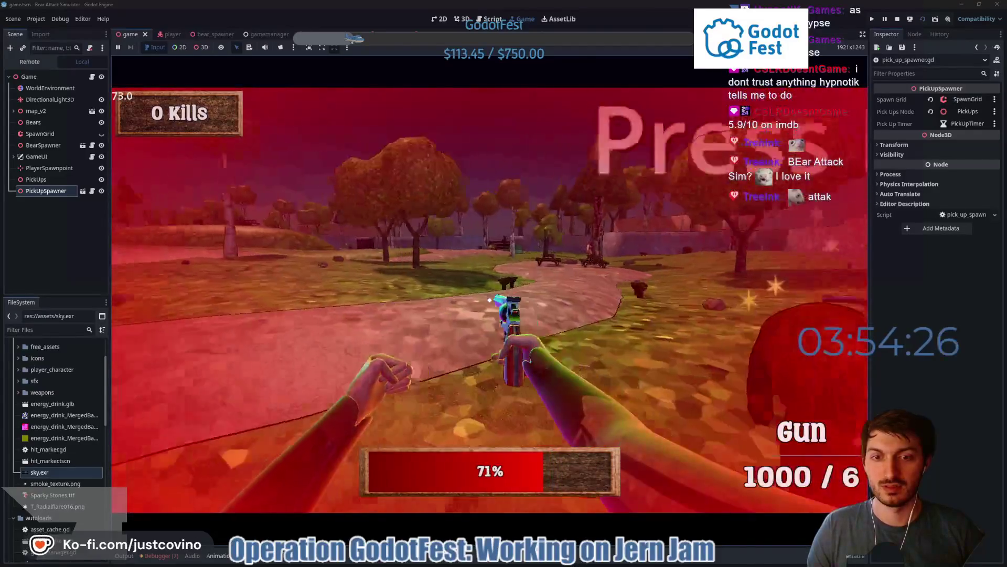
click(503, 308)
click(504, 307)
click(504, 307)
click(498, 308)
click(498, 290)
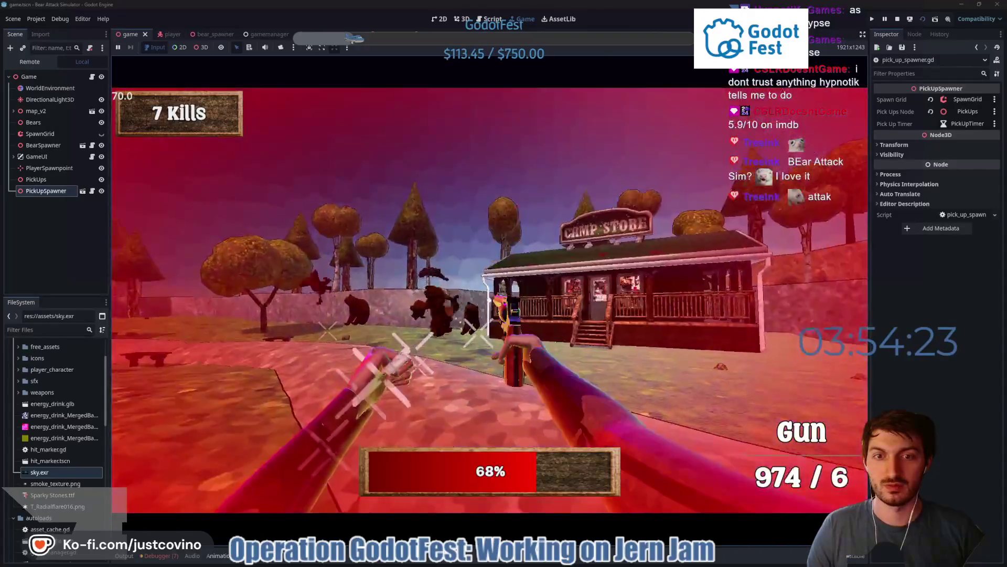
click(489, 300)
click(489, 300)
click(490, 300)
Walk toward the picnic tables, fire the last shots, throw the gun and punch bears by the tents
key(w)
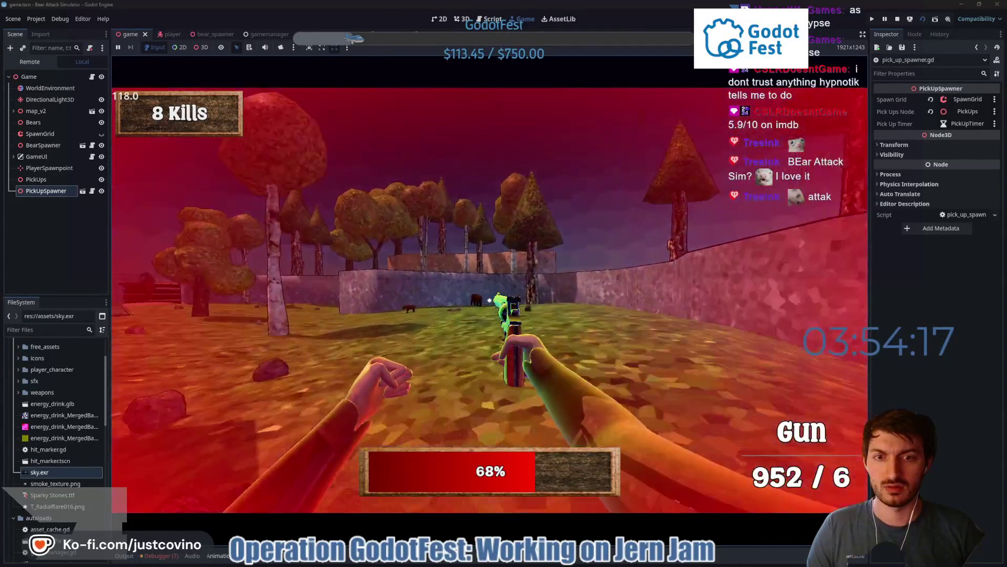
click(490, 300)
click(490, 300)
click(490, 300)
click(490, 300)
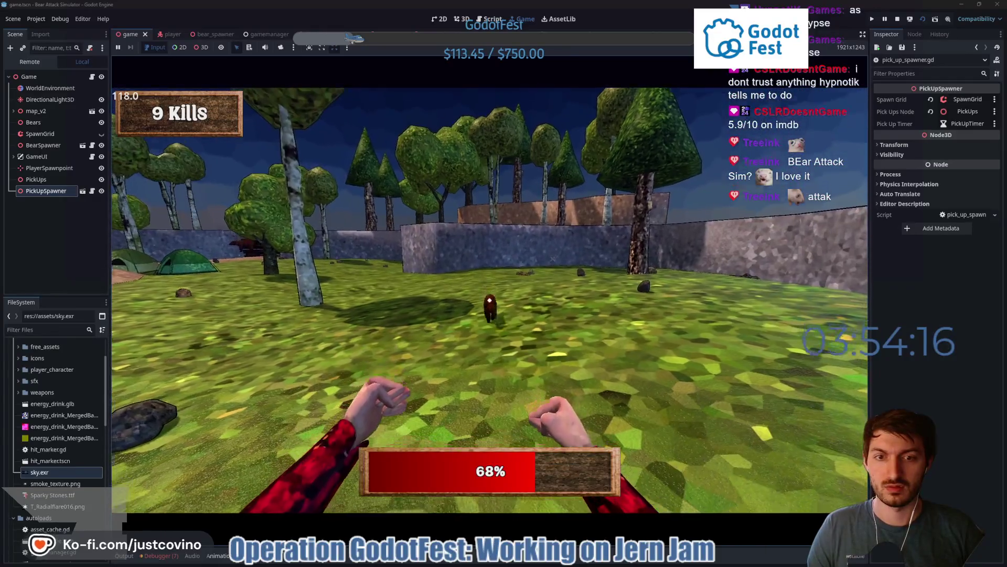
click(490, 300)
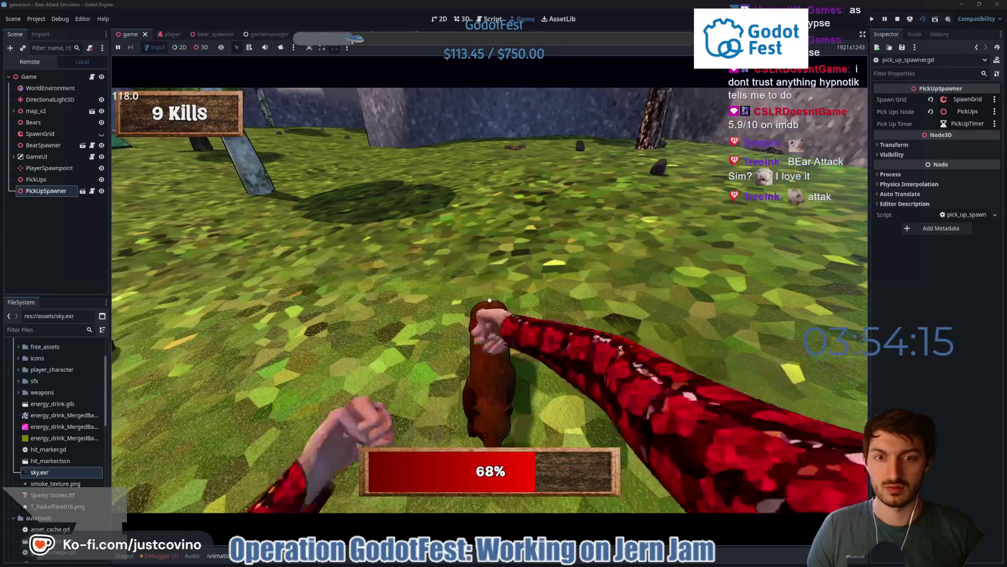
click(490, 300)
click(490, 300)
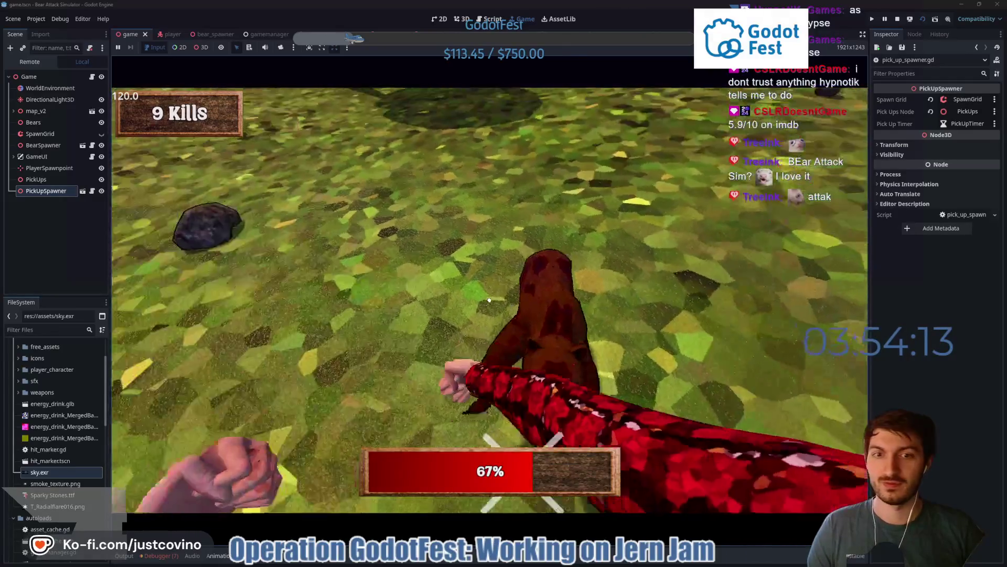
click(490, 300)
click(489, 300)
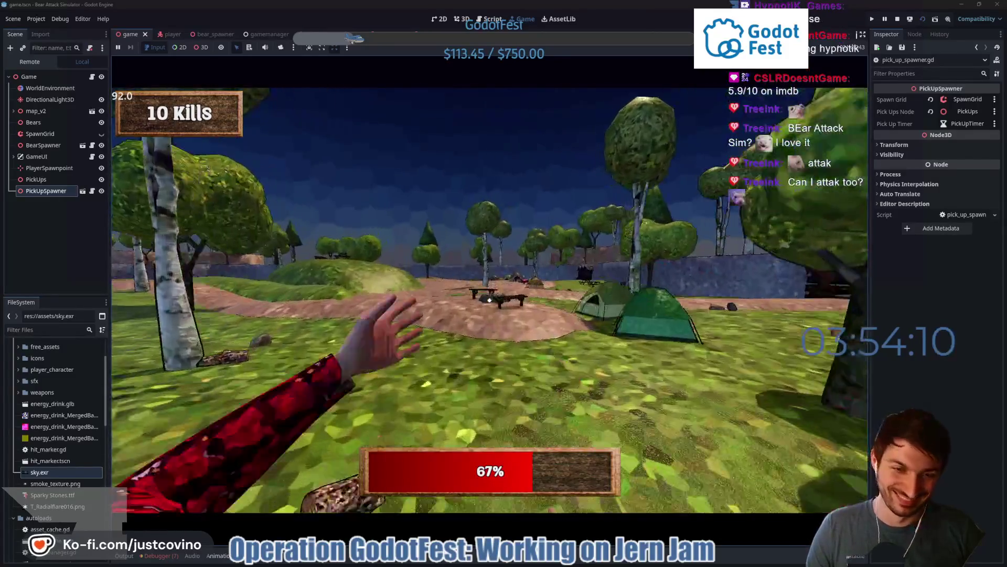
click(489, 300)
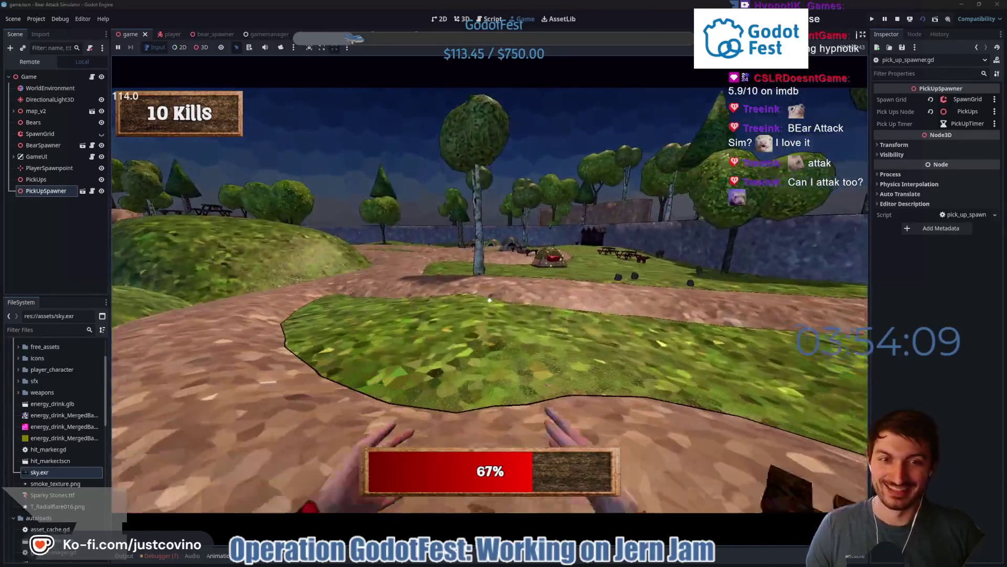
click(490, 300)
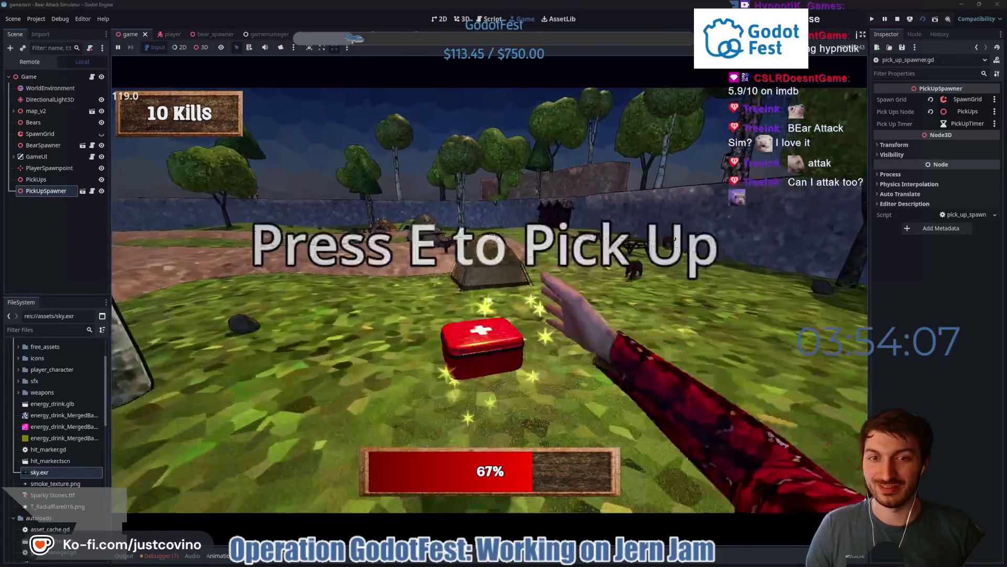
Grab the red health pickup, punch the bears by the tent to a twelfth kill, then stop the game with F8
key(e)
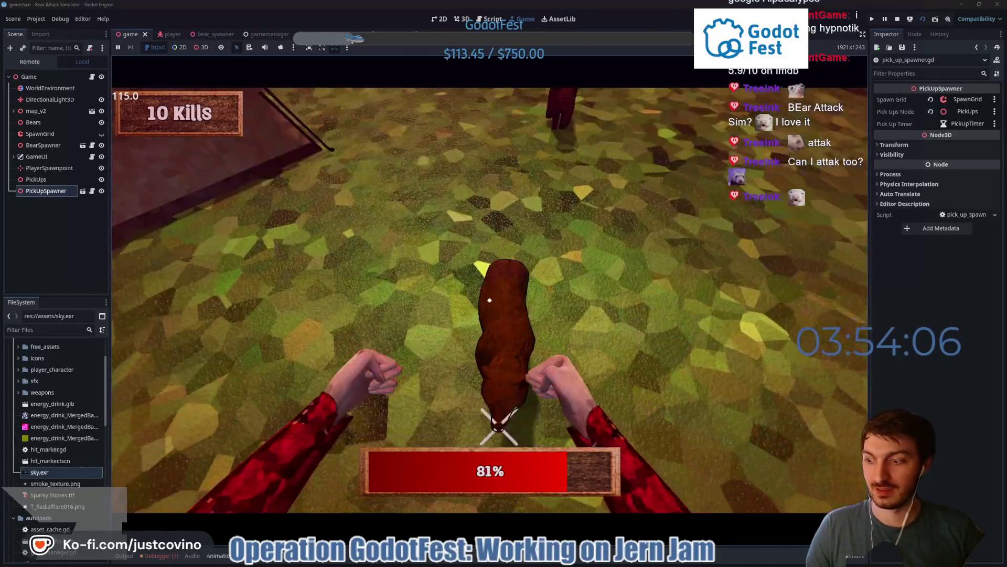
click(490, 300)
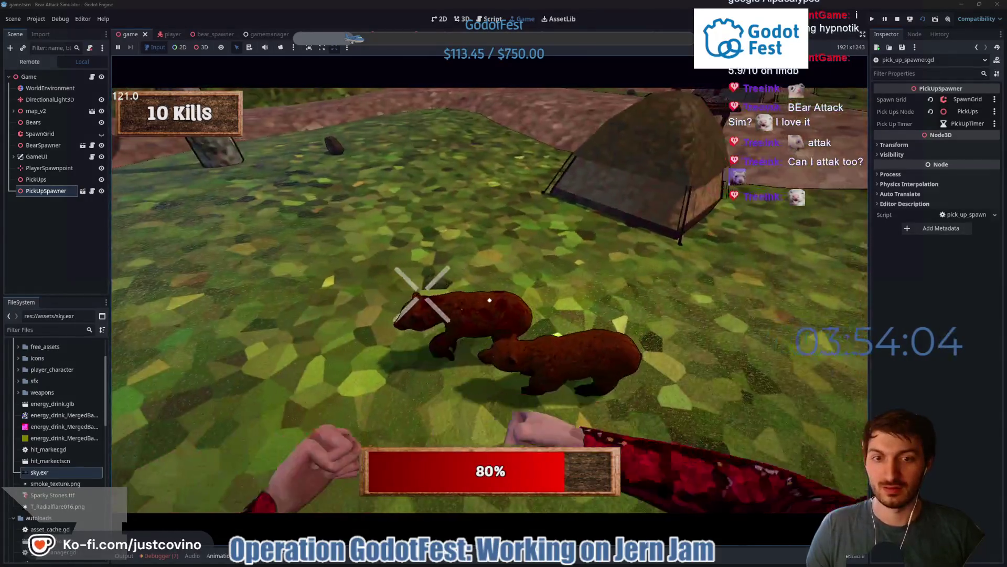
click(490, 300)
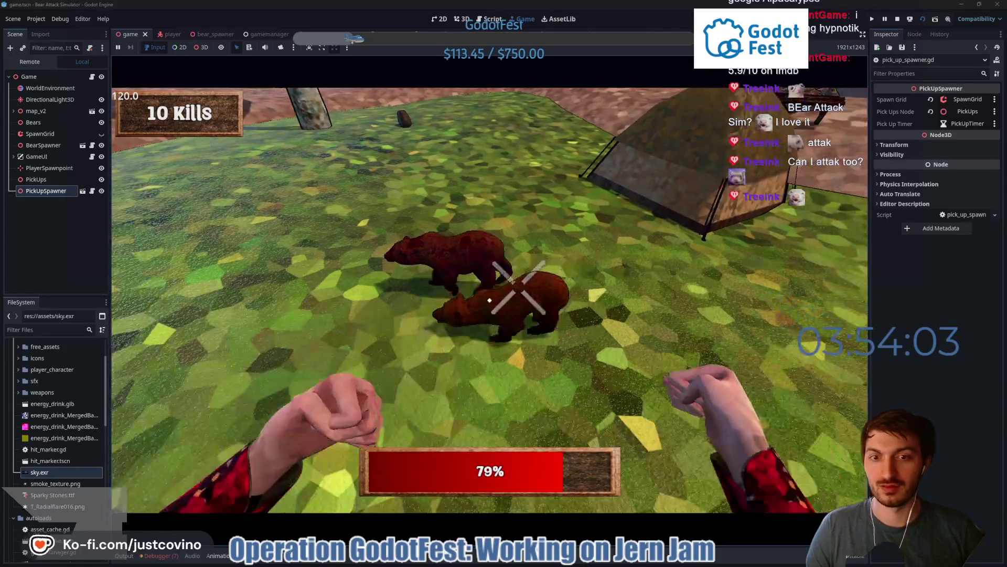
click(490, 300)
click(490, 300)
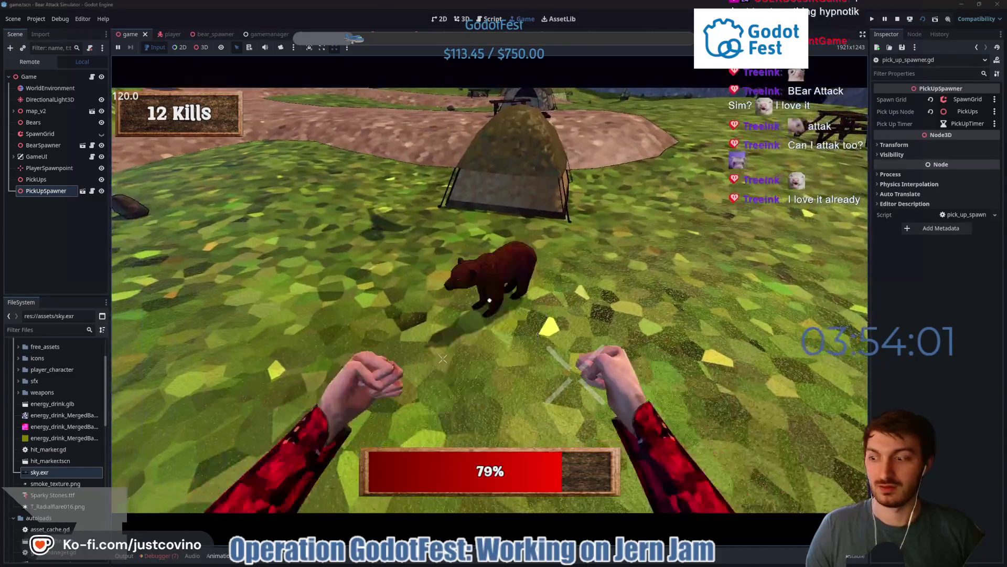
click(489, 300)
click(489, 299)
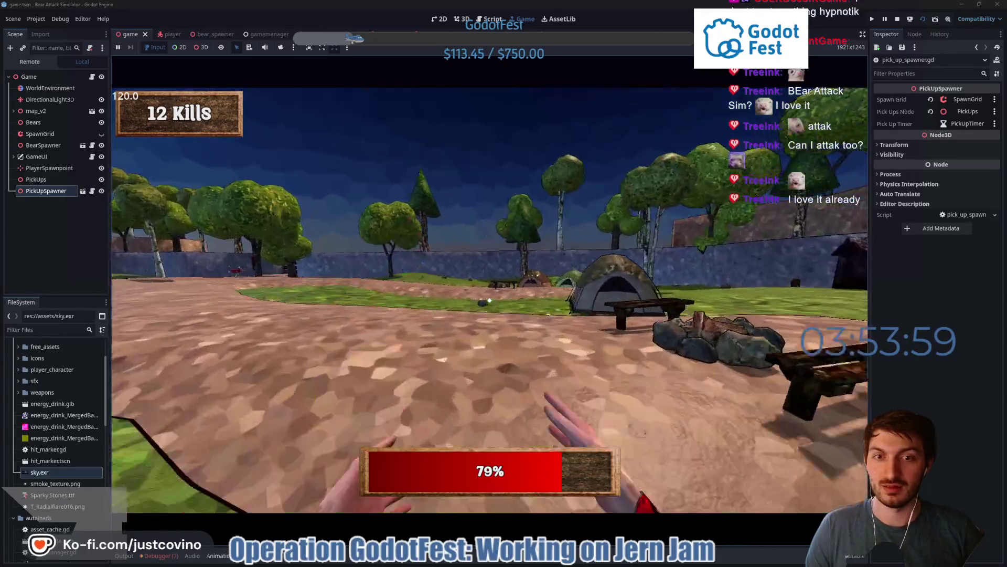
click(490, 300)
key(F8)
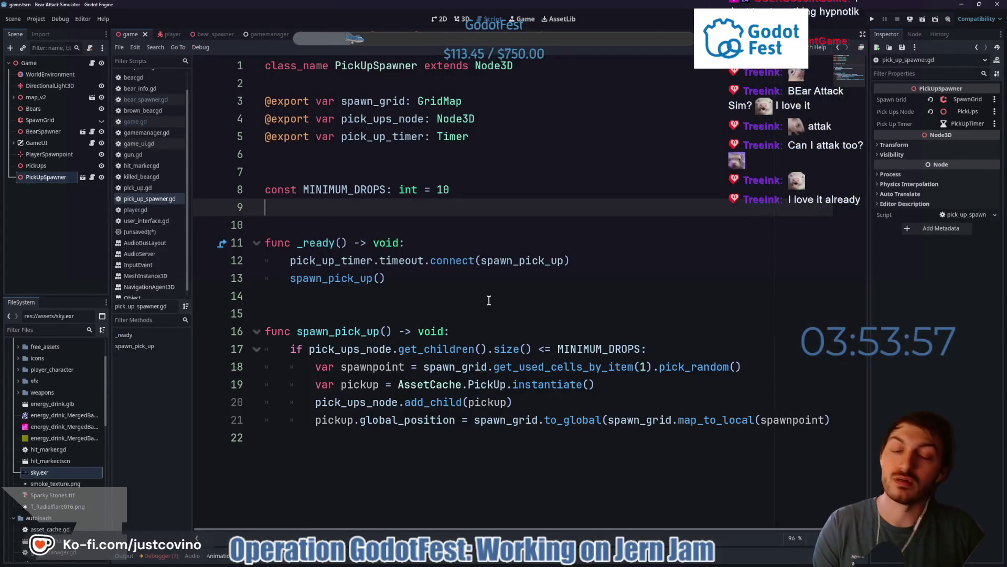
Switch to the gun.gd script showing fun_modifier 2.69 and max_ammo 6
click(346, 34)
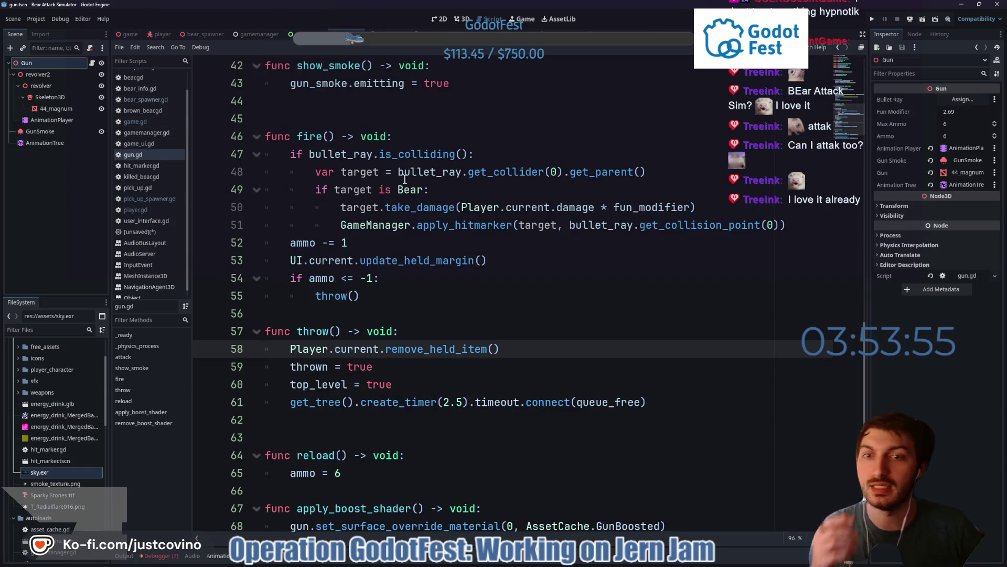
scroll(426, 234, up, 5)
scroll(418, 231, up, 5)
scroll(404, 226, up, 4)
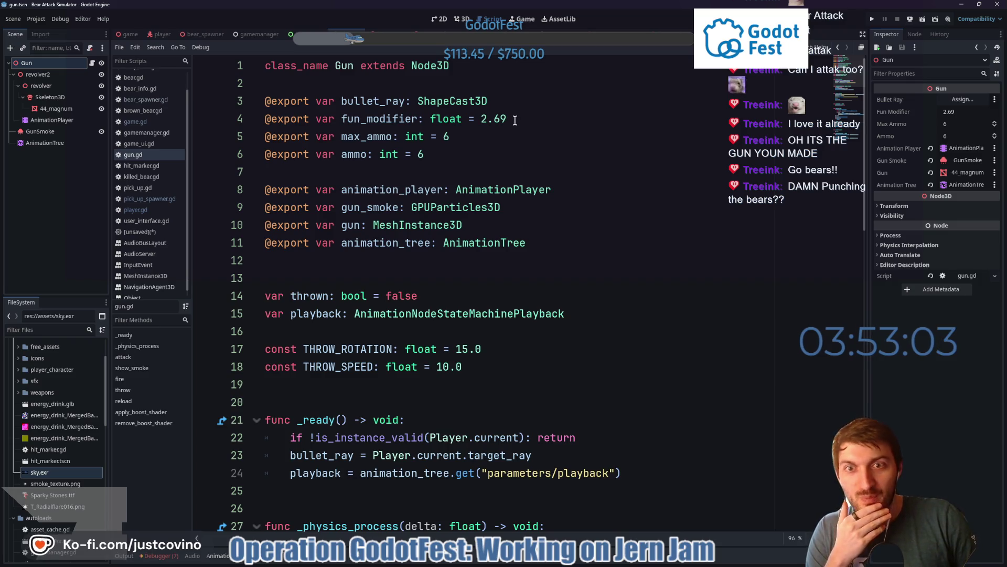
Inspect the fun_modifier value 2.69 on line 4 and the max_ammo line without changing them
click(515, 120)
click(514, 119)
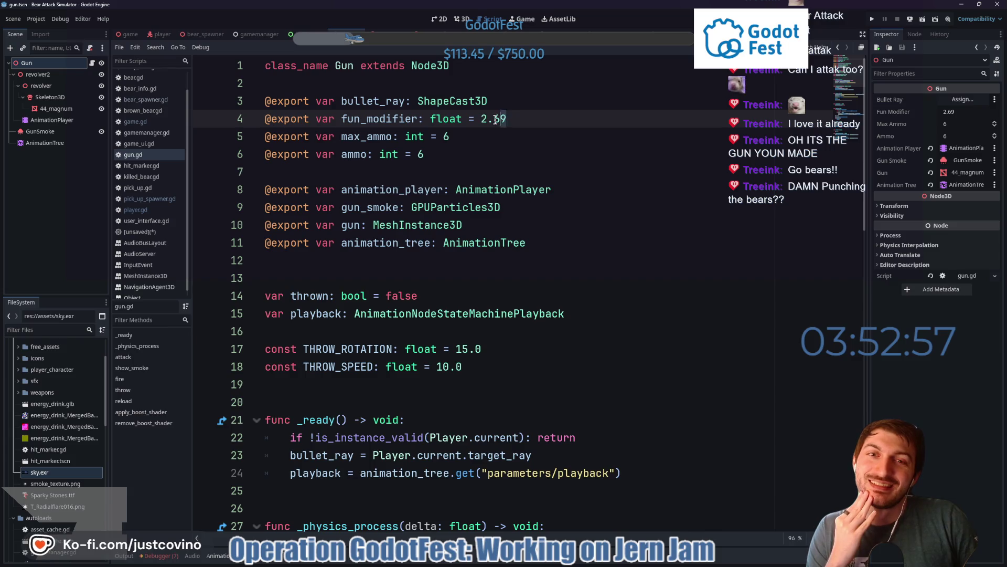
double_click(505, 119)
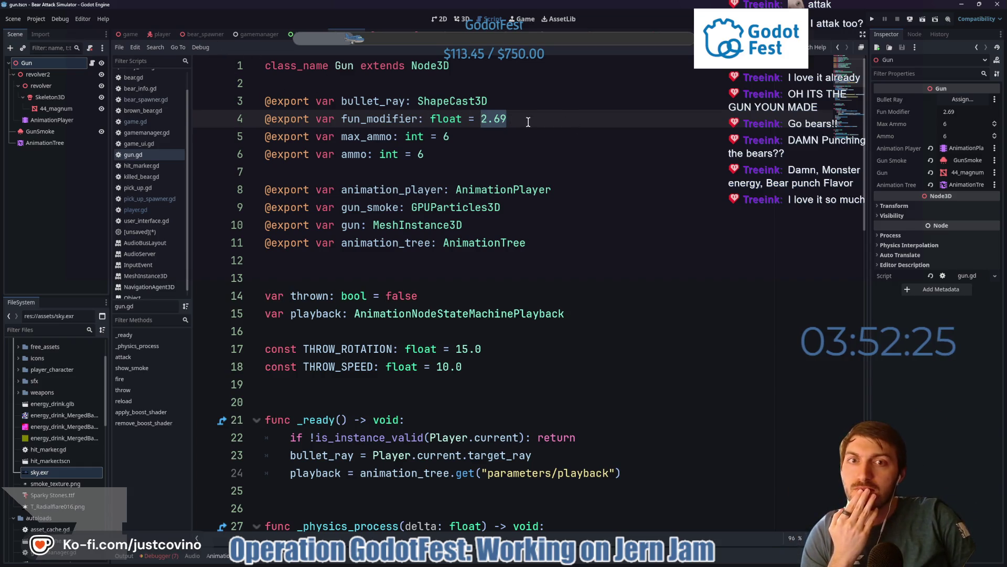
click(513, 118)
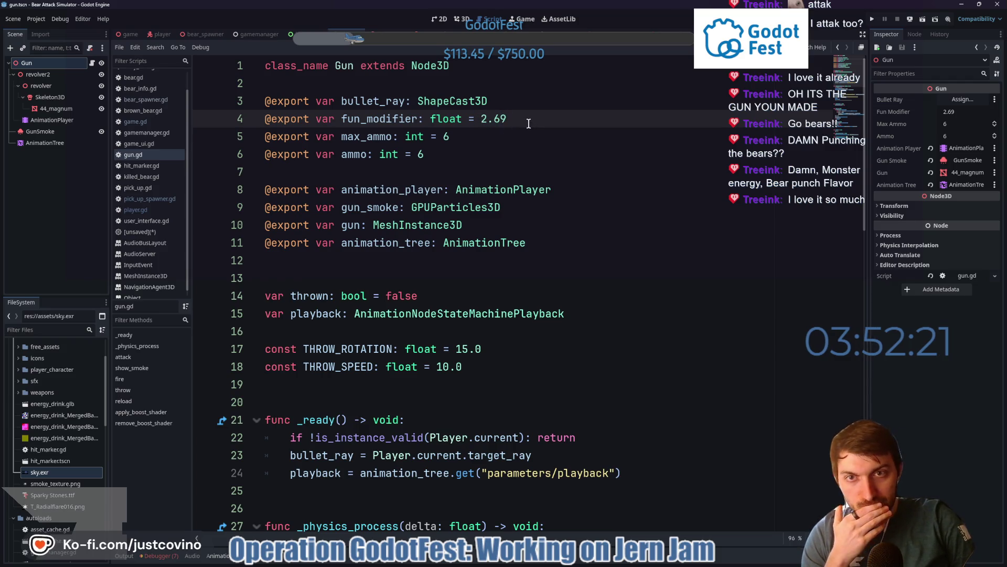
click(487, 139)
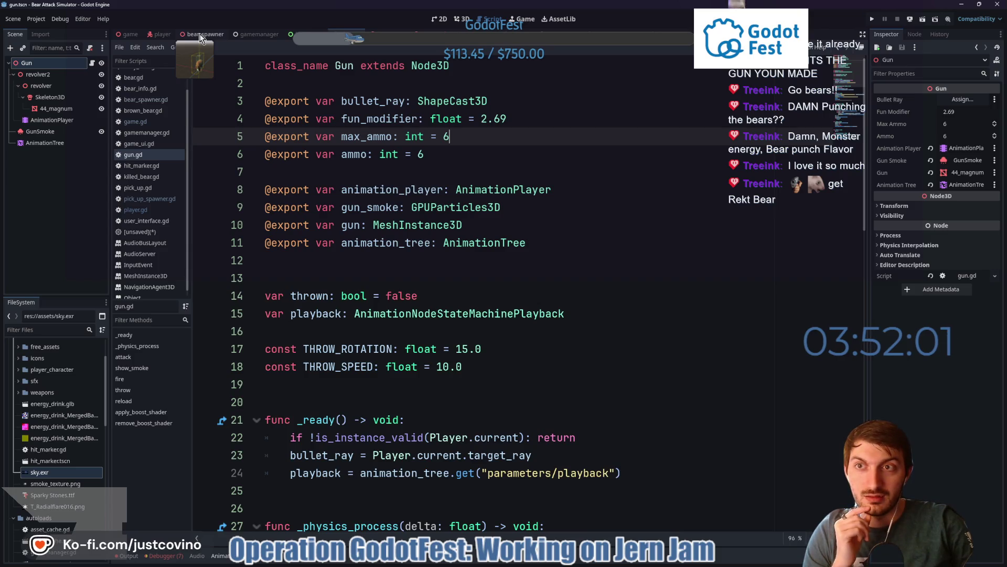
View the player script, then load Twitch in a new browser tab
click(156, 34)
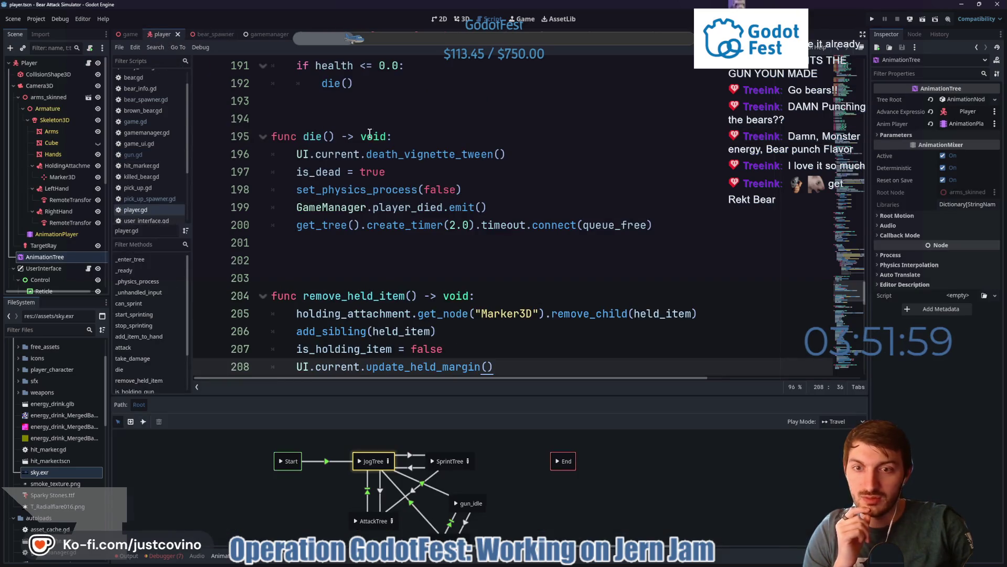
click(574, 564)
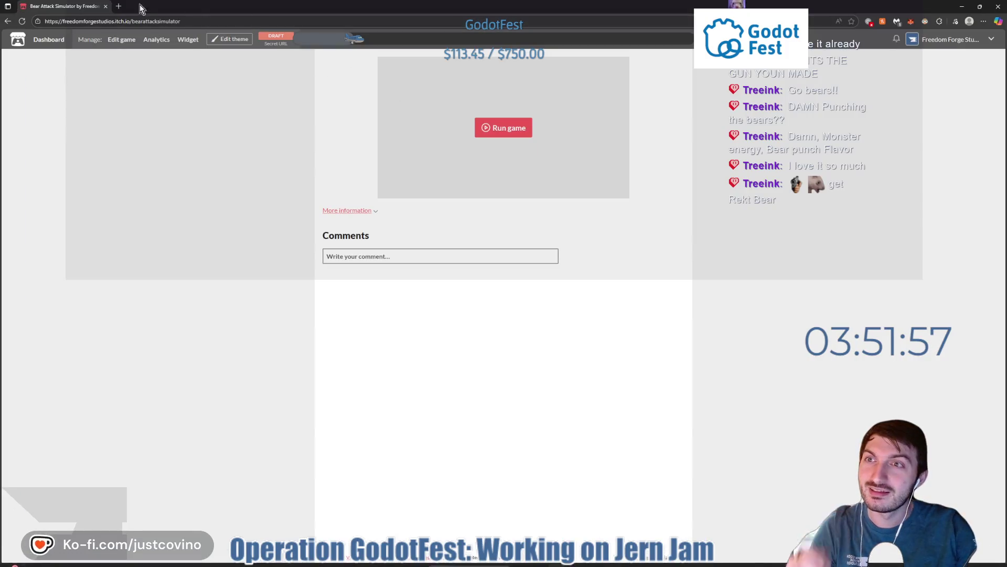
click(117, 7)
text(twitch)
key(Return)
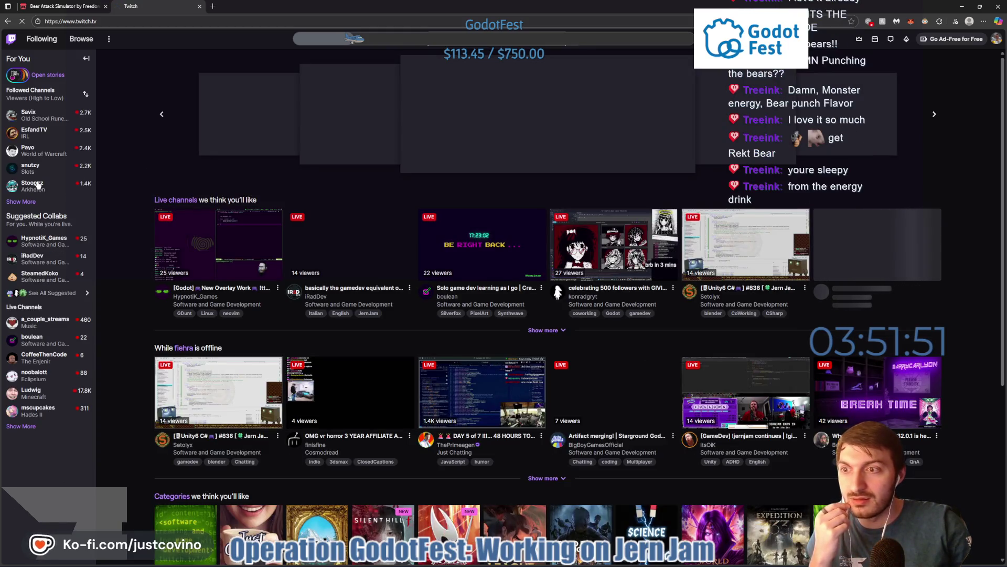
Expand Followed Channels and go to the Plobby3D live stream
click(21, 202)
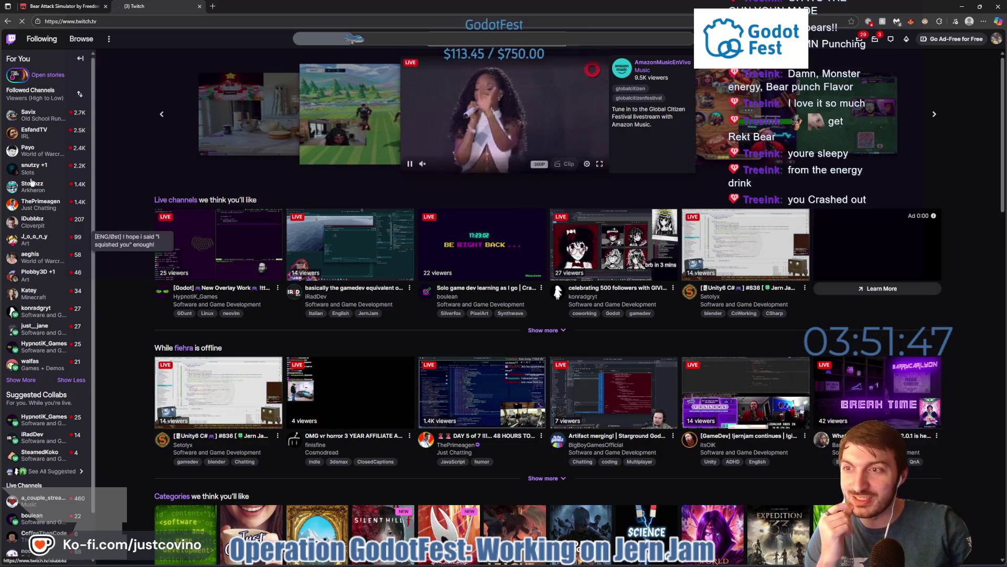
click(50, 277)
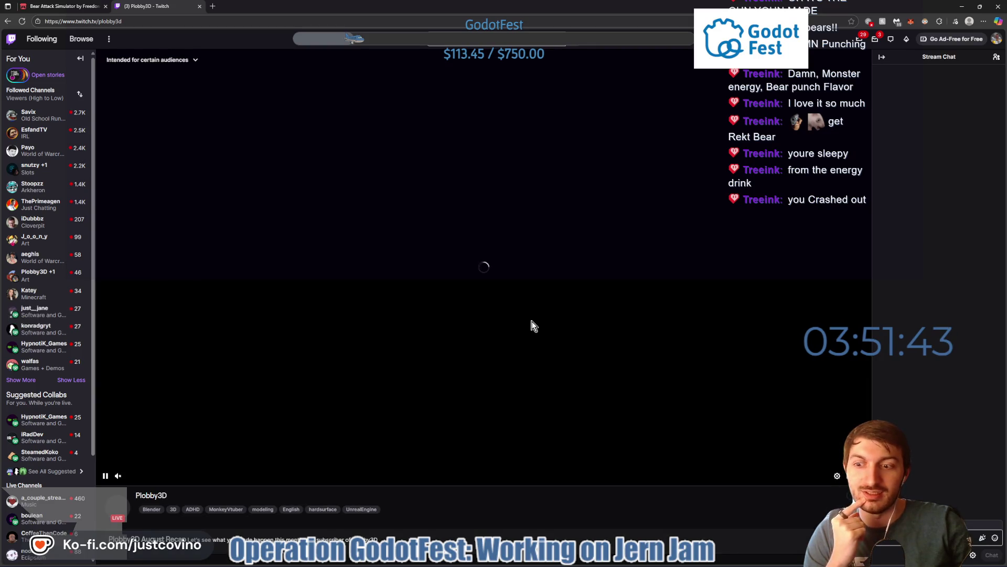
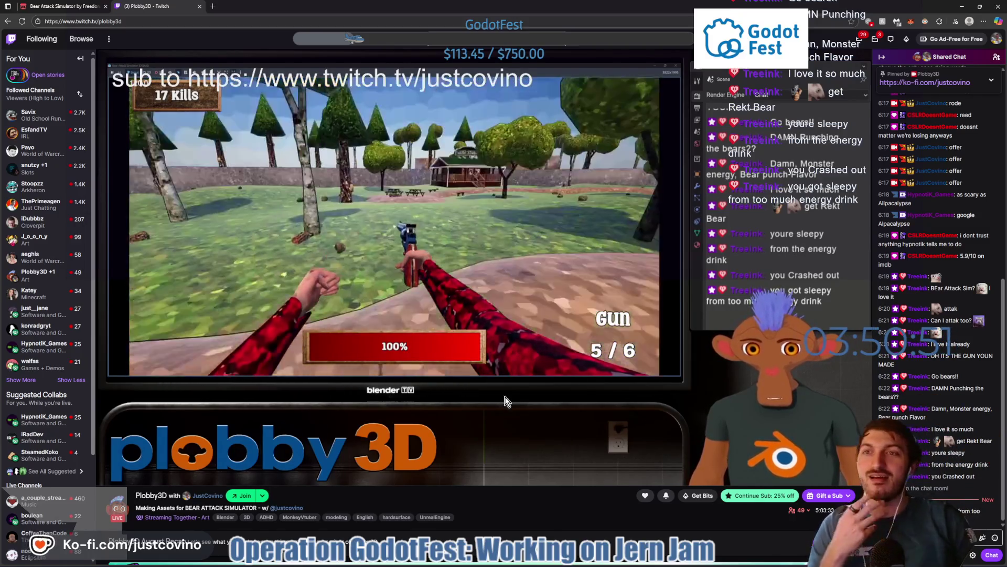
Leave the Twitch stream tab and bring the Godot editor forward, focusing gun.gd's fun_modifier line
right_click(145, 10)
click(194, 85)
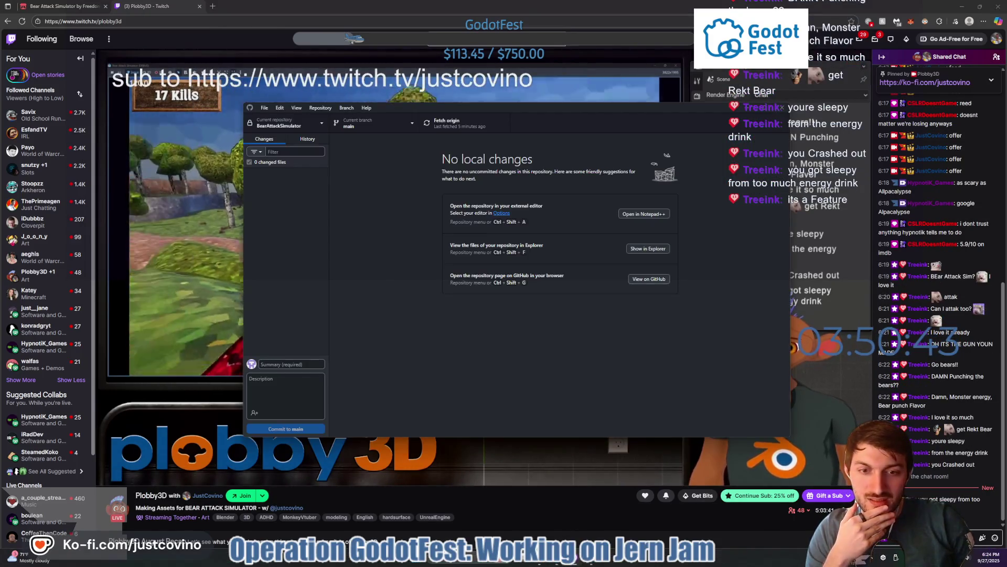
click(605, 562)
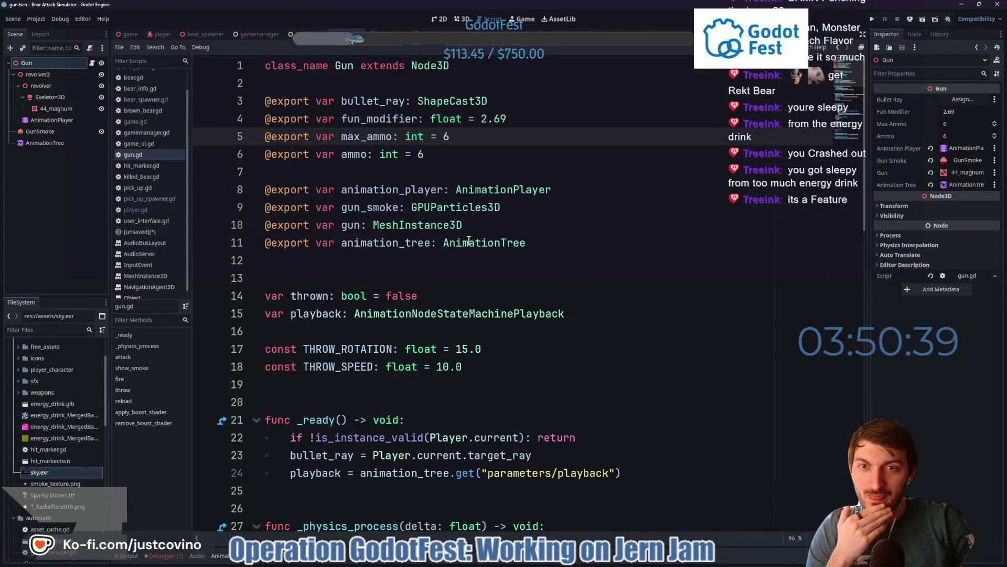
click(510, 117)
scroll(496, 124, down, 4)
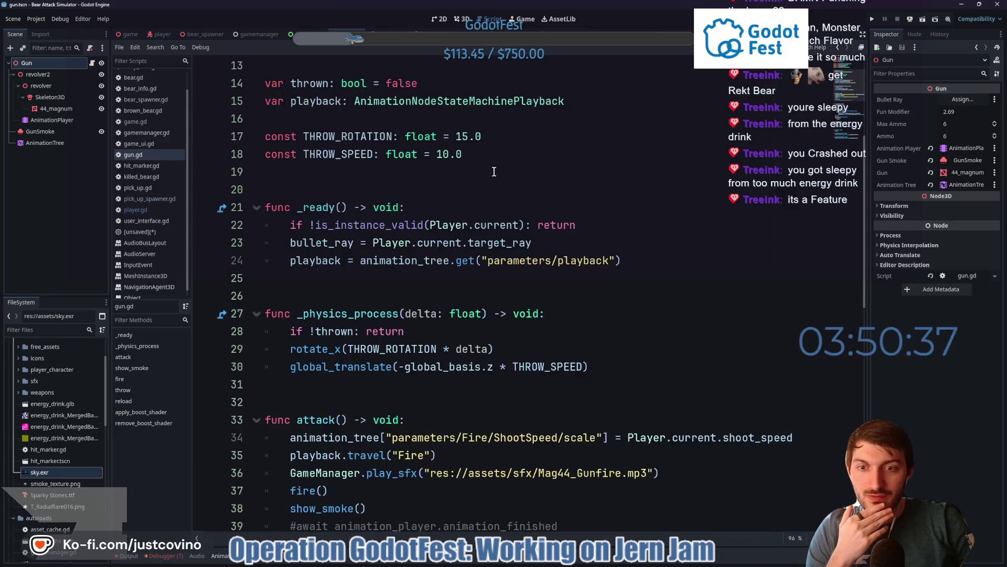
scroll(494, 167, down, 4)
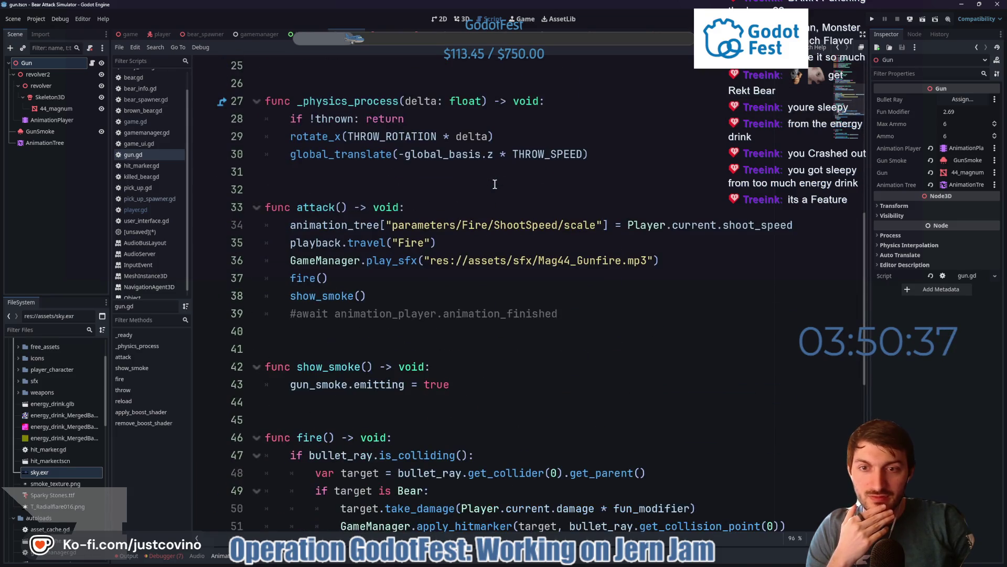
Switch from gun.gd to the player scene with player.gd, giving the code editor more height
click(697, 227)
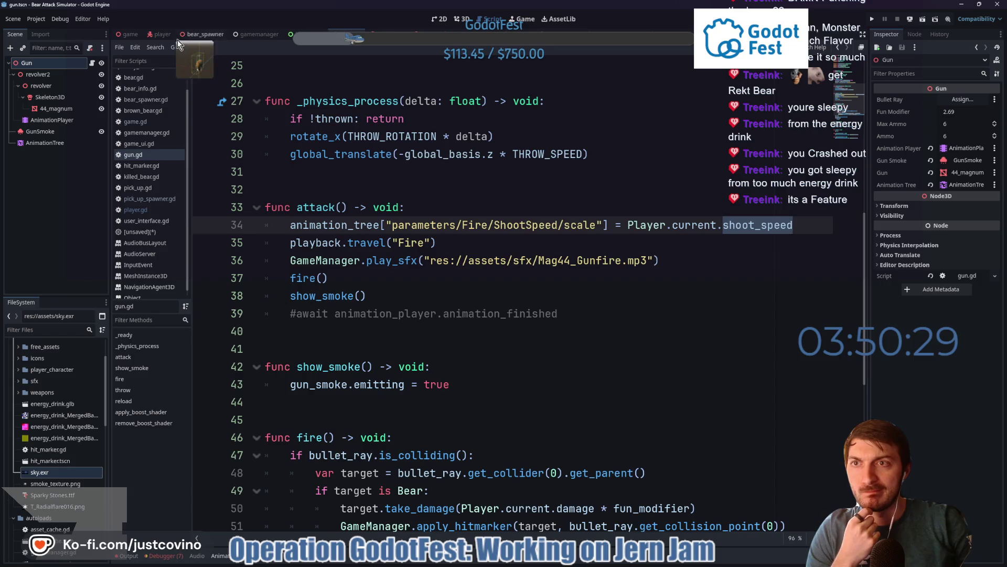
key(ctrl+Tab)
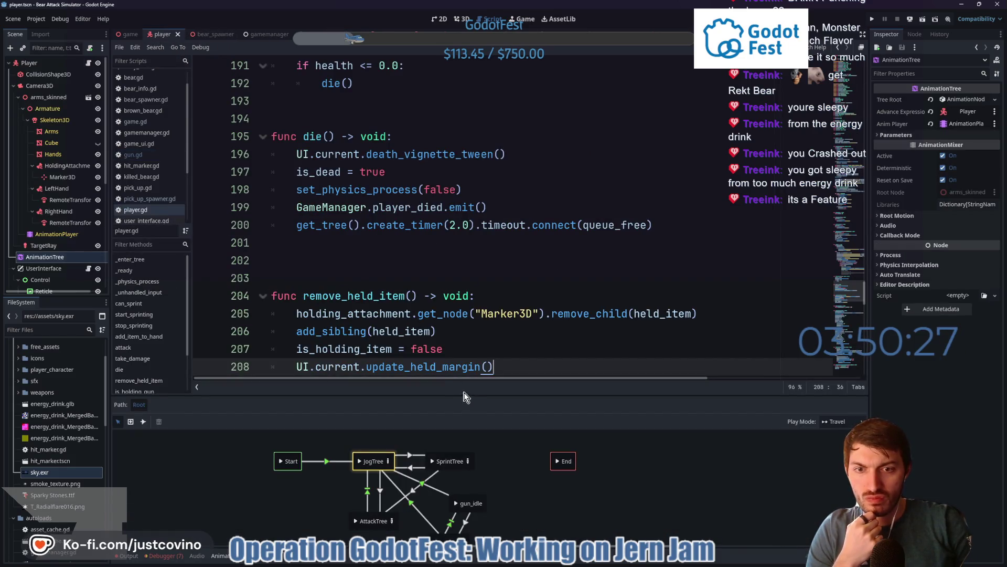
drag(467, 396, 472, 483)
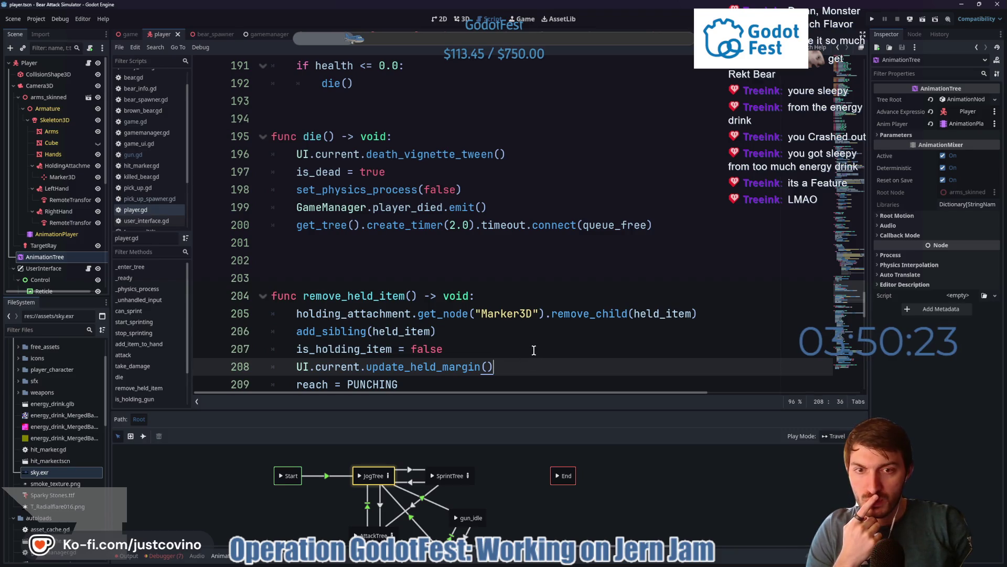
click(559, 562)
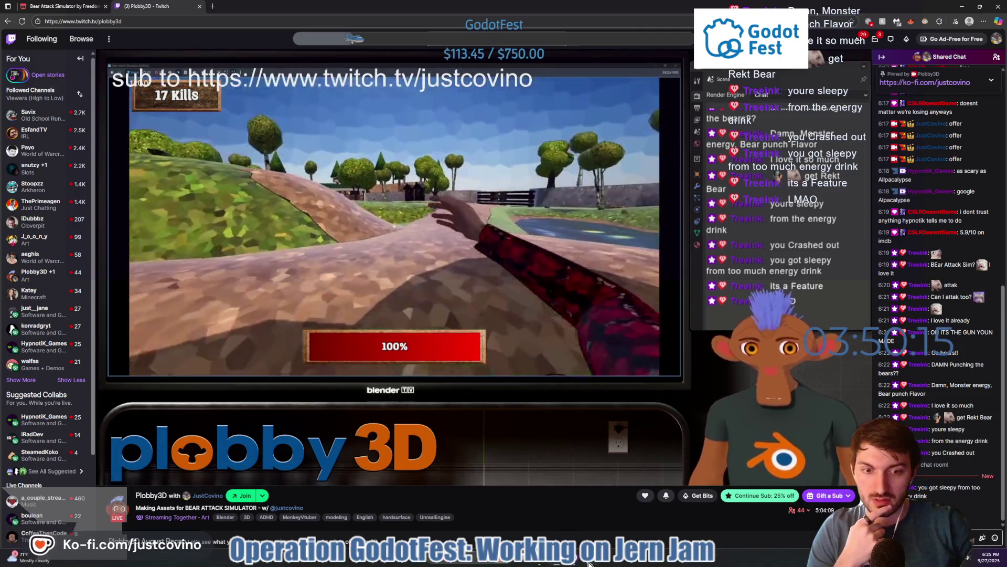
key(alt+Tab)
scroll(396, 269, down, 6)
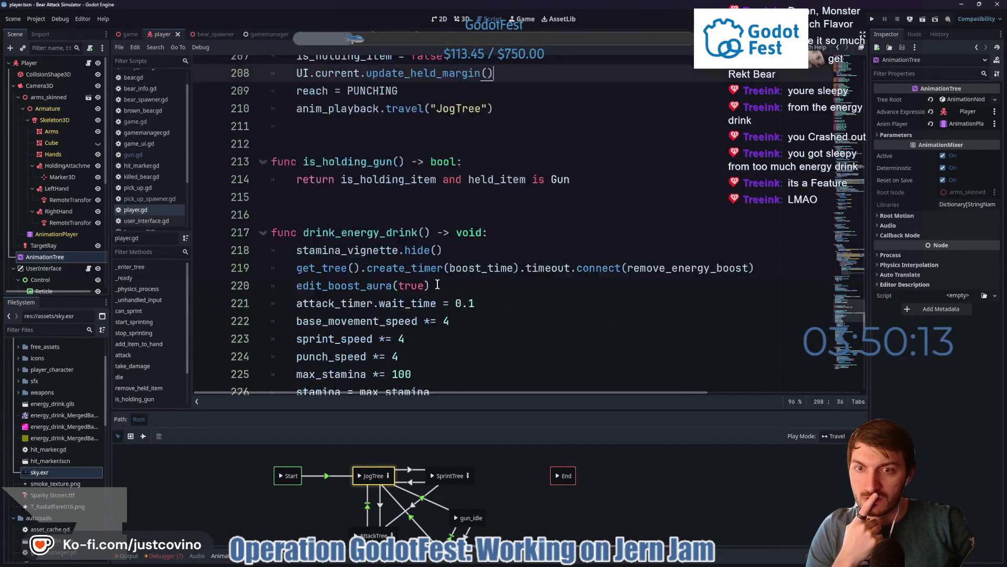
Browse the AnimationTree from AttackTree back to Root and into GunTree, enlarging the tree area
click(397, 534)
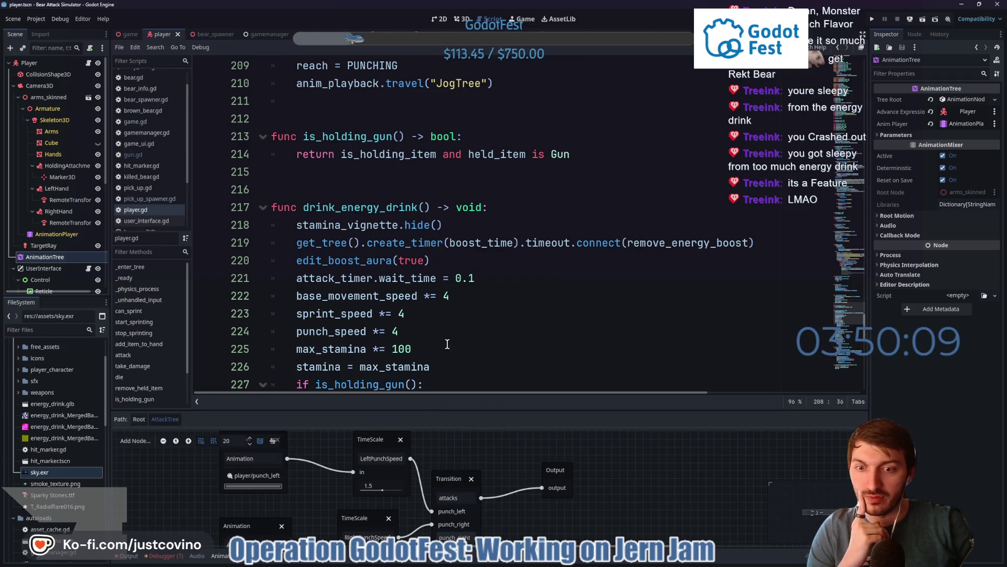
click(138, 419)
scroll(472, 504, down, 2)
click(456, 519)
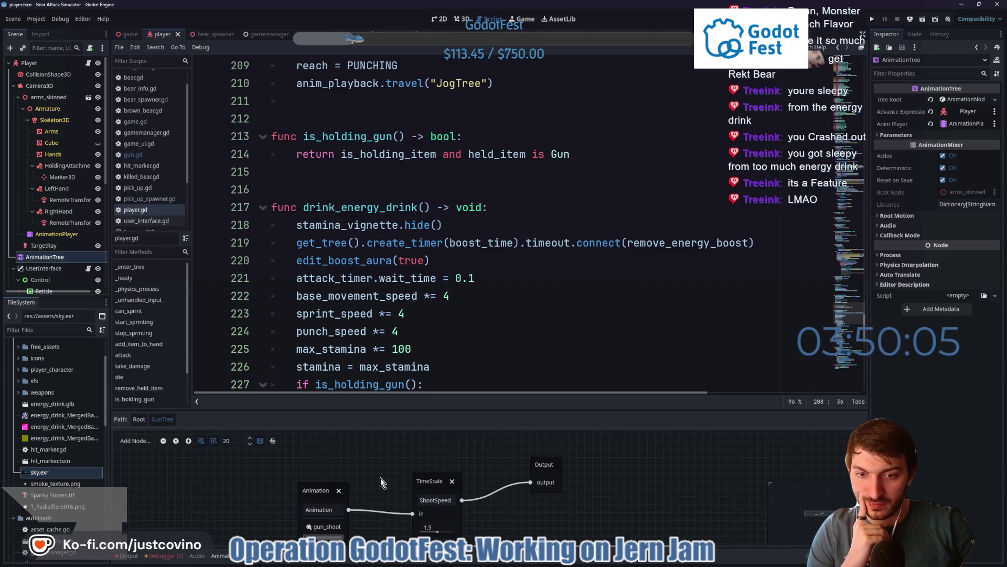
drag(460, 407, 460, 361)
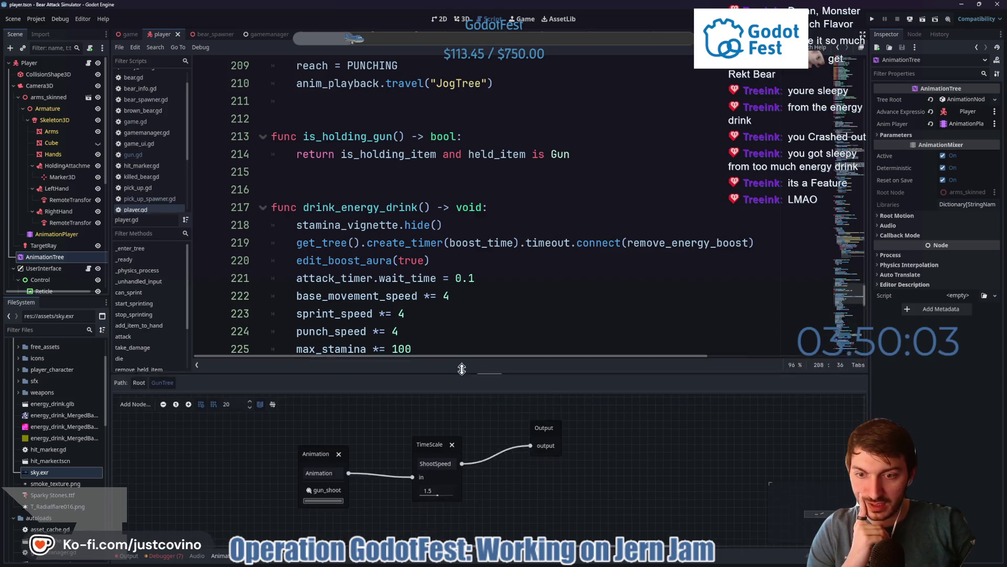
scroll(439, 318, down, 1)
scroll(473, 300, down, 4)
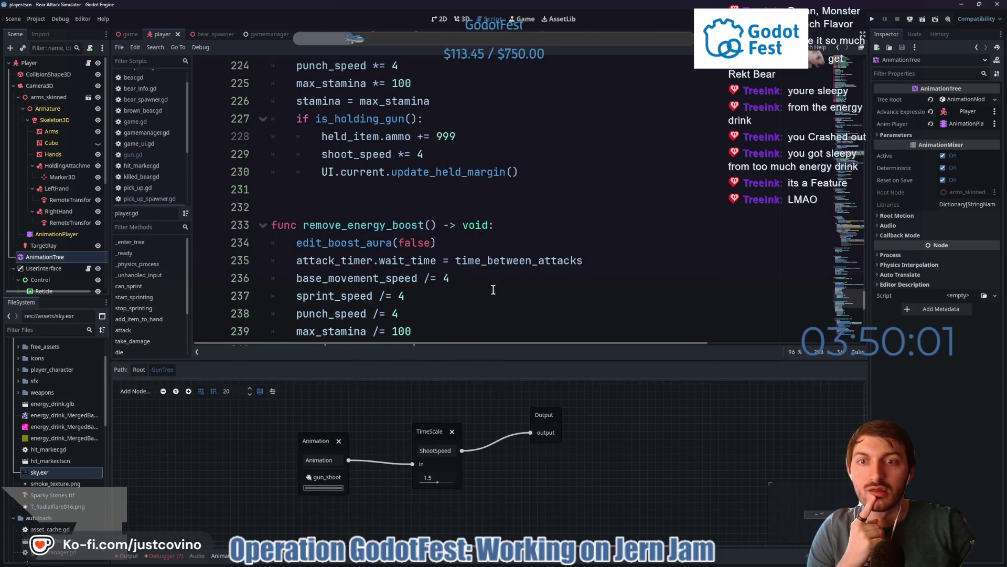
scroll(490, 288, down, 5)
scroll(481, 279, down, 5)
scroll(478, 278, up, 2)
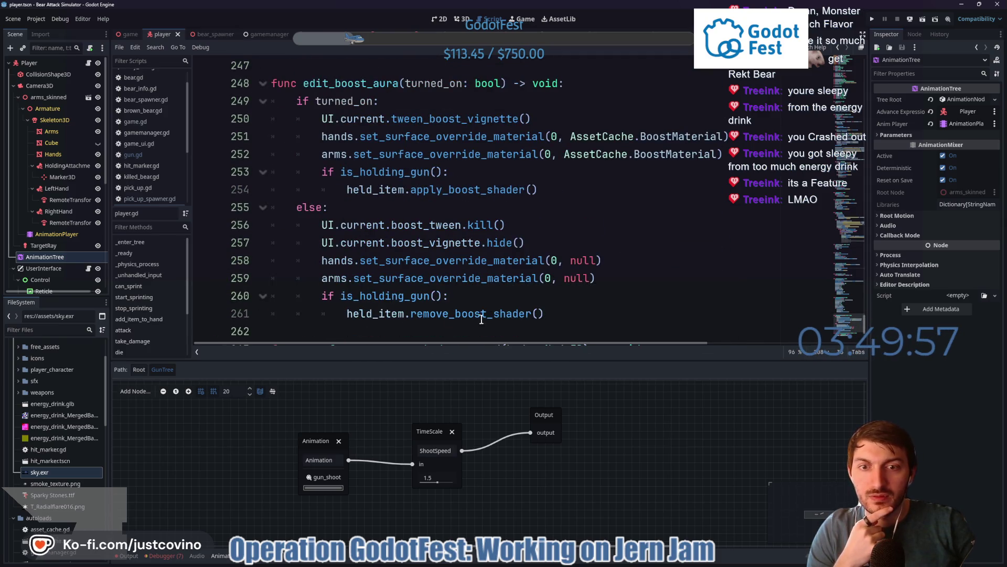
scroll(446, 243, up, 2)
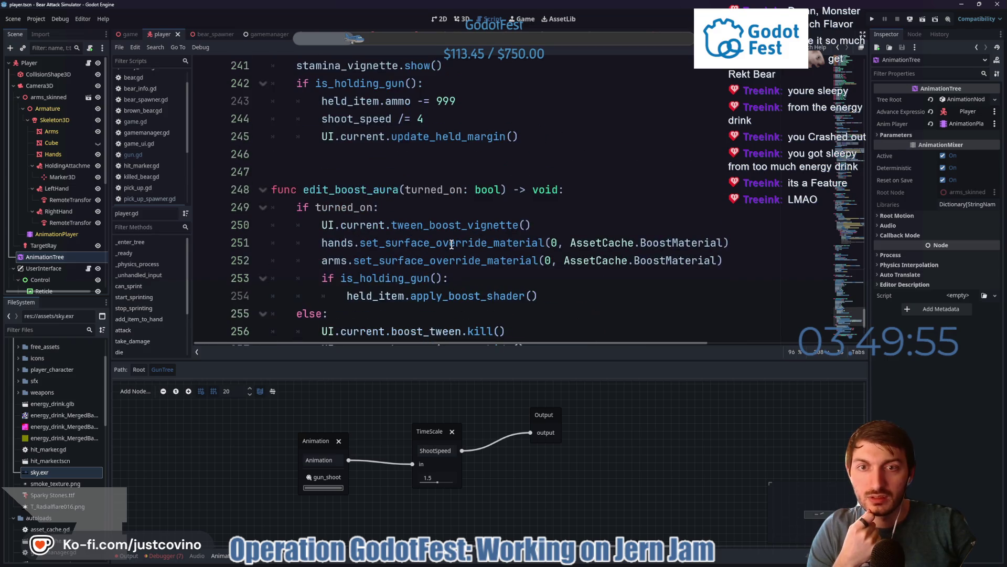
scroll(455, 249, up, 1)
scroll(460, 236, up, 1)
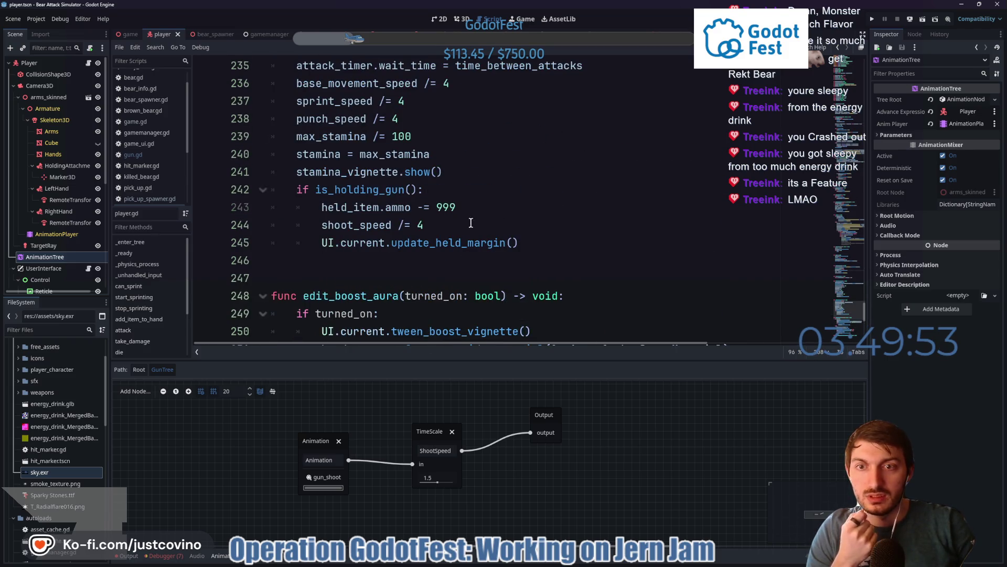
scroll(431, 233, up, 1)
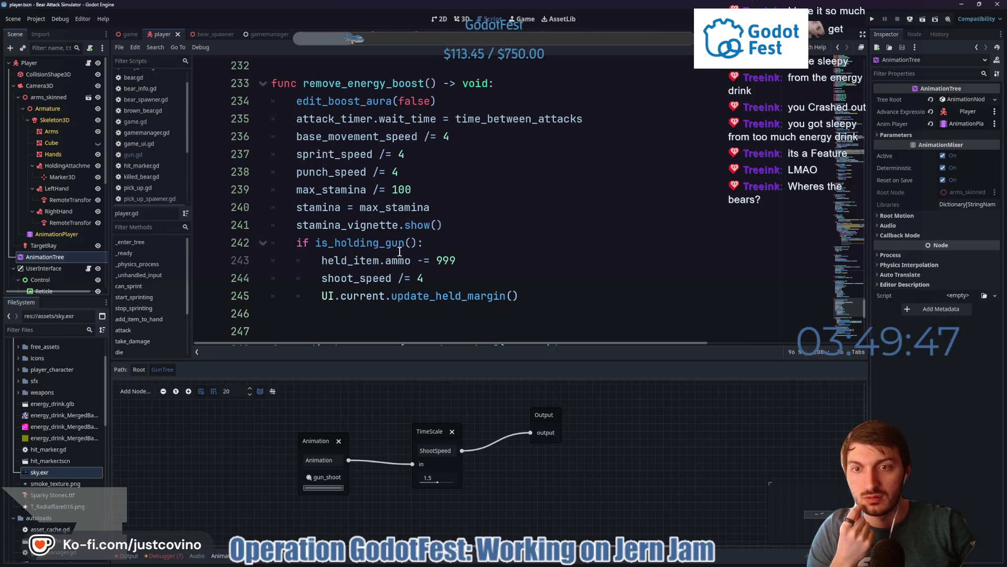
scroll(479, 260, up, 1)
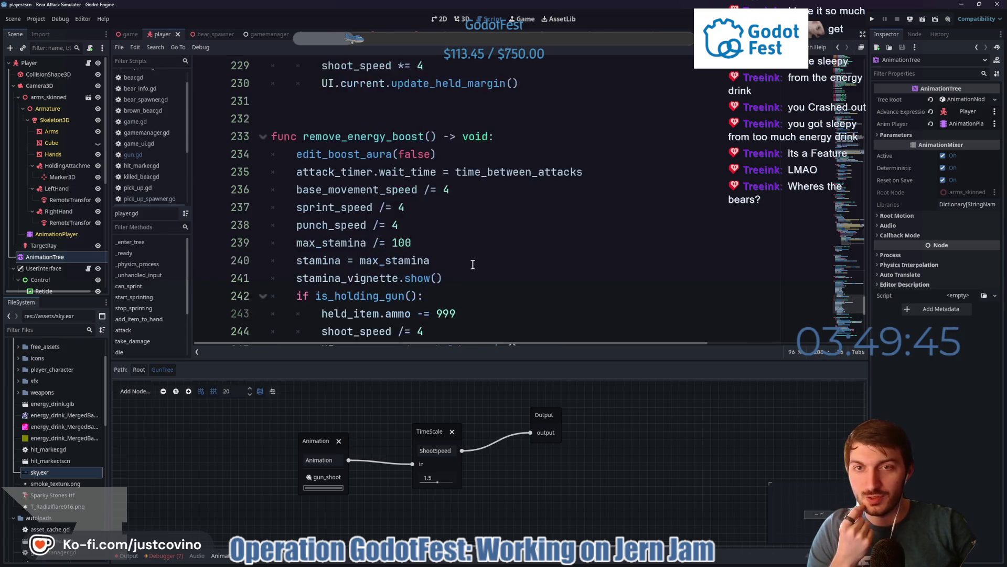
scroll(477, 262, up, 3)
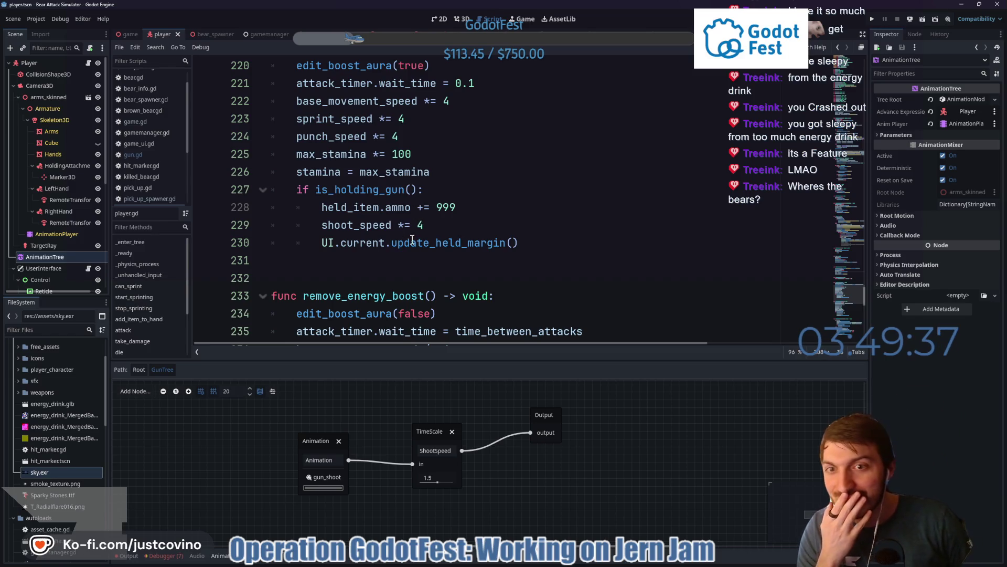
scroll(409, 206, down, 1)
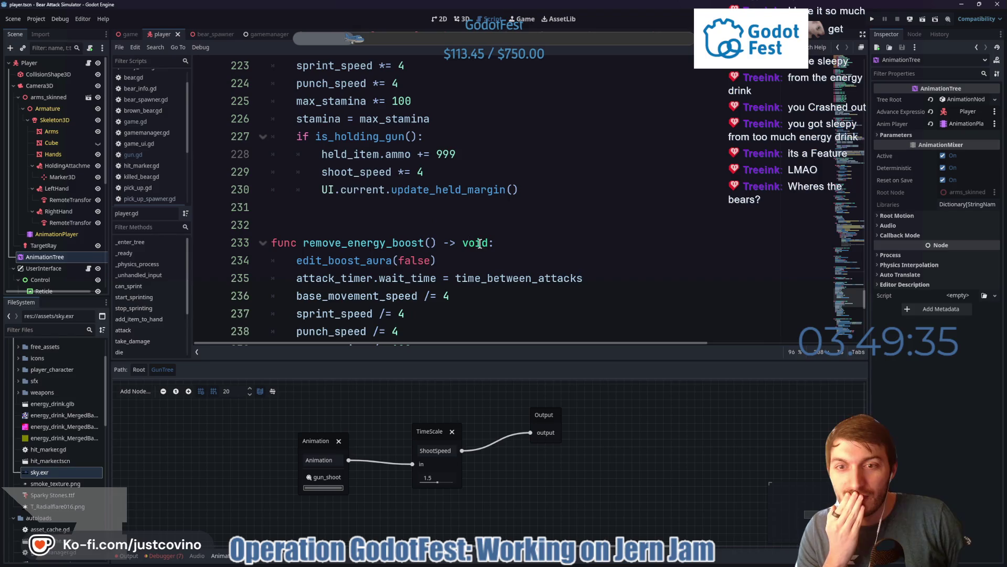
scroll(504, 239, up, 2)
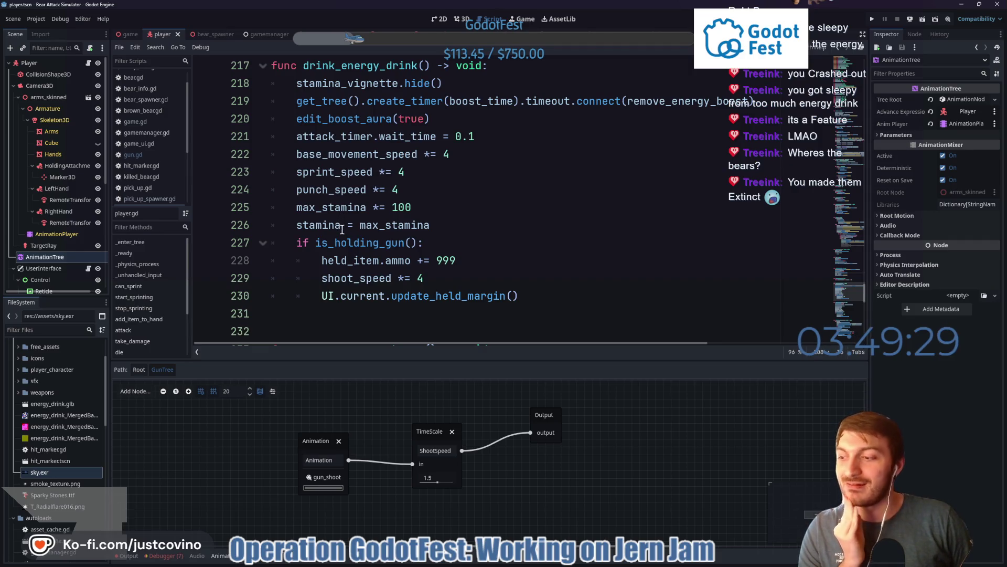
click(561, 561)
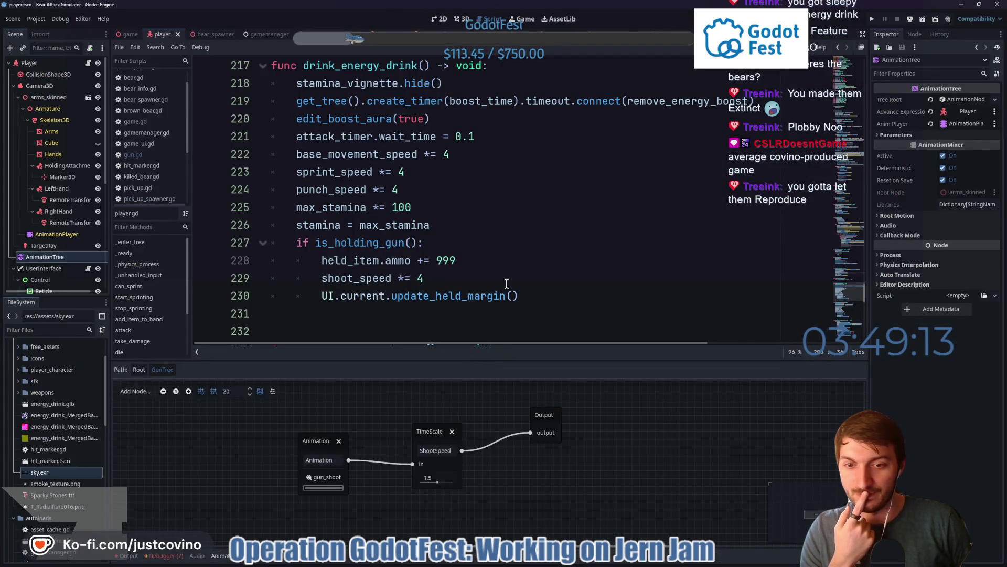
scroll(523, 262, down, 4)
scroll(523, 263, down, 1)
scroll(523, 263, down, 1)
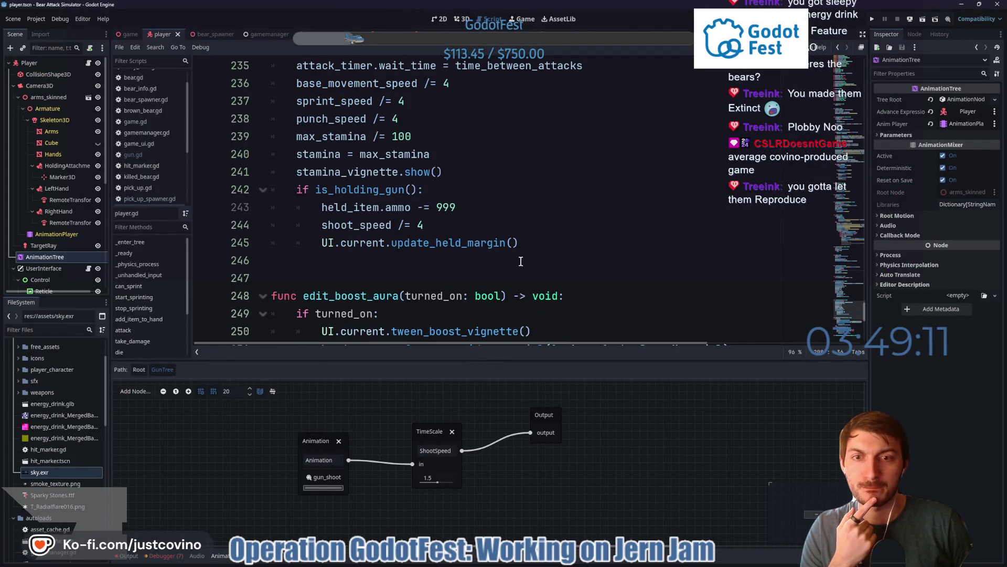
scroll(521, 263, down, 2)
scroll(520, 264, down, 3)
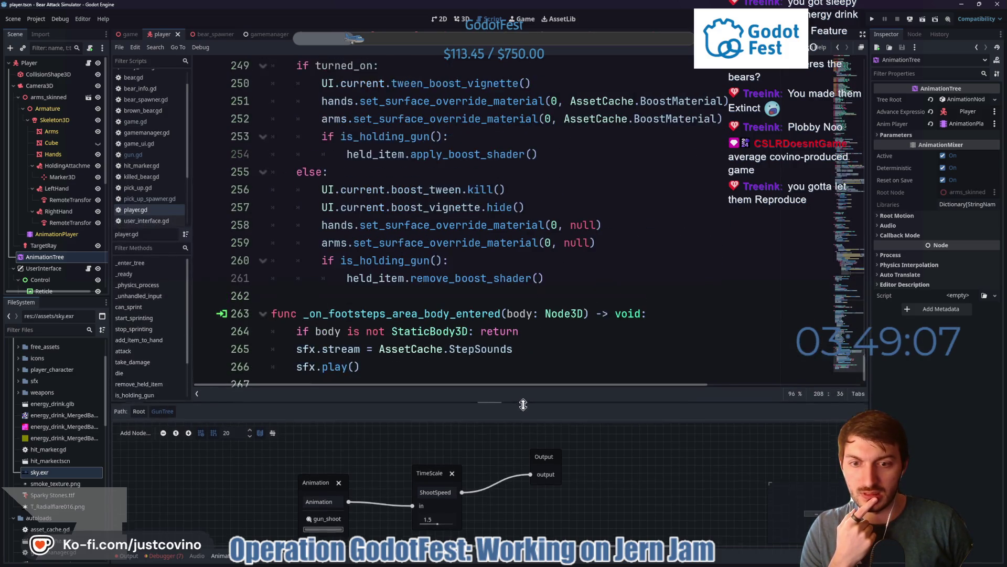
drag(516, 361, 519, 439)
scroll(550, 297, up, 3)
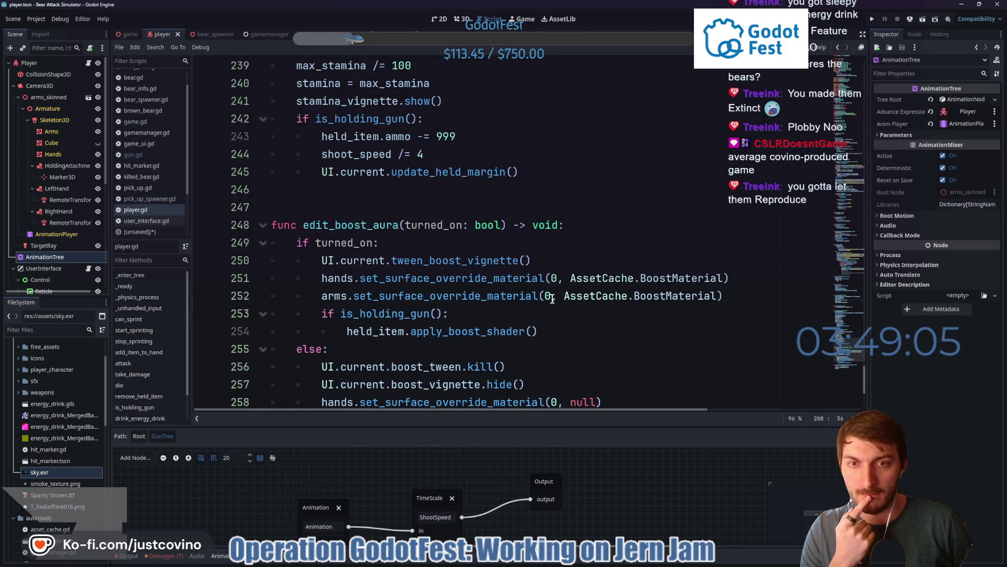
scroll(550, 296, up, 3)
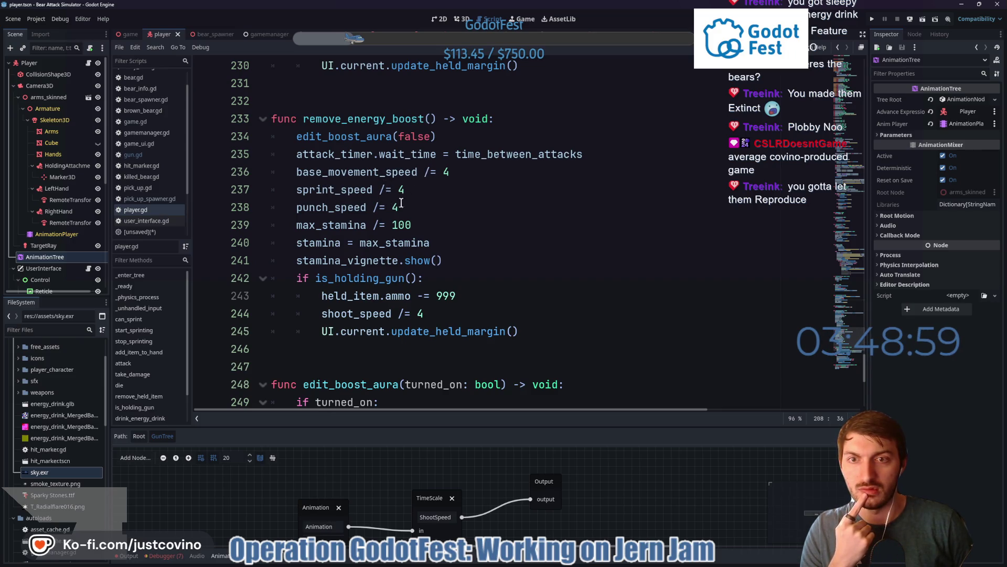
drag(445, 306, 323, 309)
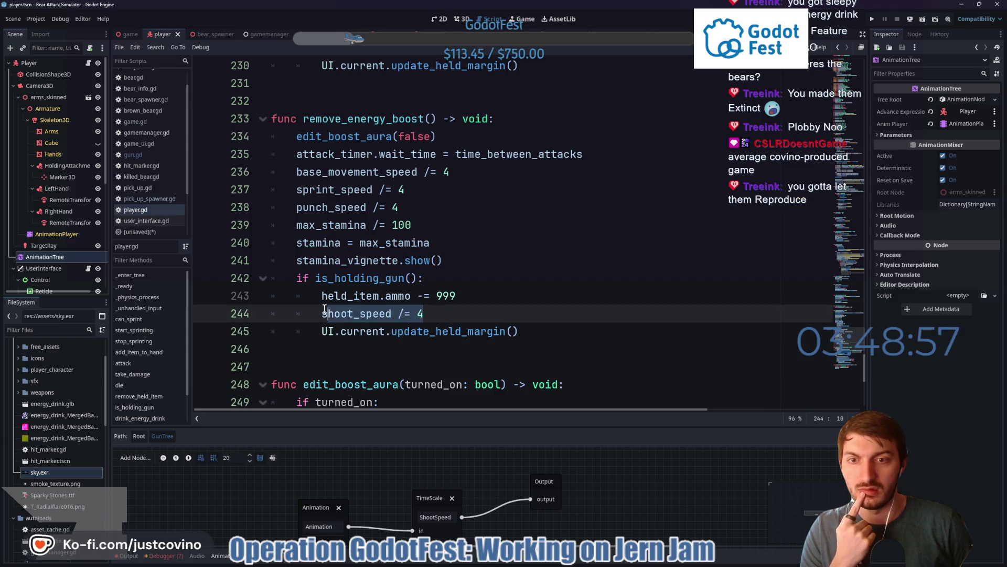
scroll(477, 279, up, 2)
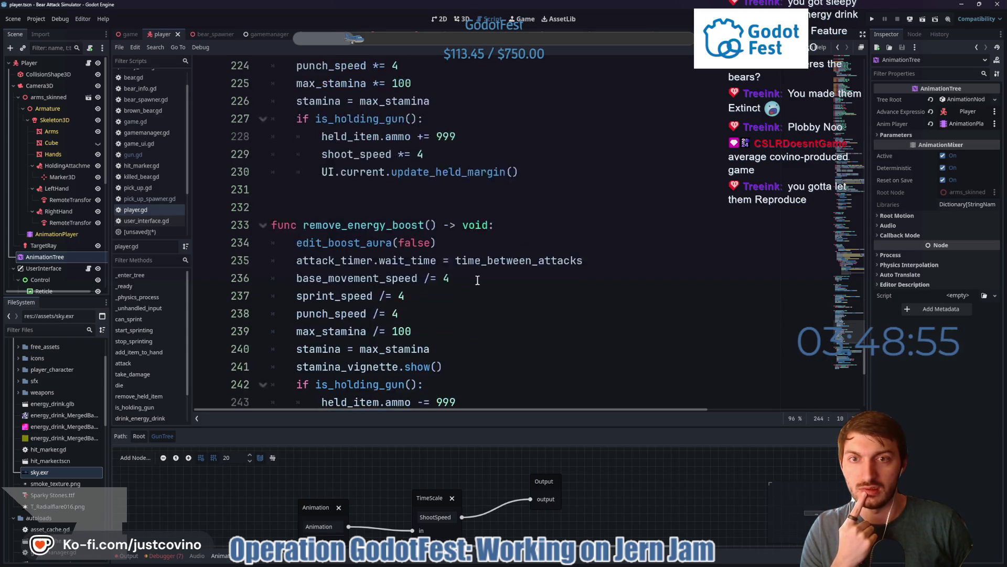
scroll(477, 280, up, 1)
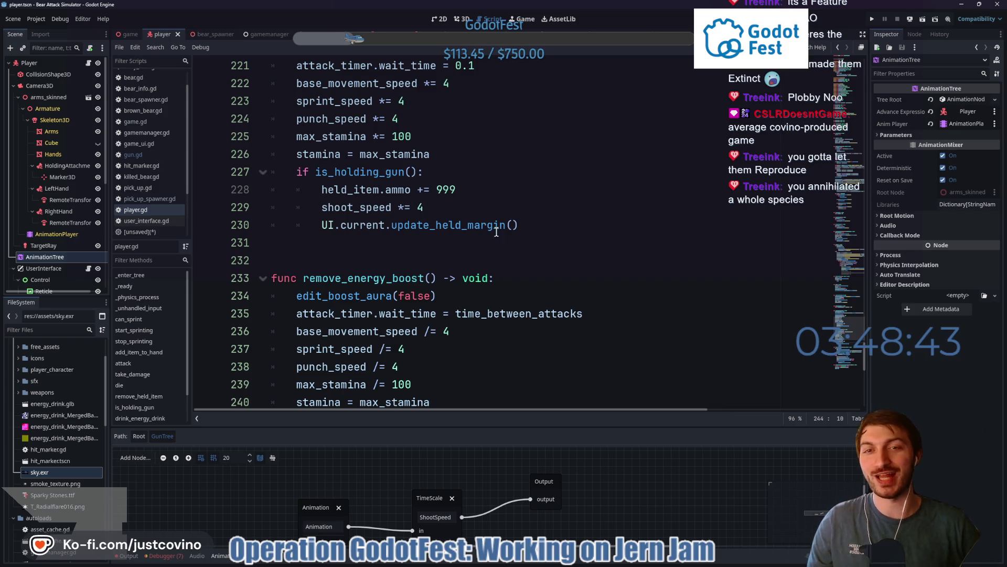
scroll(499, 236, up, 3)
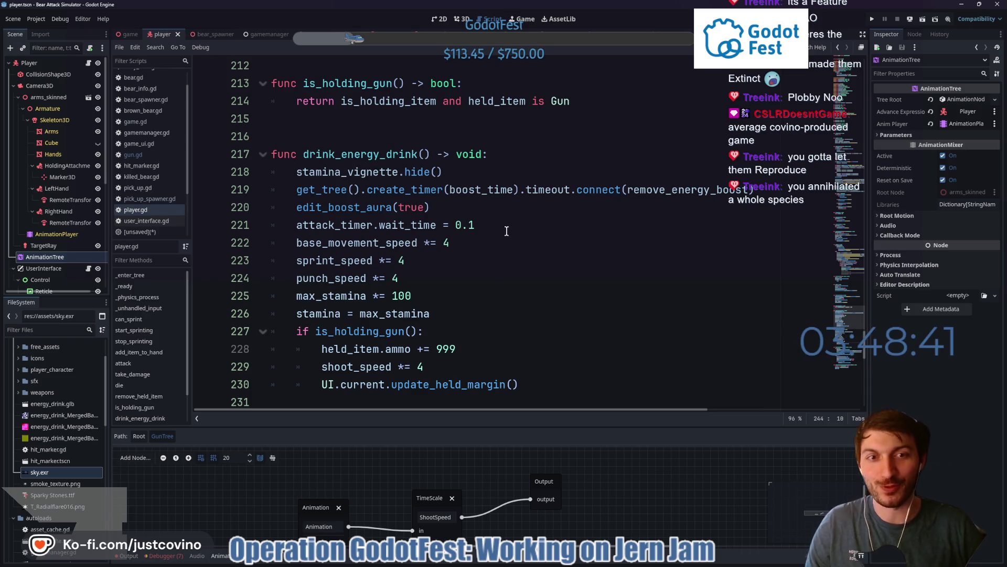
click(470, 210)
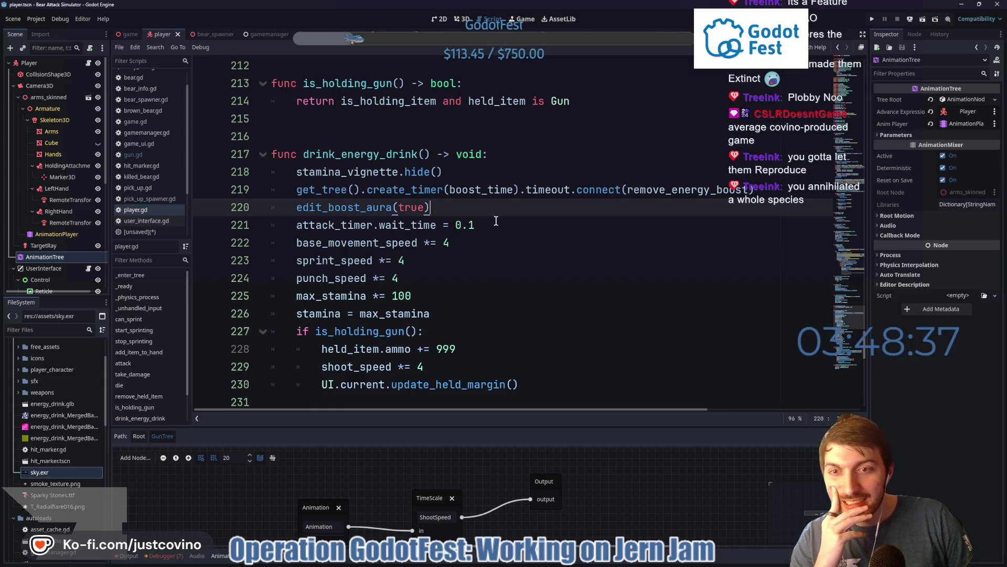
scroll(494, 220, up, 1)
scroll(507, 278, down, 1)
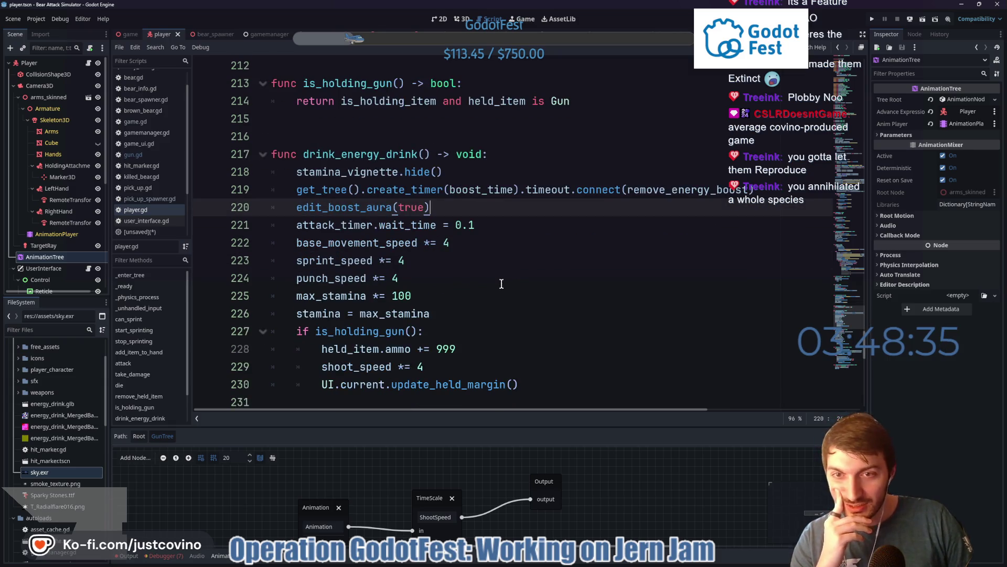
scroll(500, 285, down, 1)
scroll(500, 285, up, 1)
scroll(500, 286, down, 1)
scroll(498, 287, down, 1)
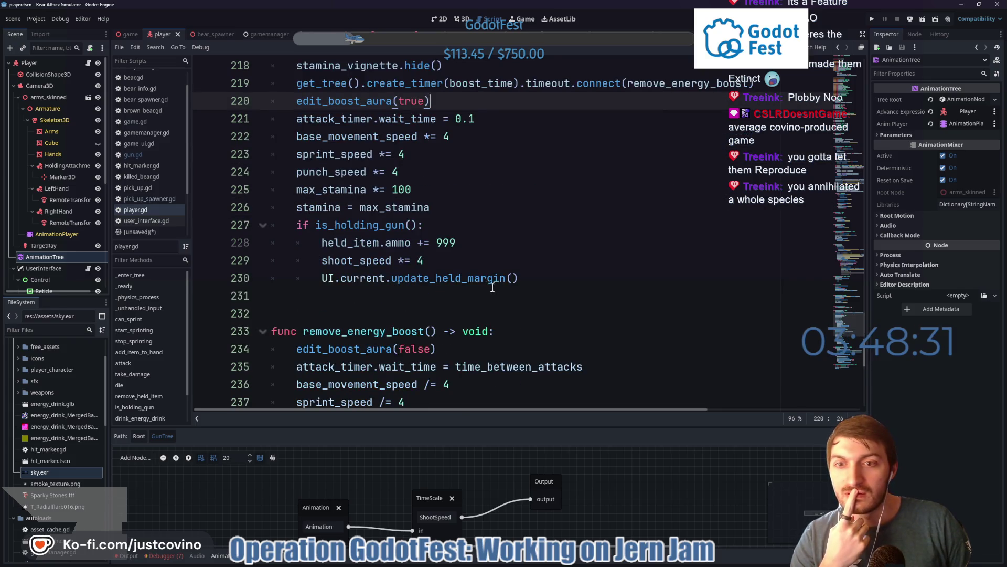
scroll(471, 276, up, 5)
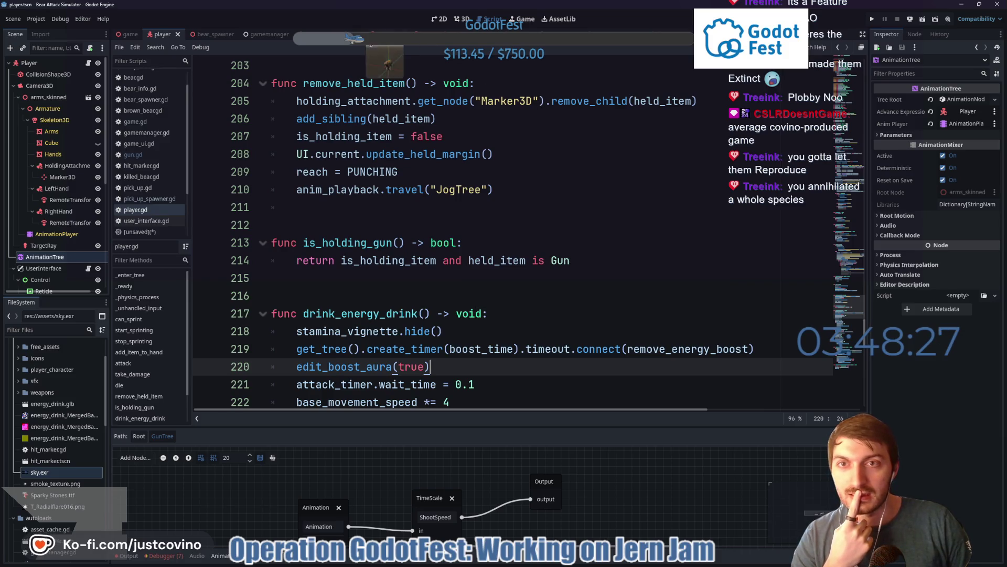
click(315, 34)
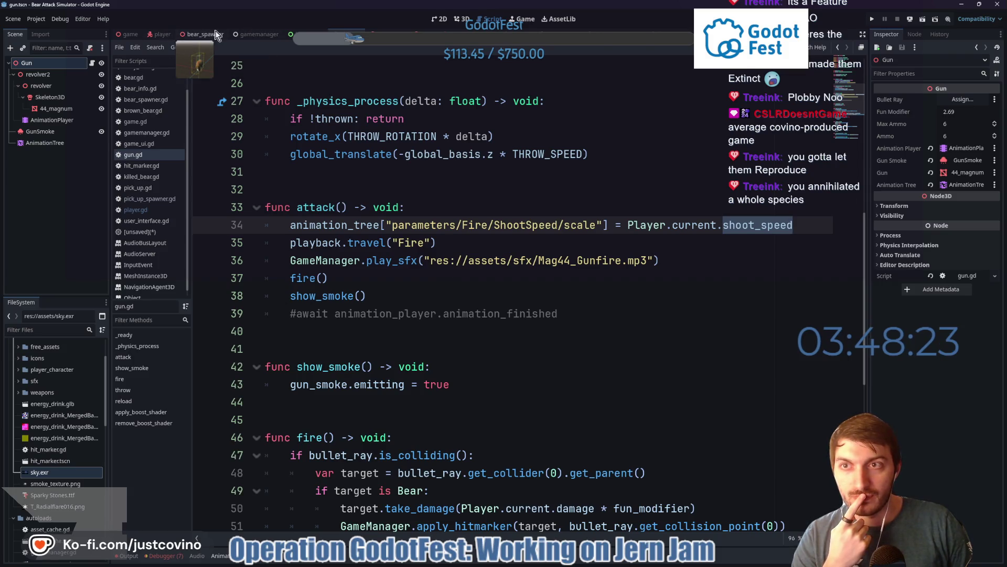
click(166, 36)
scroll(468, 299, down, 3)
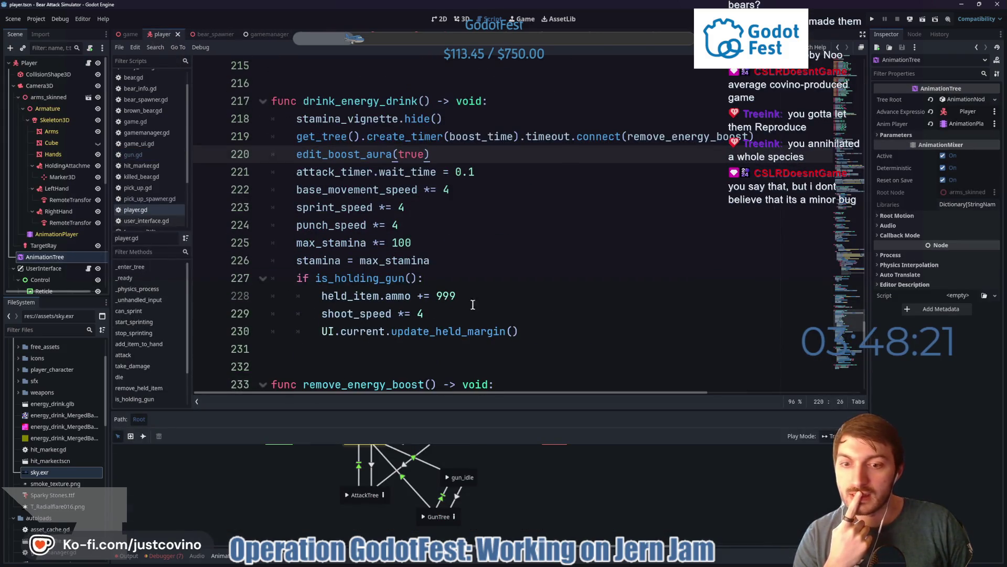
scroll(515, 494, down, 2)
scroll(528, 496, up, 2)
click(464, 517)
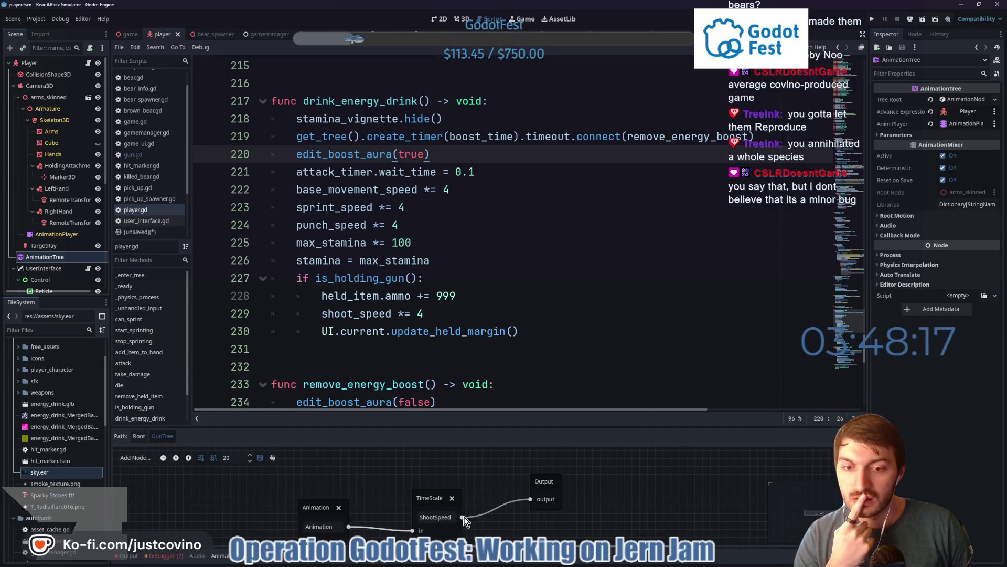
drag(494, 490, 493, 467)
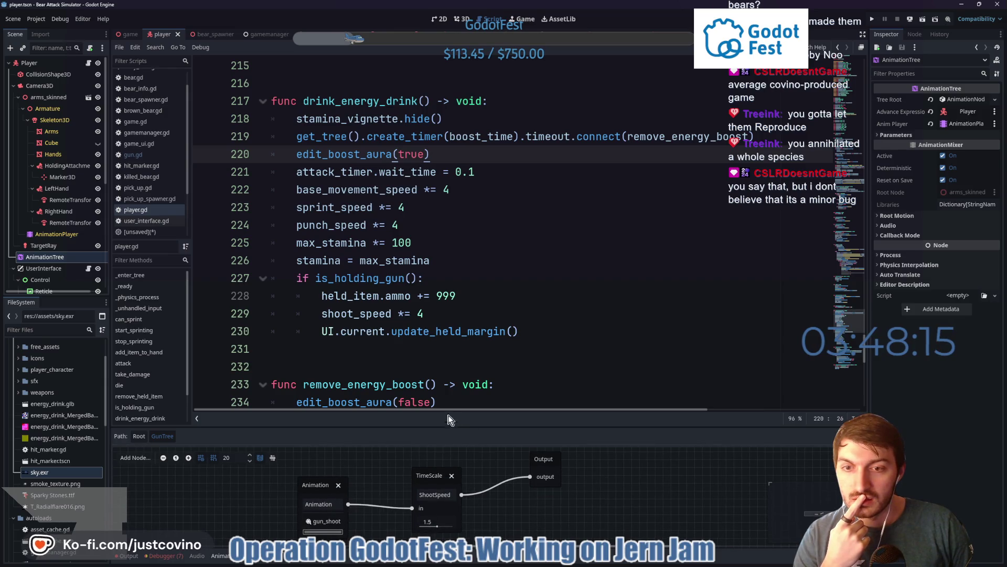
scroll(504, 261, down, 2)
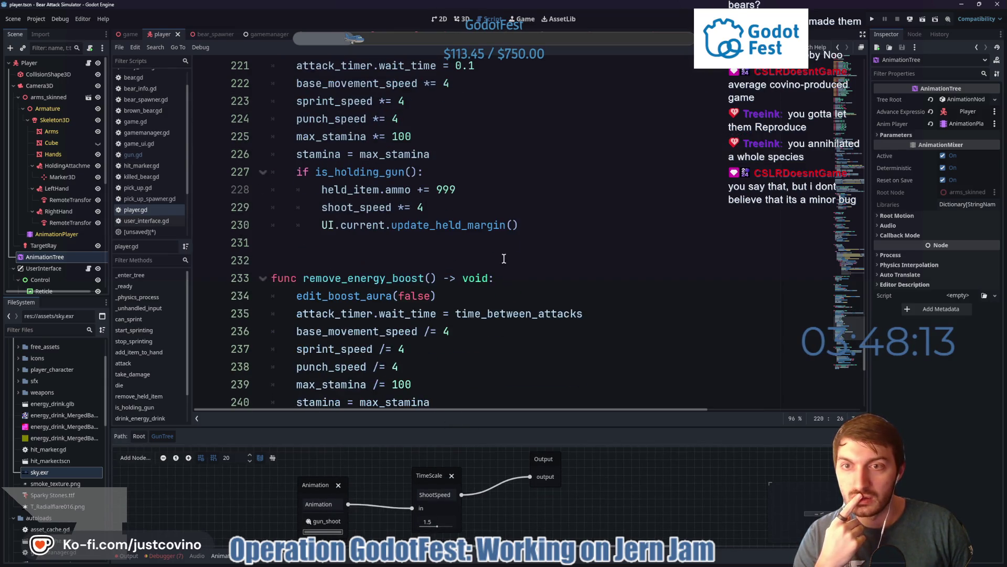
scroll(505, 260, down, 6)
scroll(505, 261, down, 3)
scroll(505, 260, up, 1)
scroll(501, 271, up, 10)
scroll(496, 284, up, 9)
scroll(497, 284, up, 2)
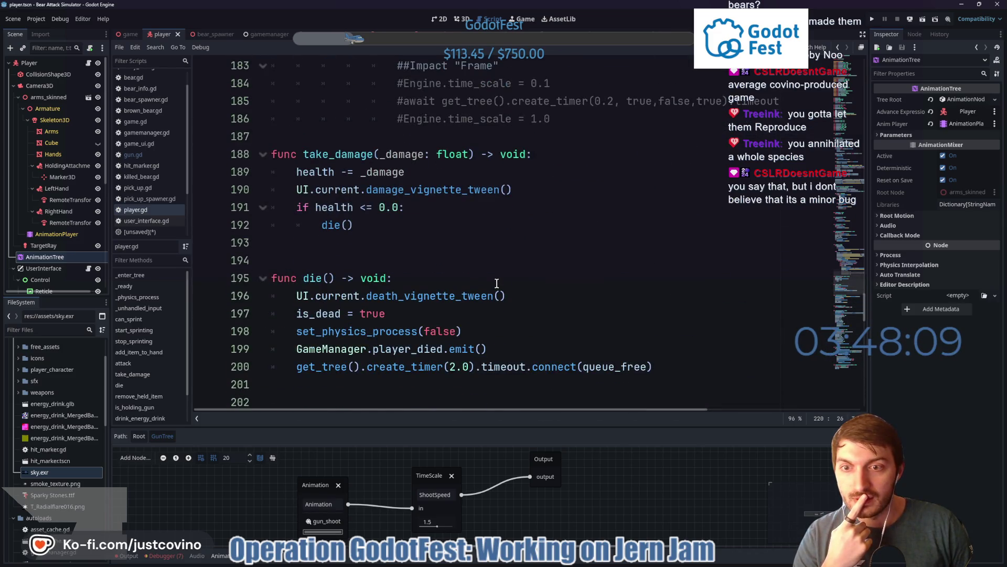
scroll(497, 283, up, 5)
scroll(496, 282, up, 4)
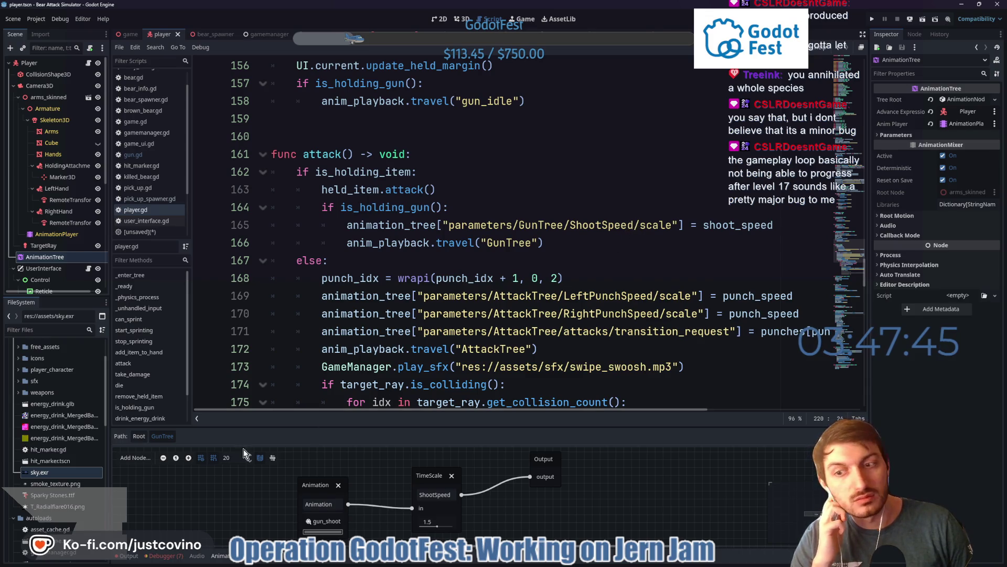
click(142, 436)
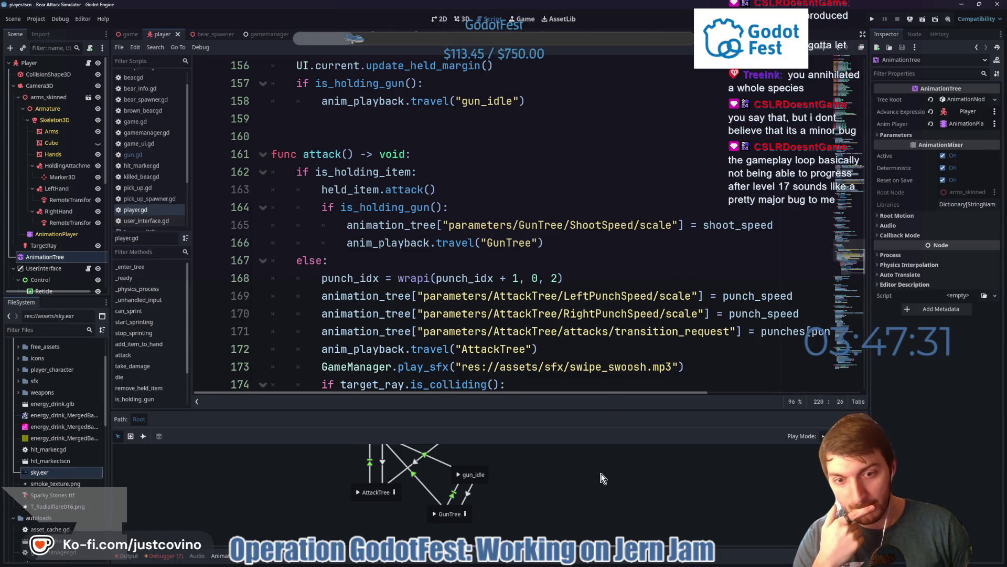
key(alt+Tab)
click(530, 386)
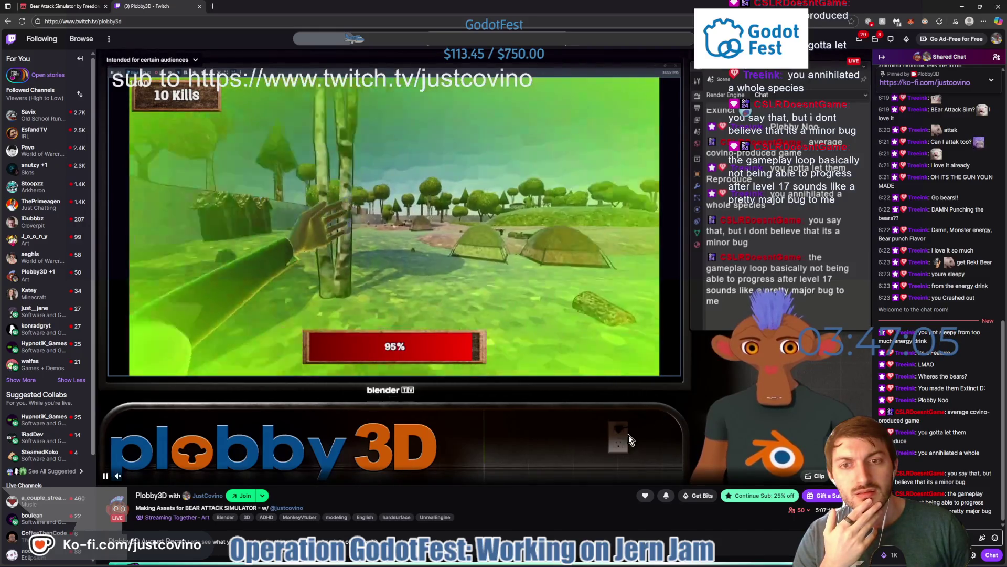
click(587, 563)
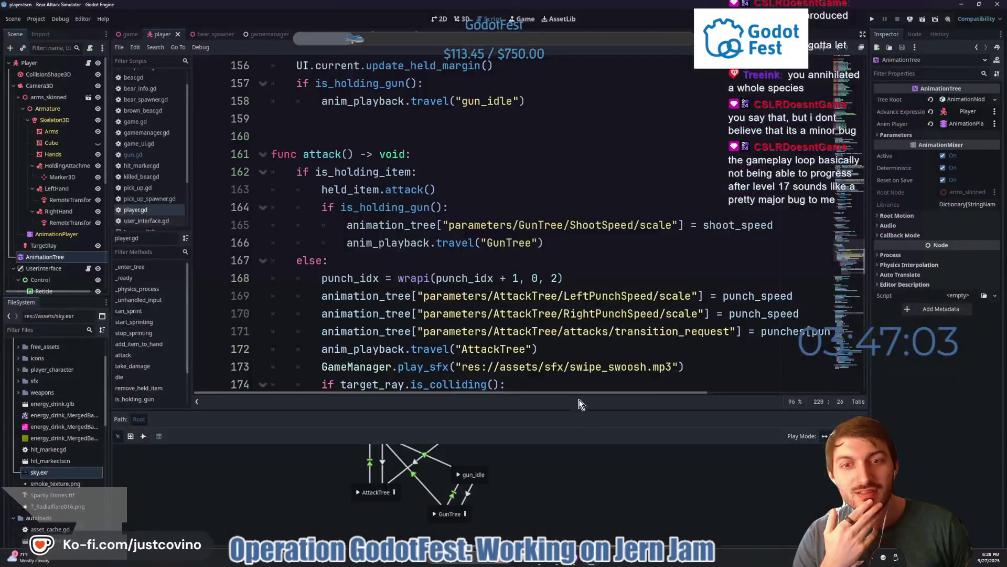
click(570, 346)
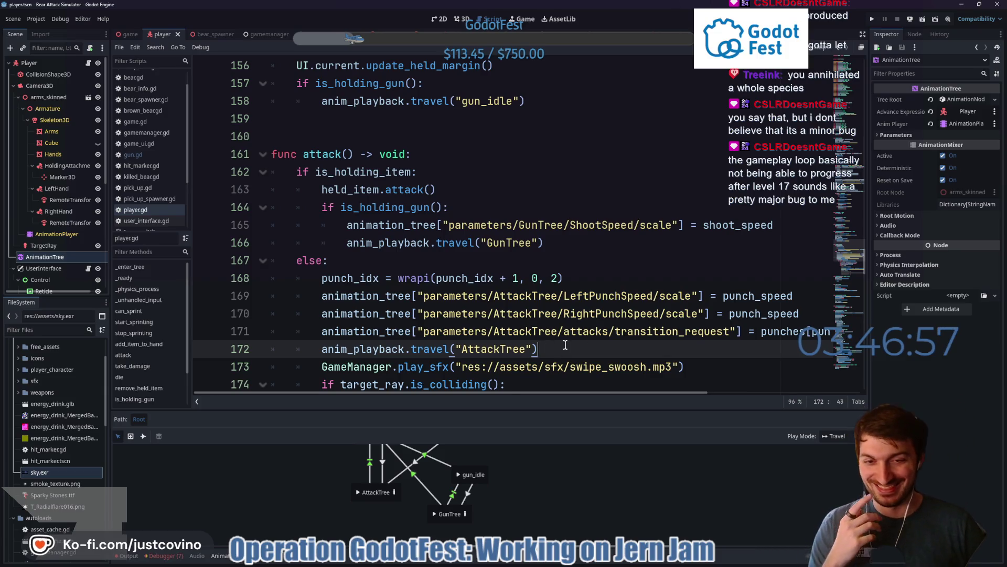
scroll(567, 318, down, 1)
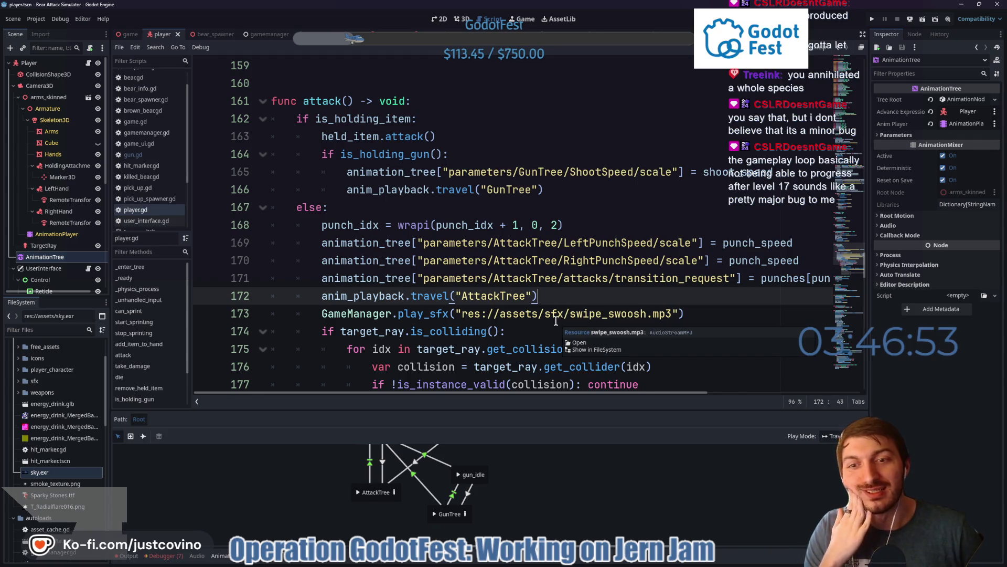
scroll(549, 316, up, 1)
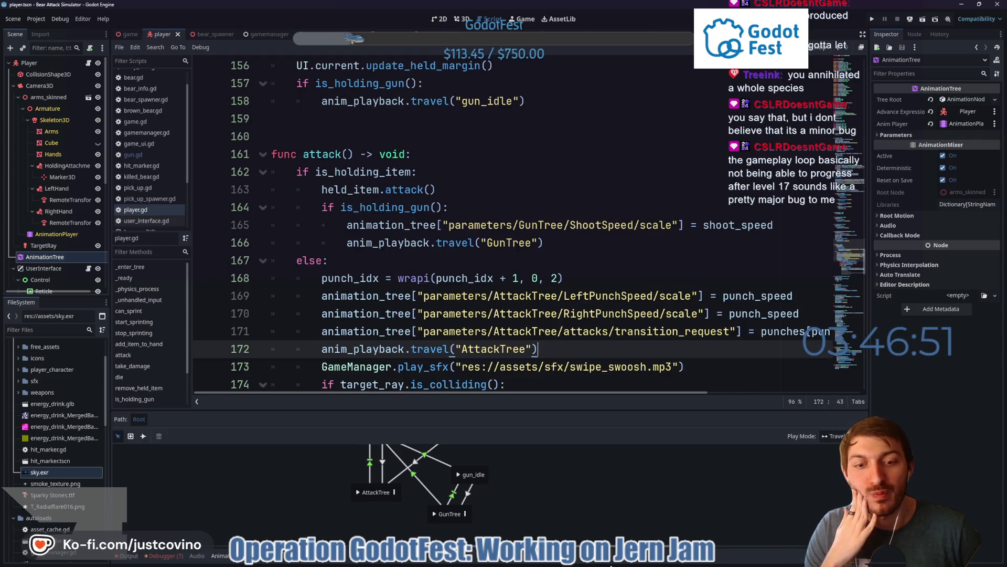
click(575, 561)
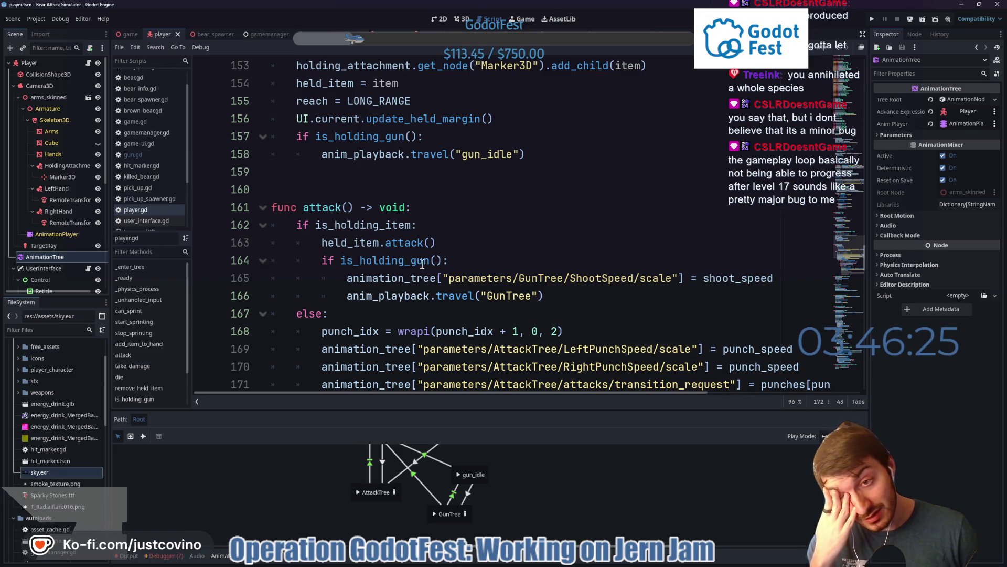
mouse_move(390, 259)
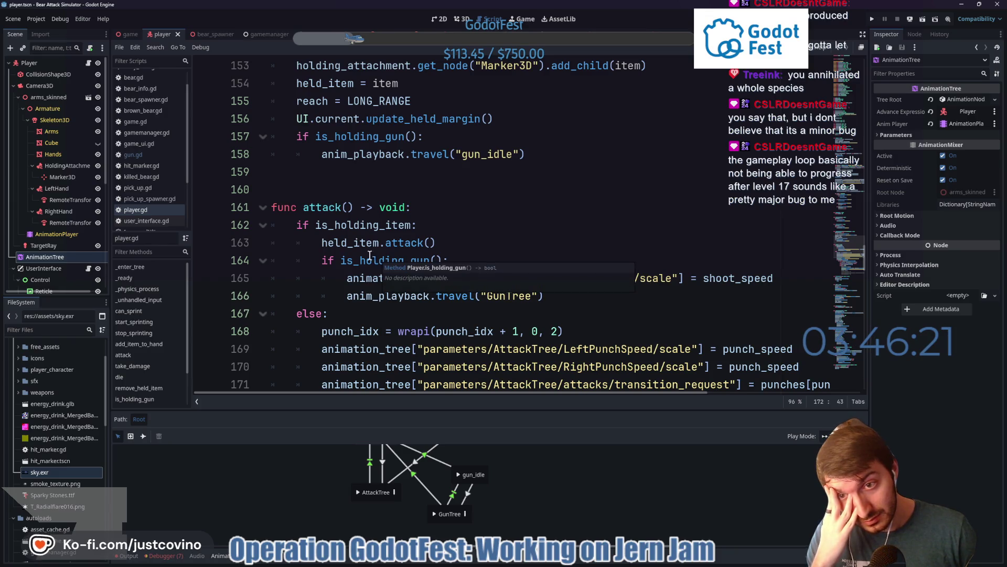
drag(583, 296, 278, 260)
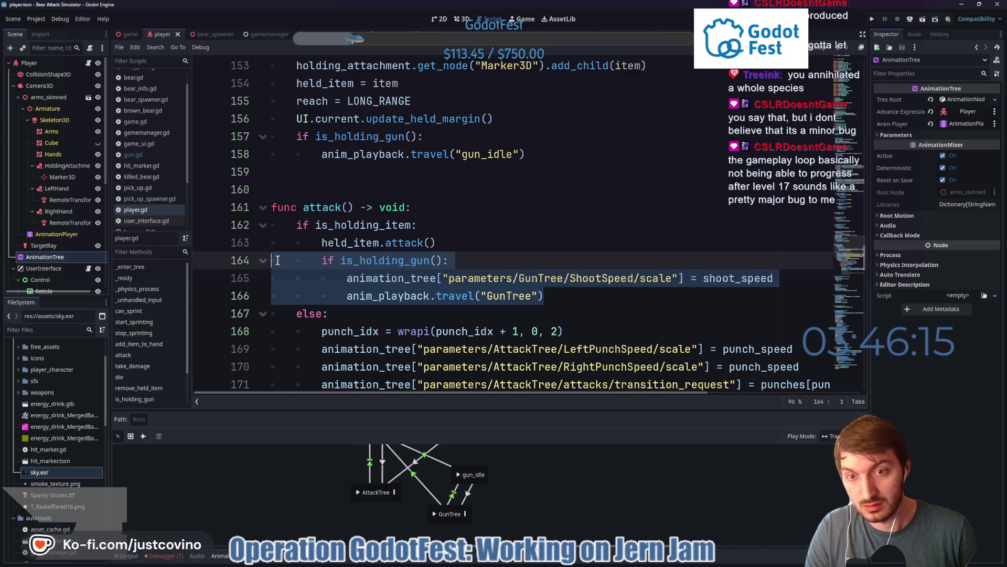
Move the is_holding_gun block above held_item.attack() in player.gd's attack() with Alt+Up
key(alt+Up)
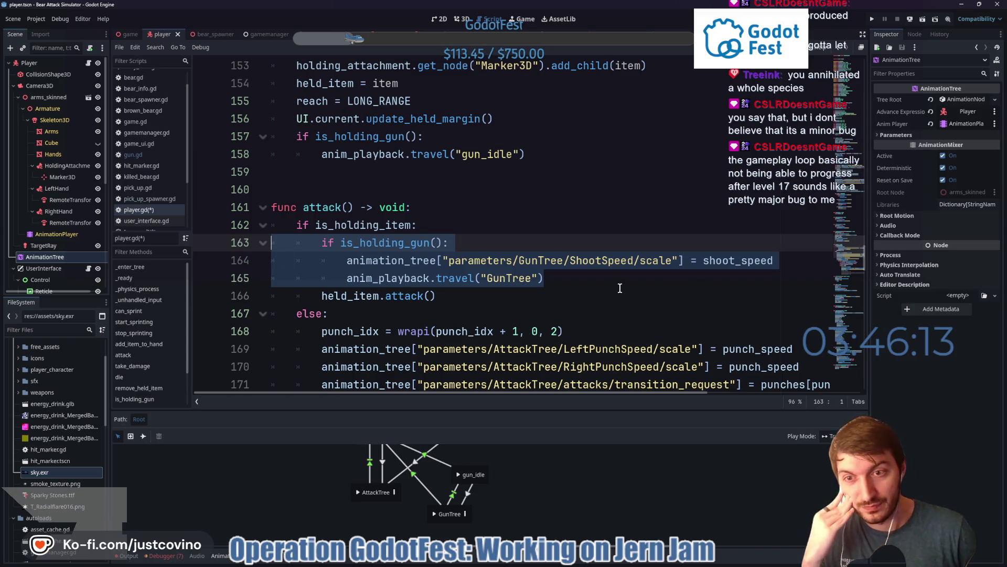
click(621, 289)
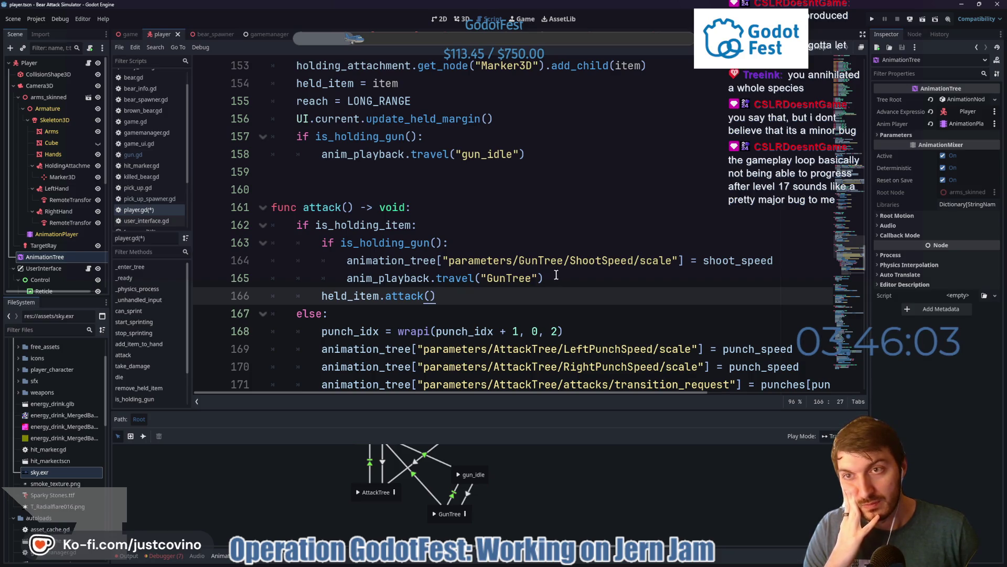
scroll(488, 180, up, 3)
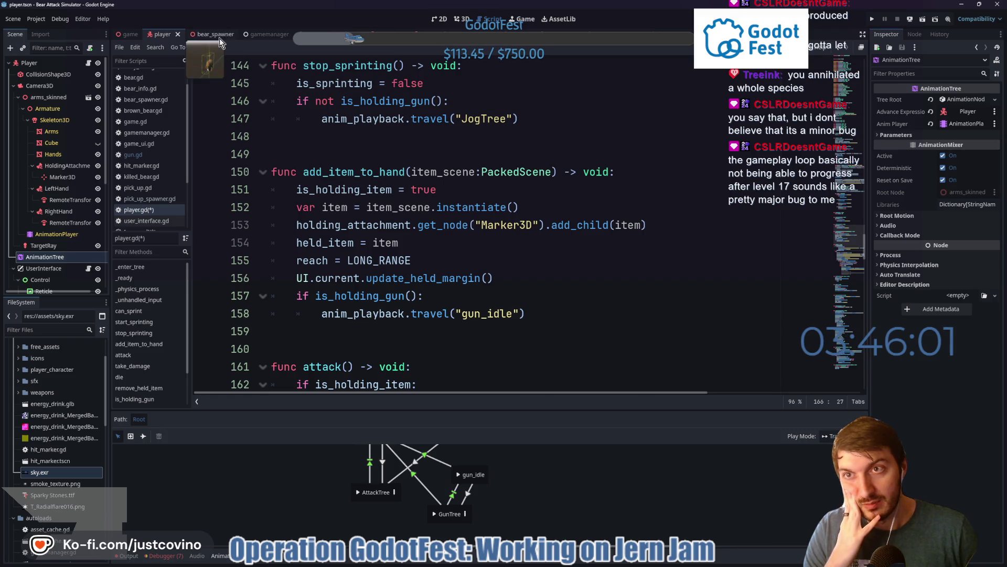
Look at the bear_spawner and game scenes, then run the Bear Attack Simulator project
click(205, 34)
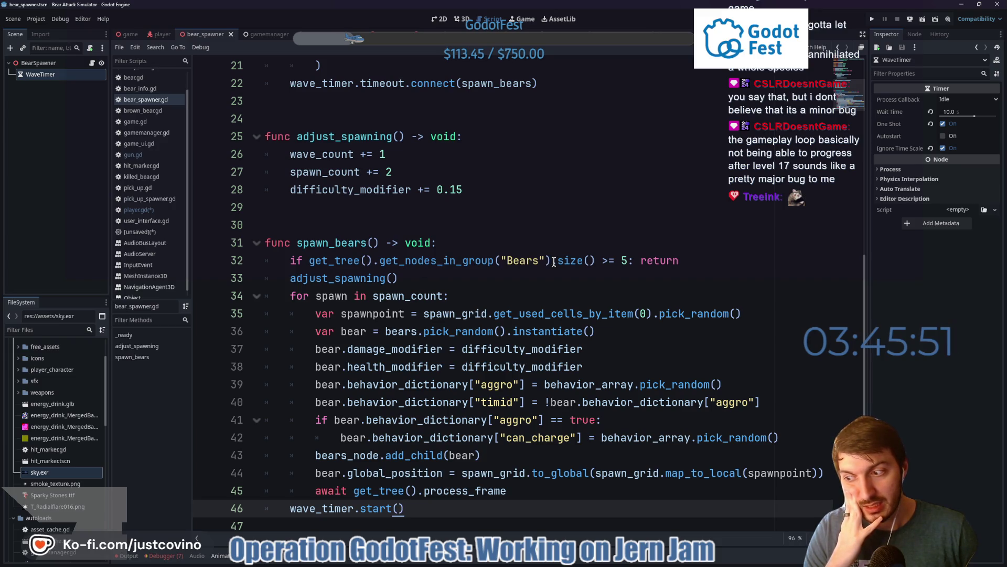
scroll(552, 266, down, 1)
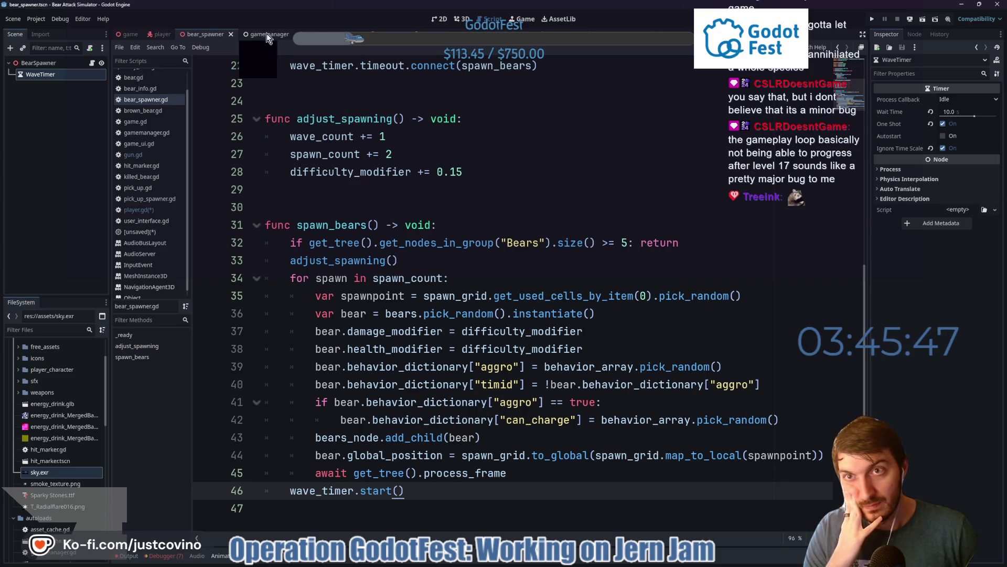
click(135, 34)
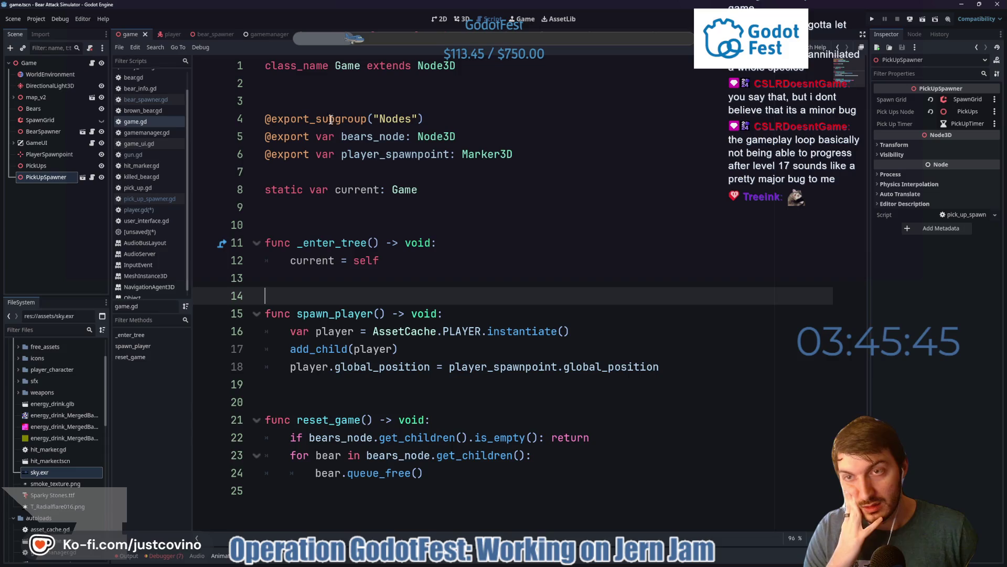
click(871, 20)
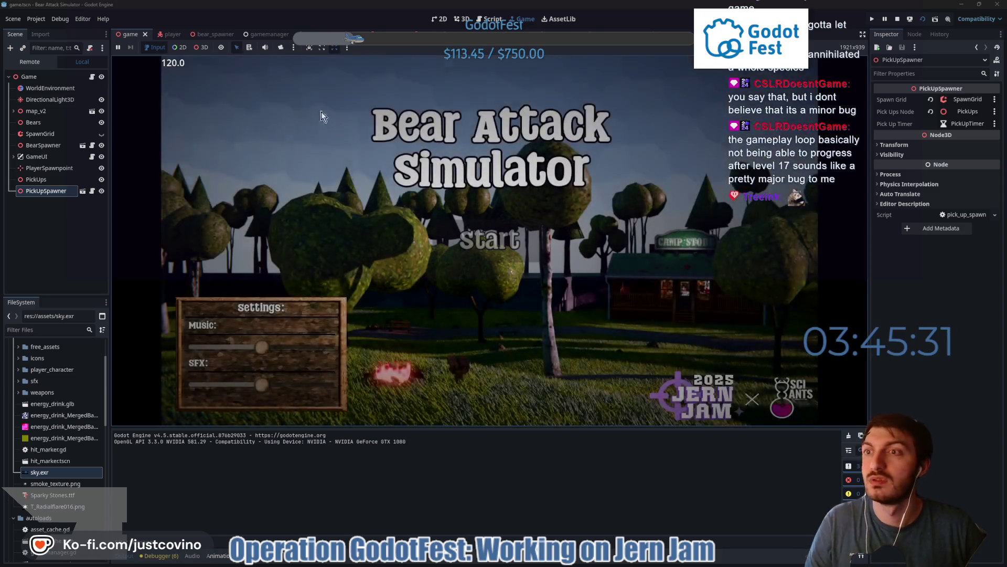
Check WaveTimer under BearSpawner in the Remote scene tree, then start the match from the title menu
click(28, 62)
click(16, 112)
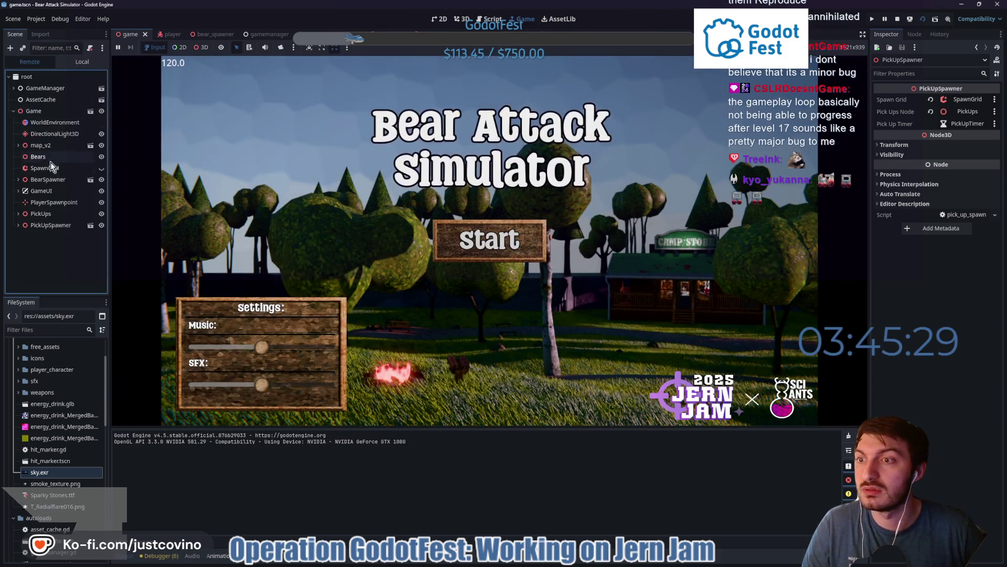
click(17, 179)
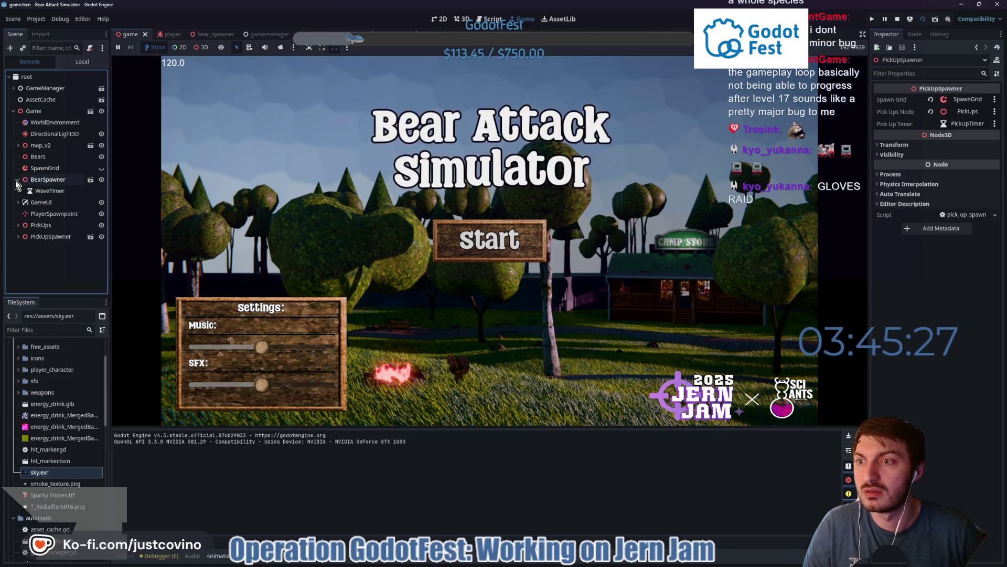
click(17, 180)
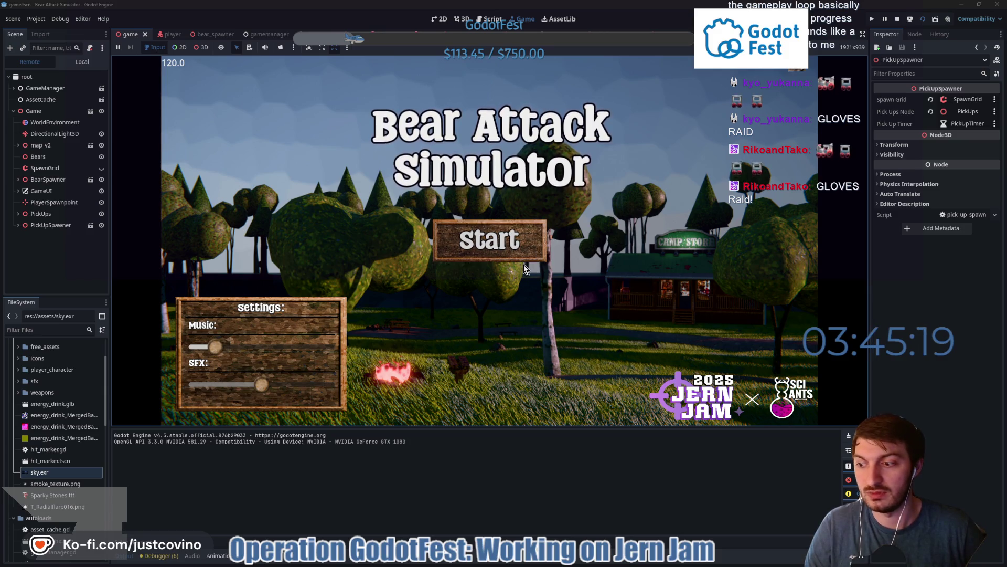
click(508, 244)
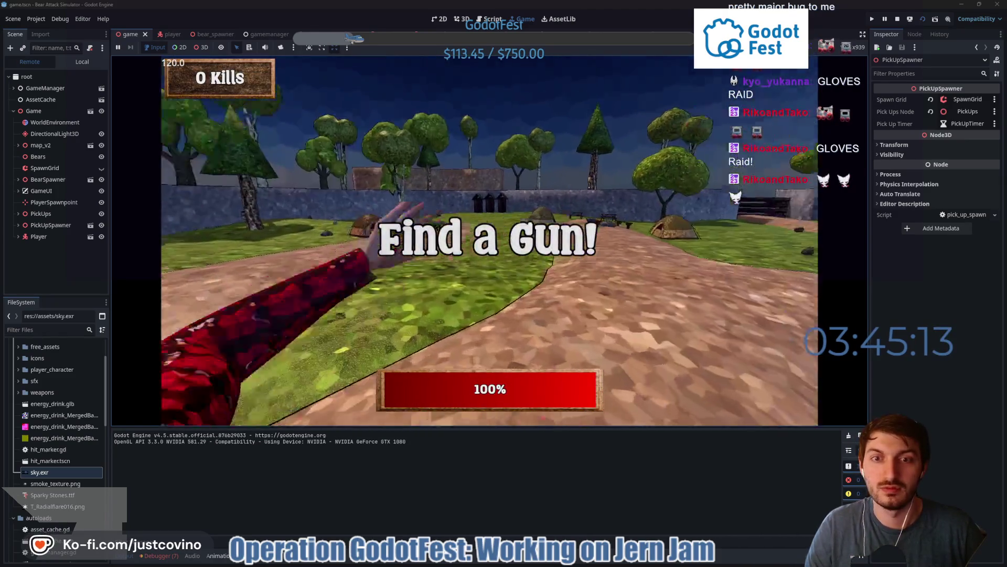
Walk through the map past the house, picnic tables and Camp Store
key(w)
key(w)
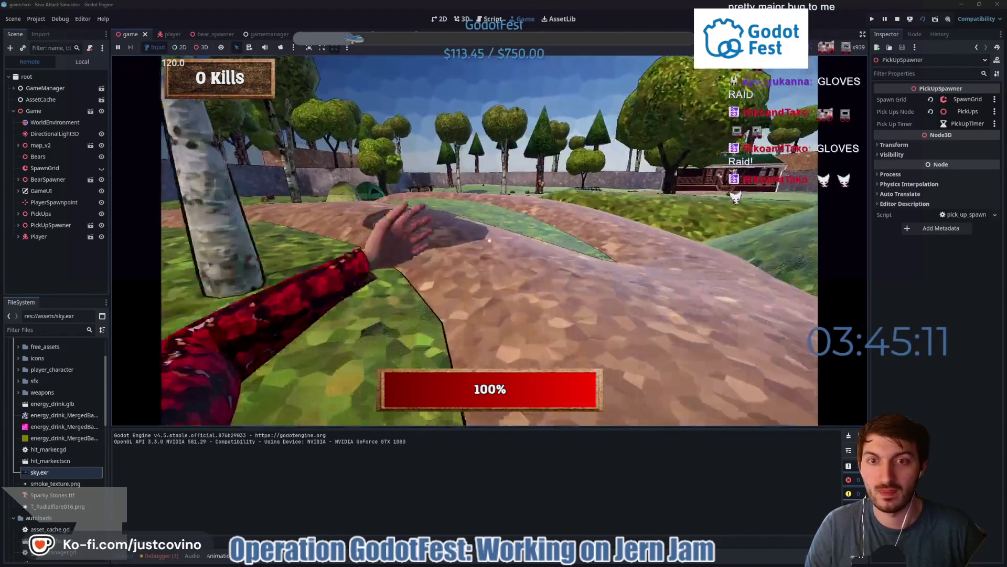
key(w)
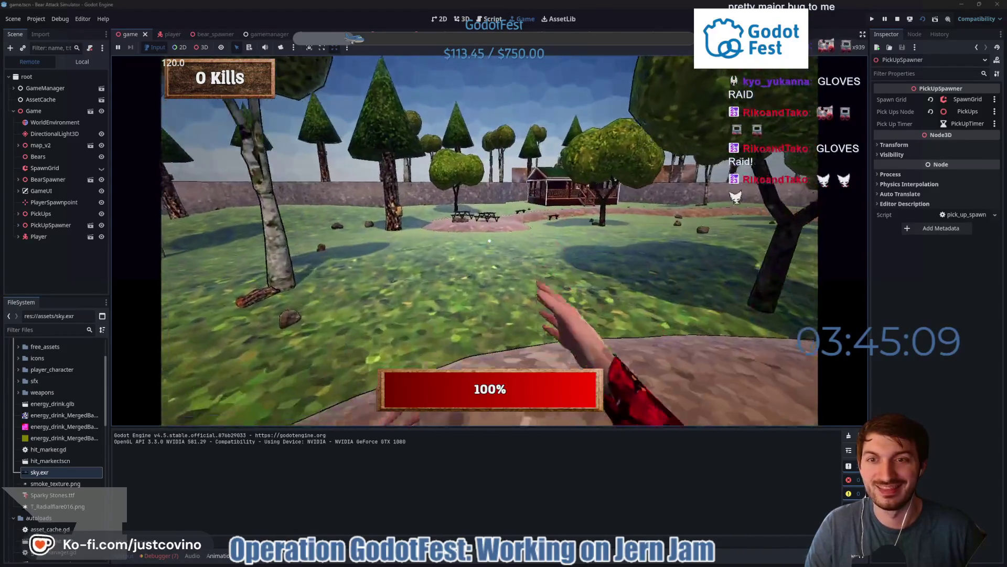
key(w)
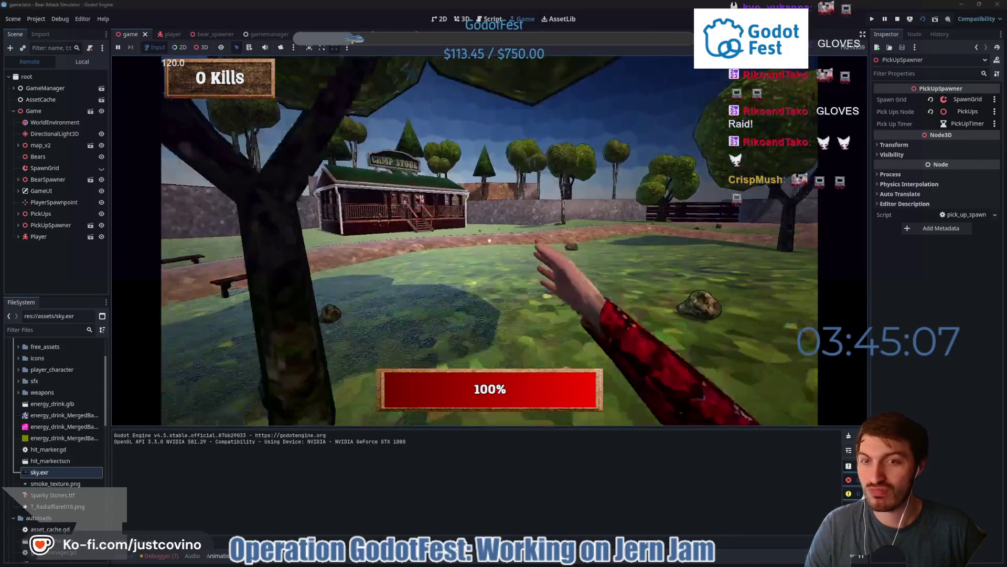
key(w)
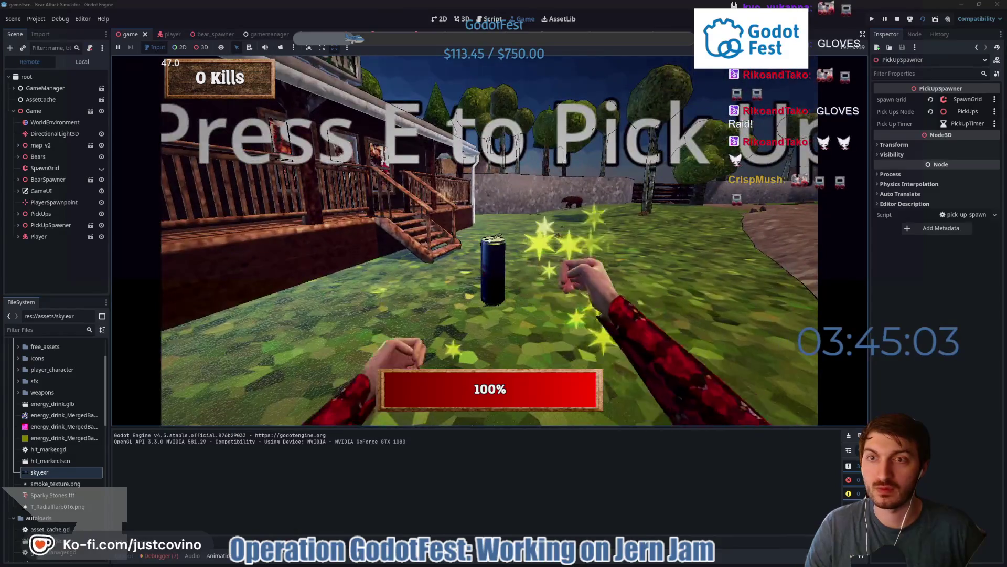
key(w)
key(w)
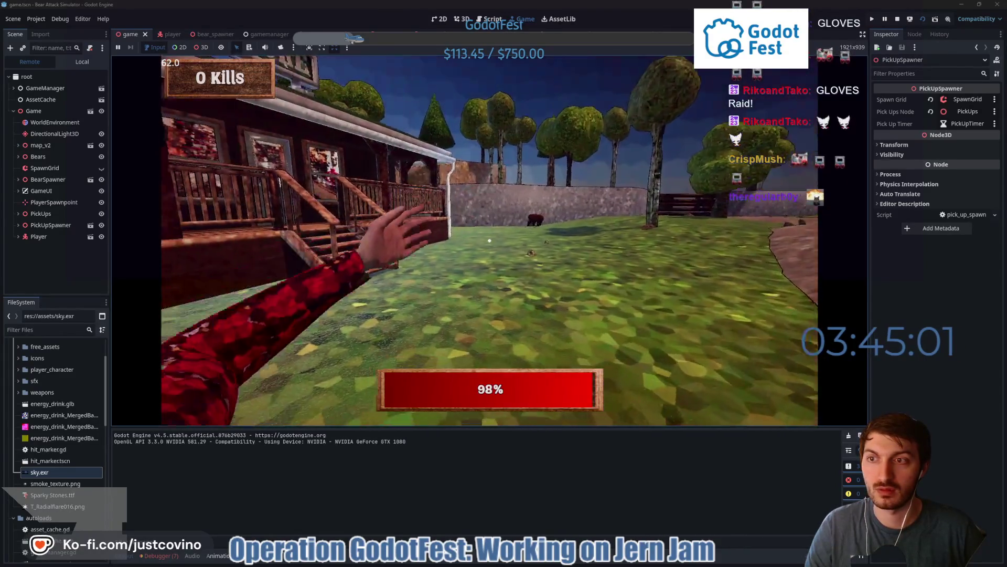
Punch the attacking bears bare-handed up to 9 kills, then head for the red health pickup
click(490, 240)
click(489, 240)
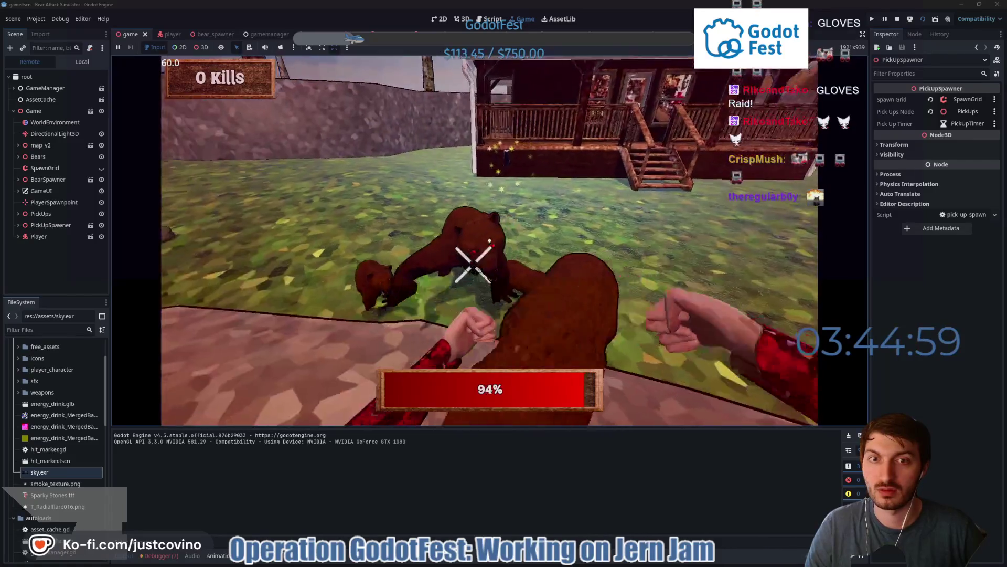
click(490, 240)
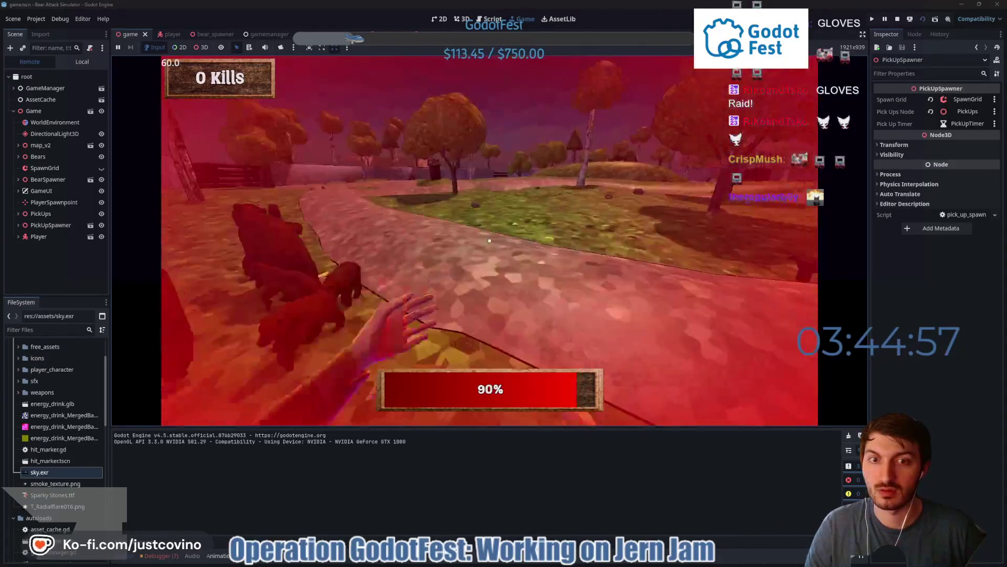
click(490, 240)
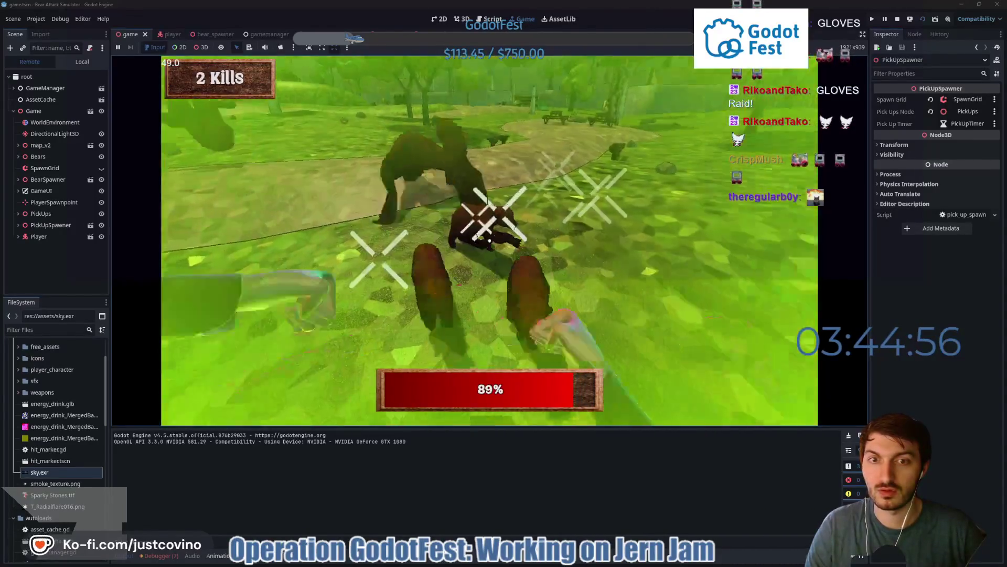
click(490, 239)
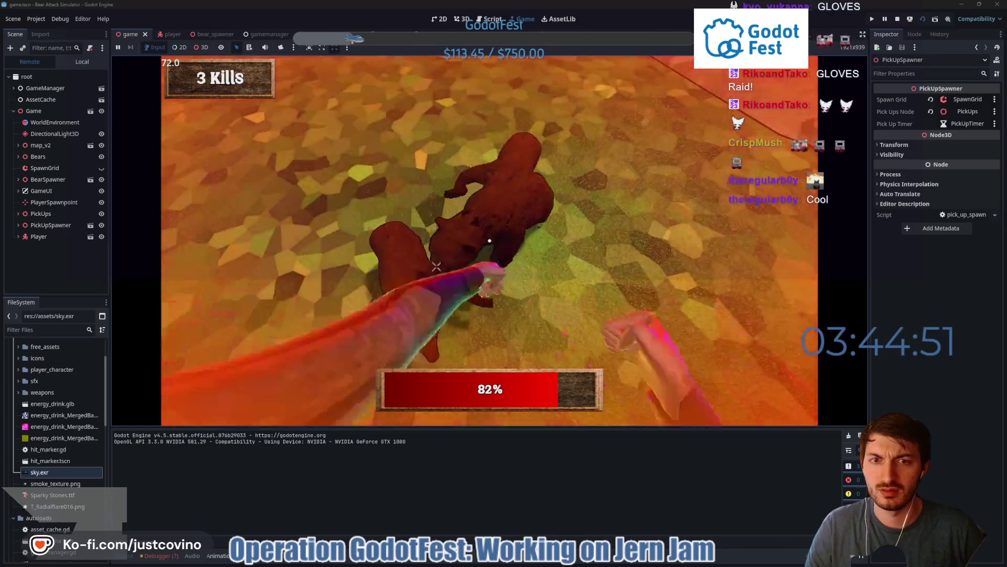
click(490, 241)
click(490, 240)
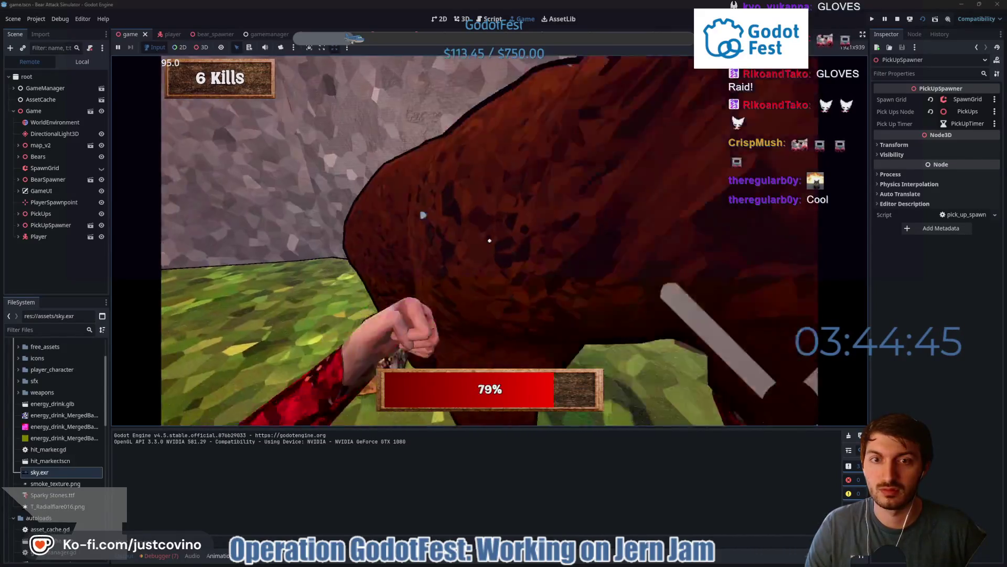
click(490, 240)
click(489, 240)
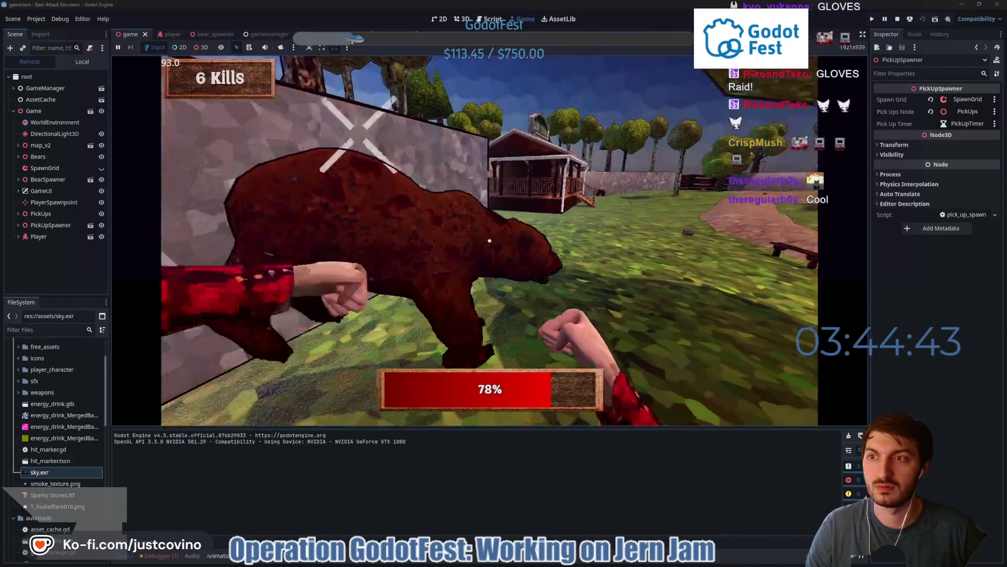
click(490, 240)
click(490, 240)
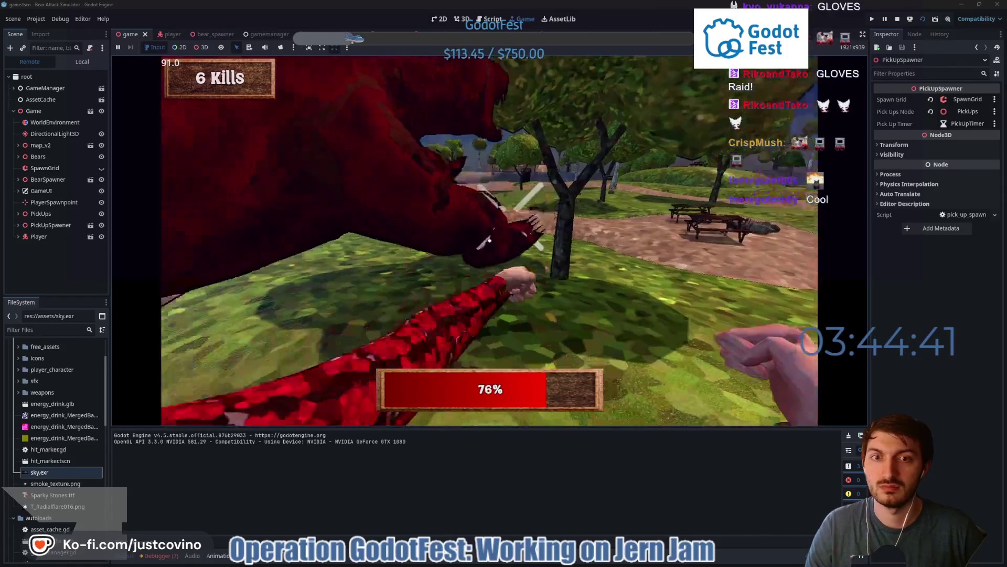
click(489, 240)
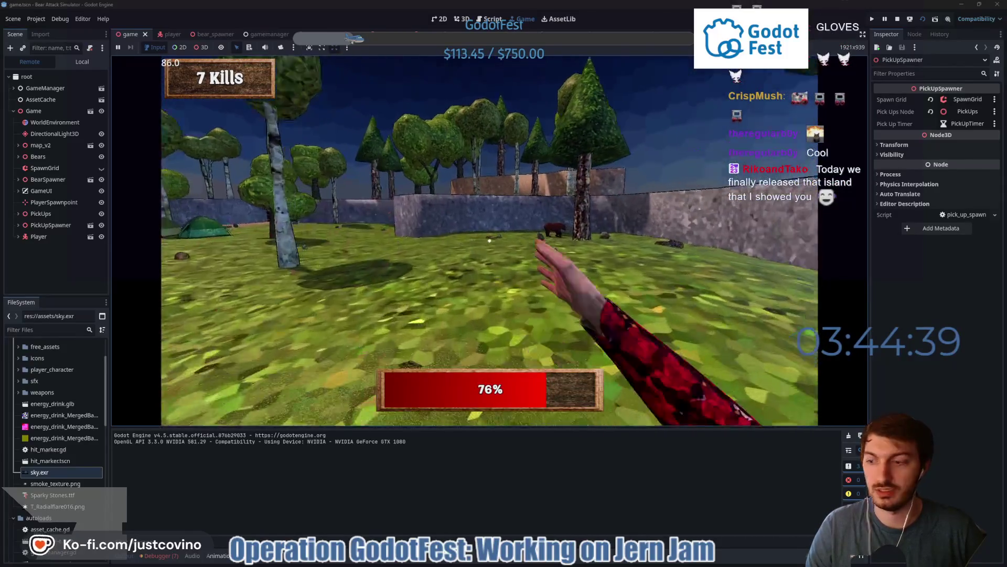
click(490, 241)
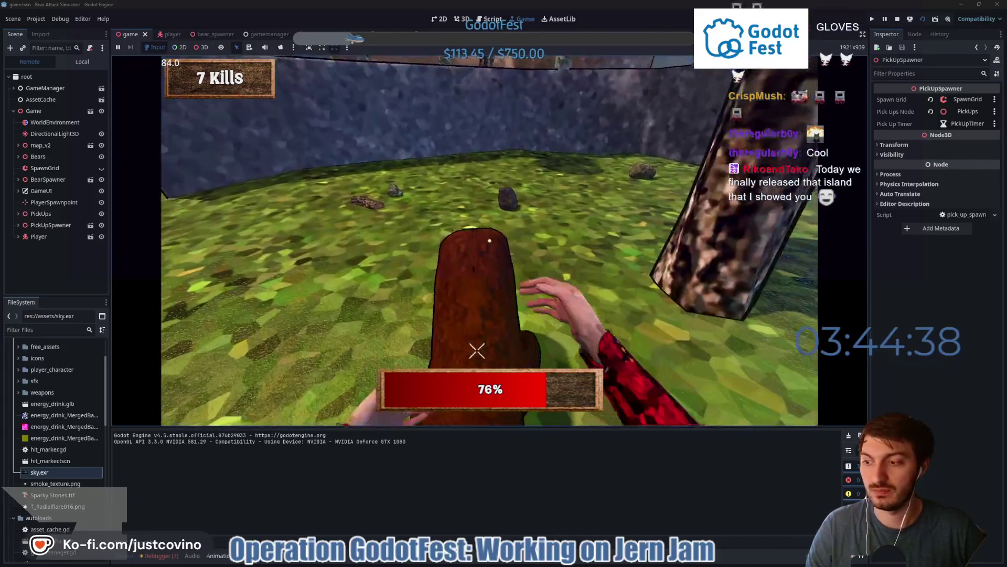
click(490, 240)
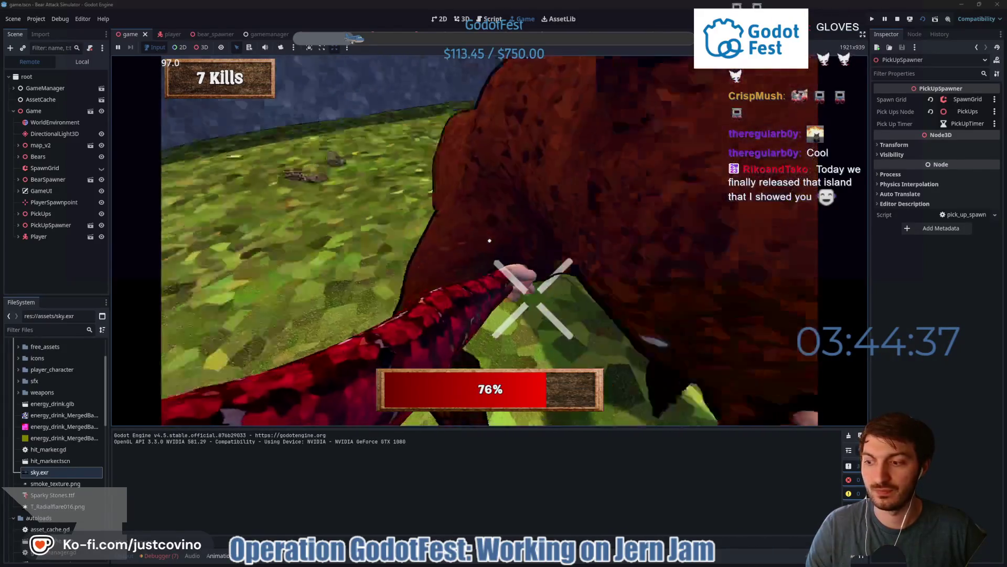
click(490, 240)
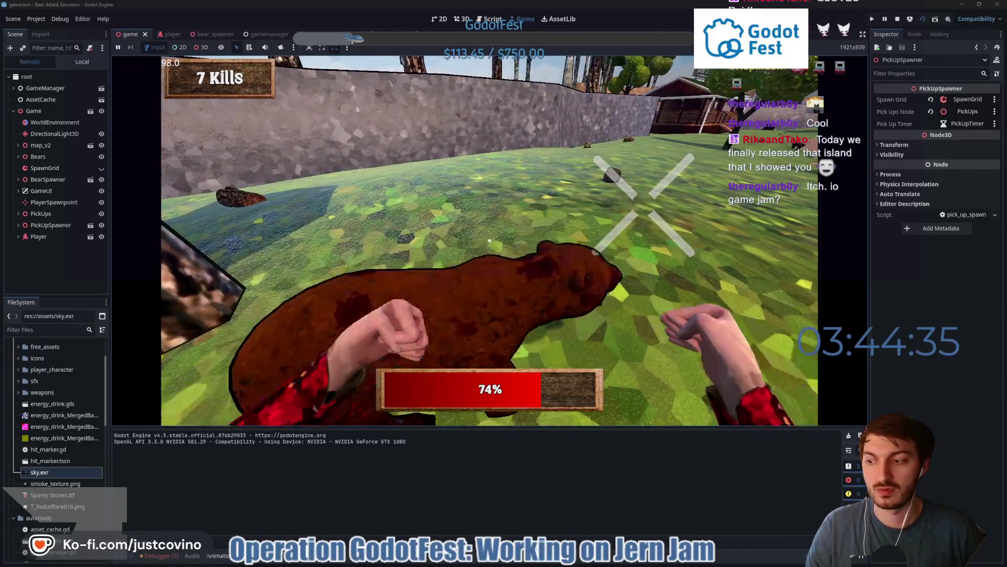
click(490, 240)
click(489, 240)
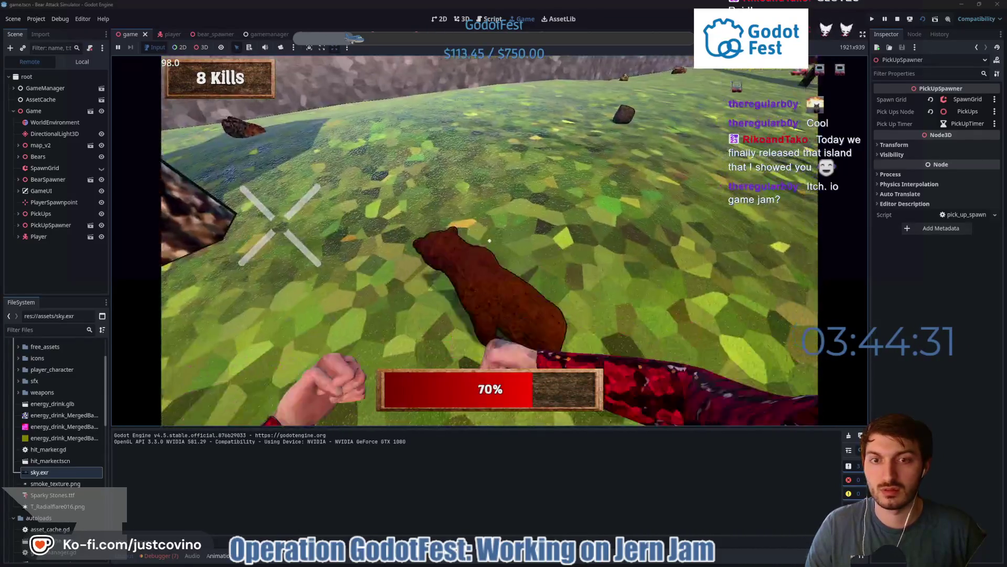
click(490, 240)
click(489, 240)
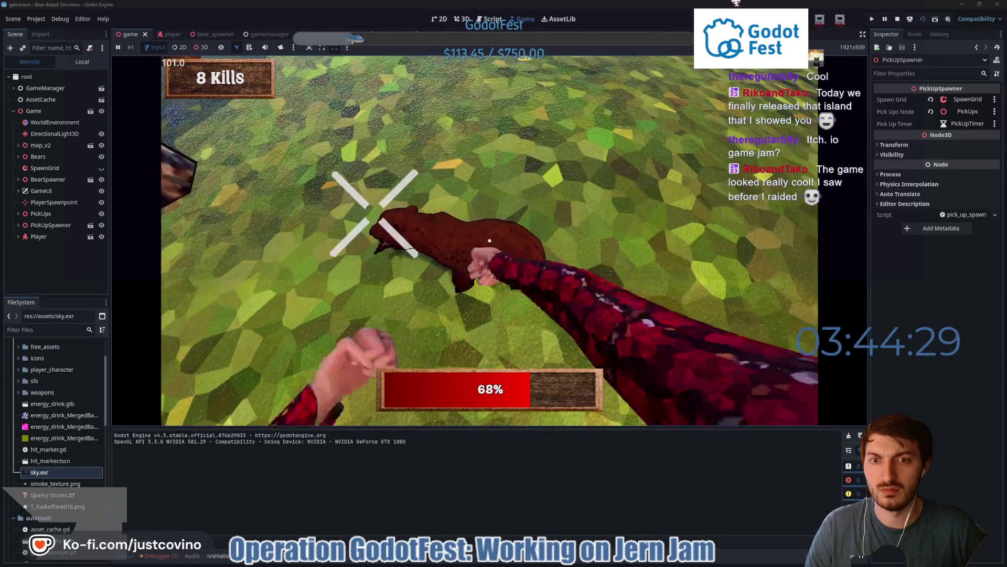
click(490, 240)
click(489, 240)
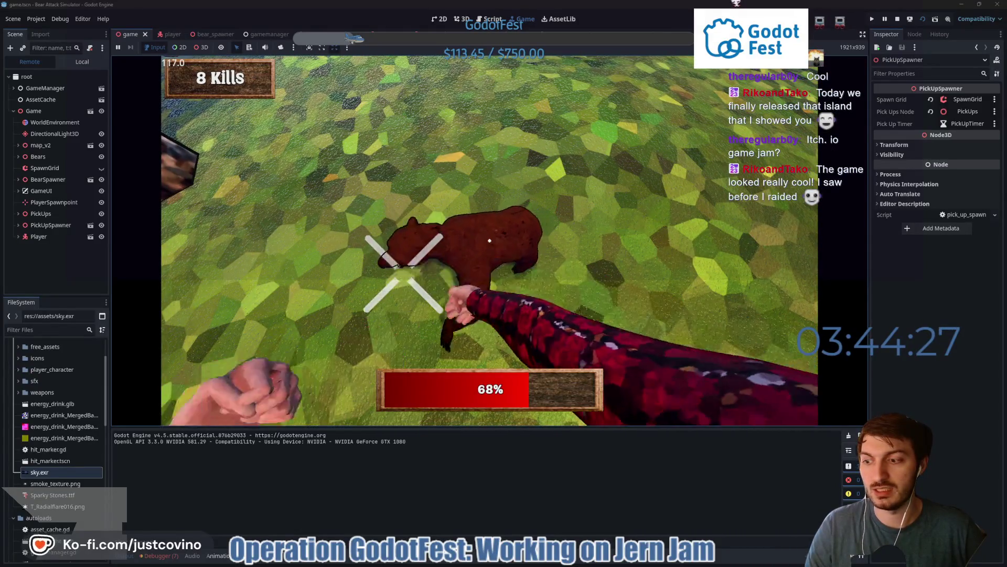
click(489, 241)
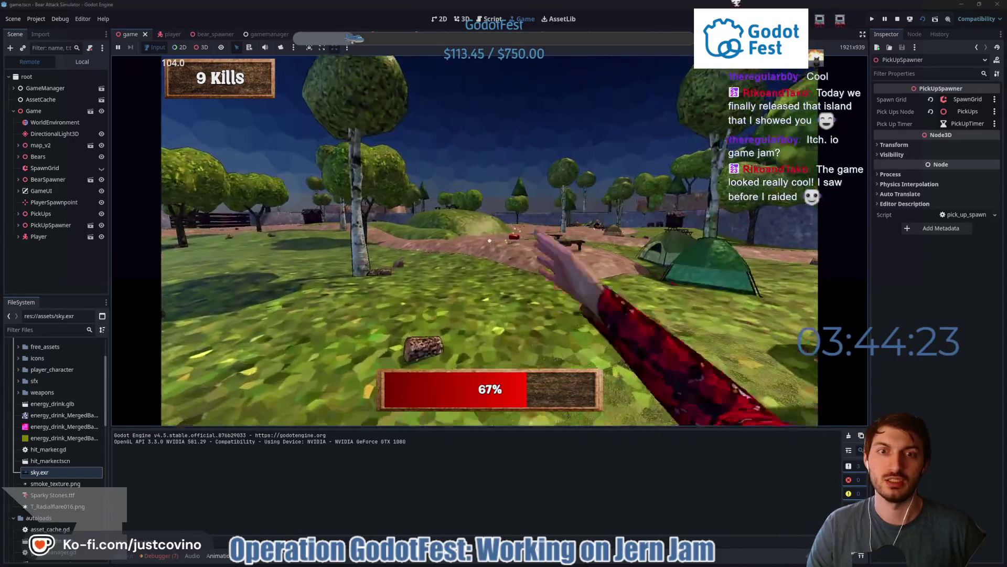
key(e)
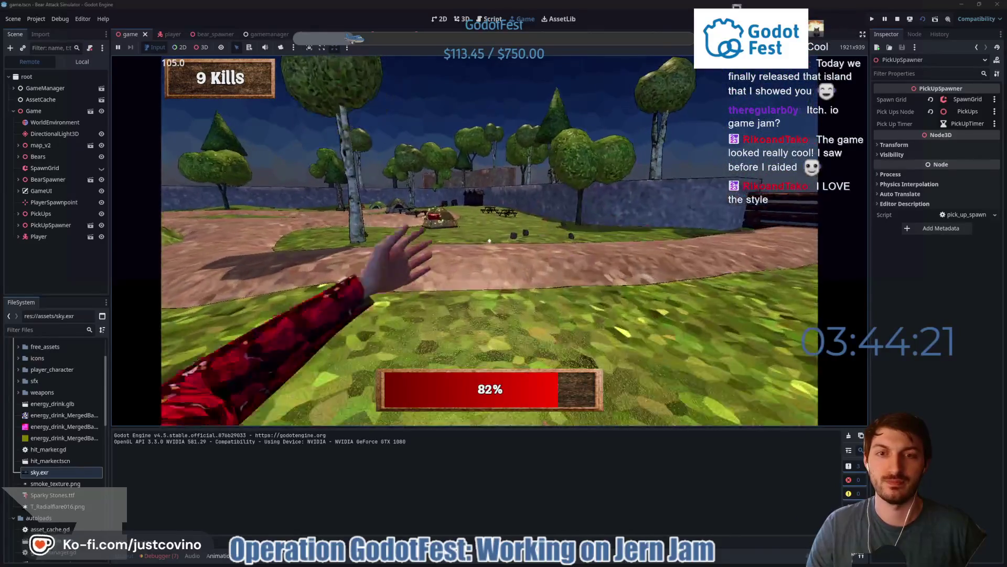
Grab the gun and energy drink and shoot the bears along the dirt path
key(e)
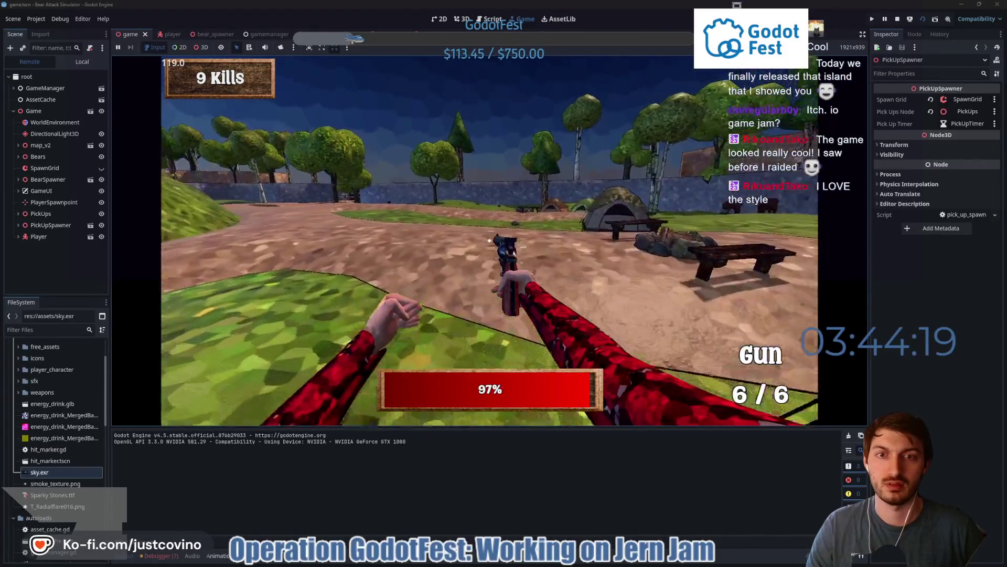
drag(489, 240, 394, 240)
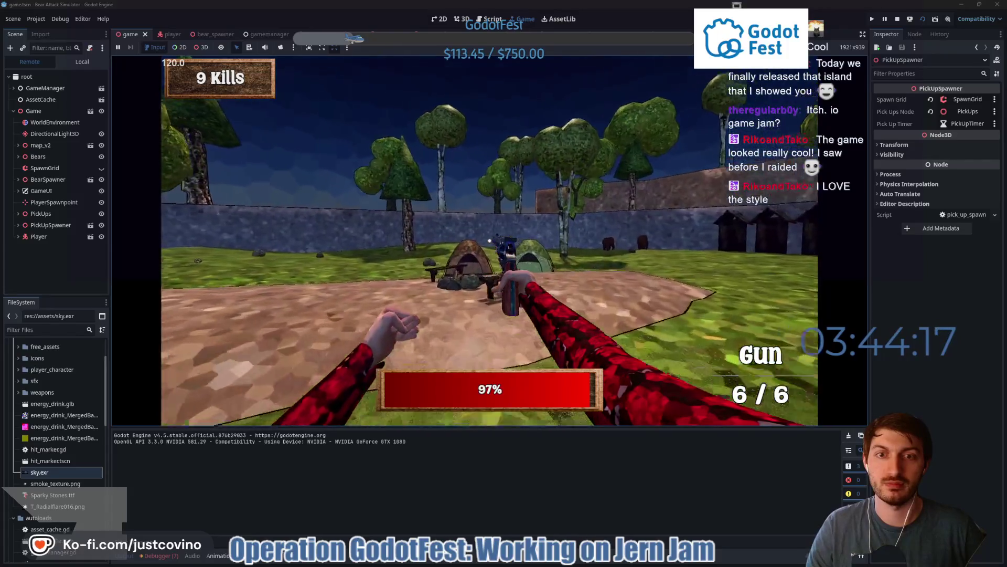
key(w)
key(w)
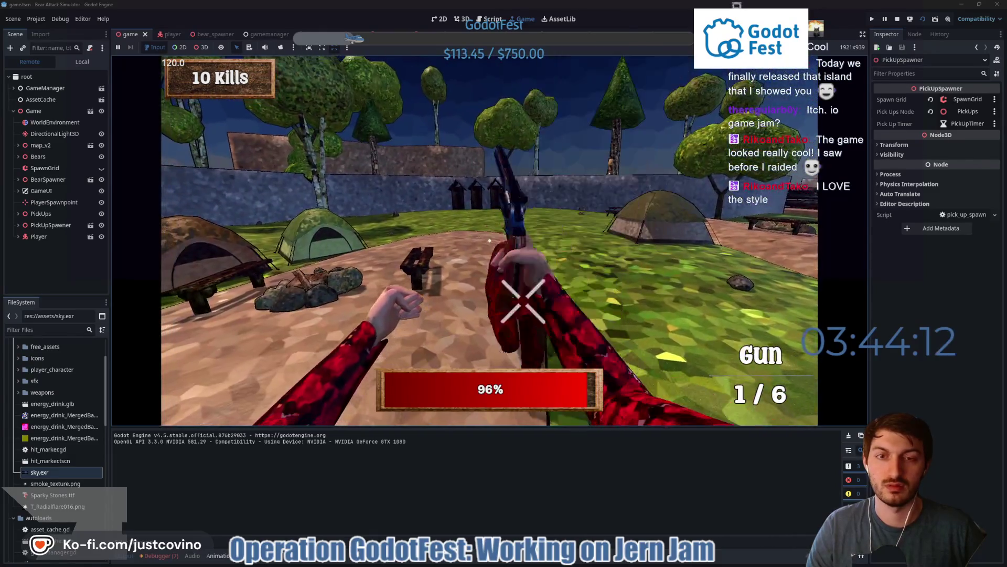
click(490, 241)
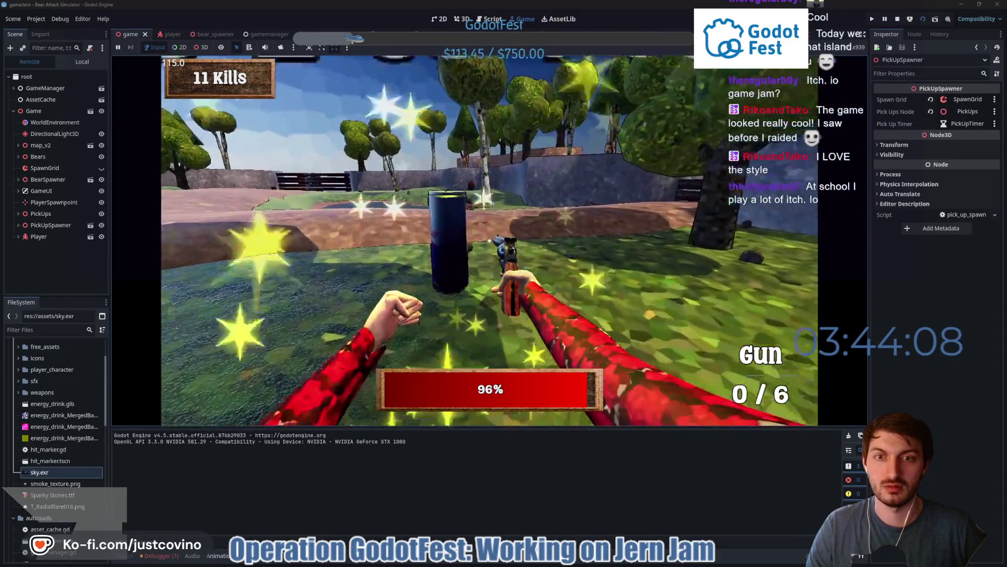
key(w)
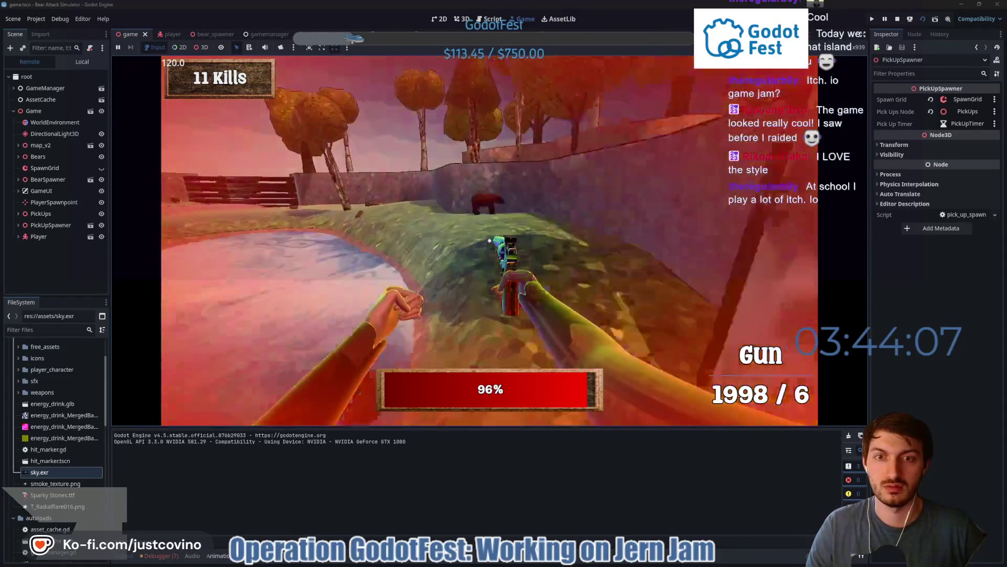
click(489, 241)
click(488, 240)
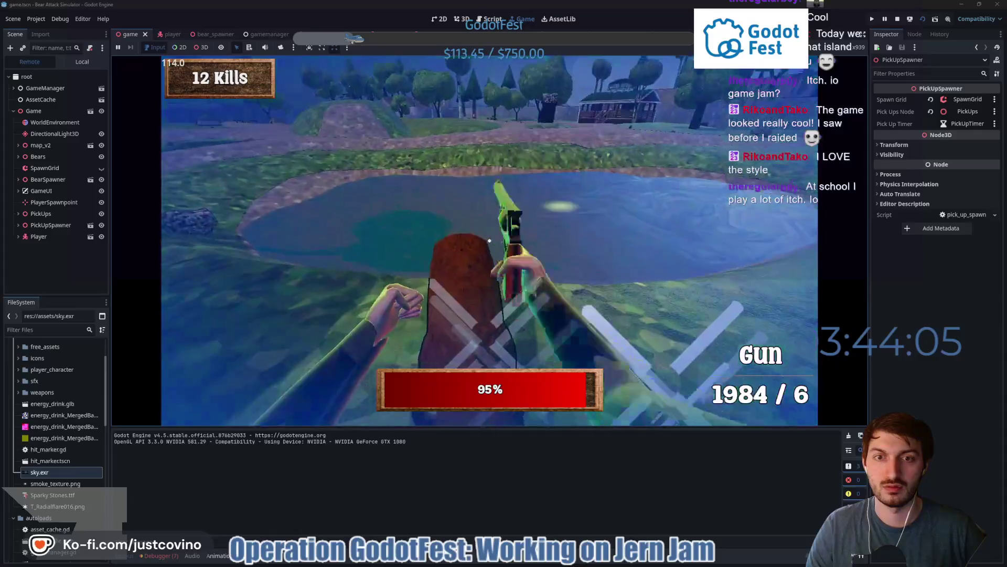
click(489, 240)
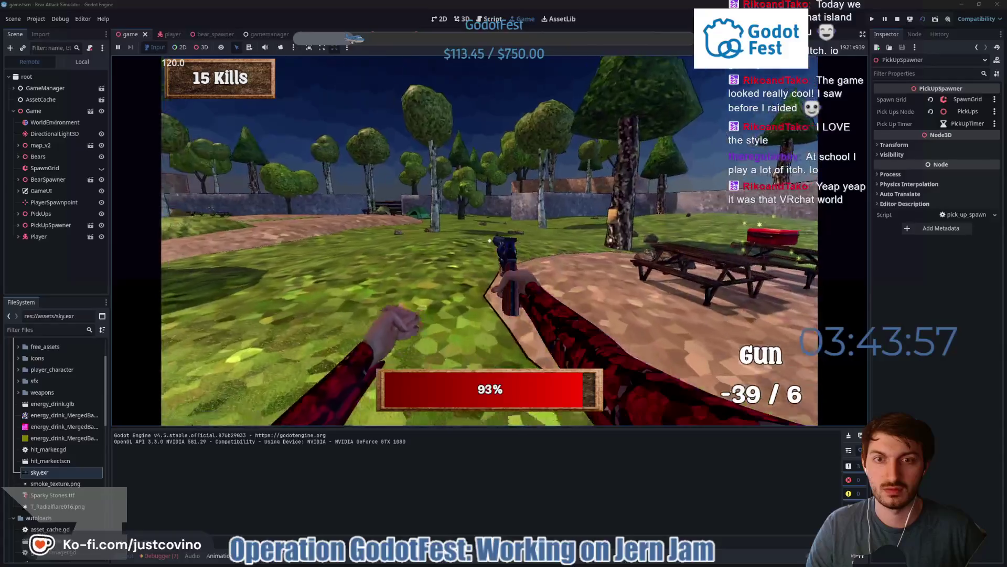
Collect the medkit, punch a bear and pick up a fresh gun with 6/6 ammo at 16 kills
key(w)
key(w)
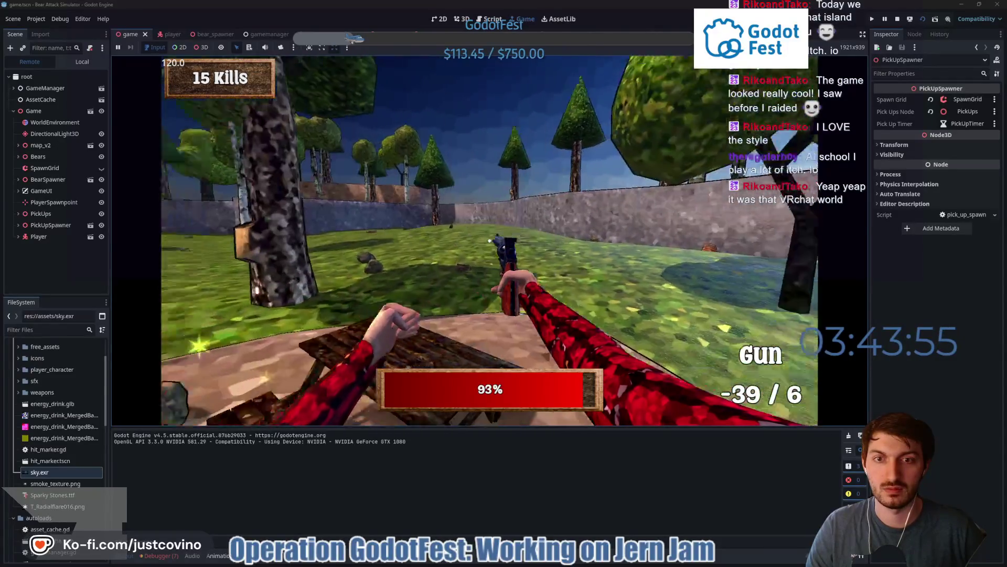
key(e)
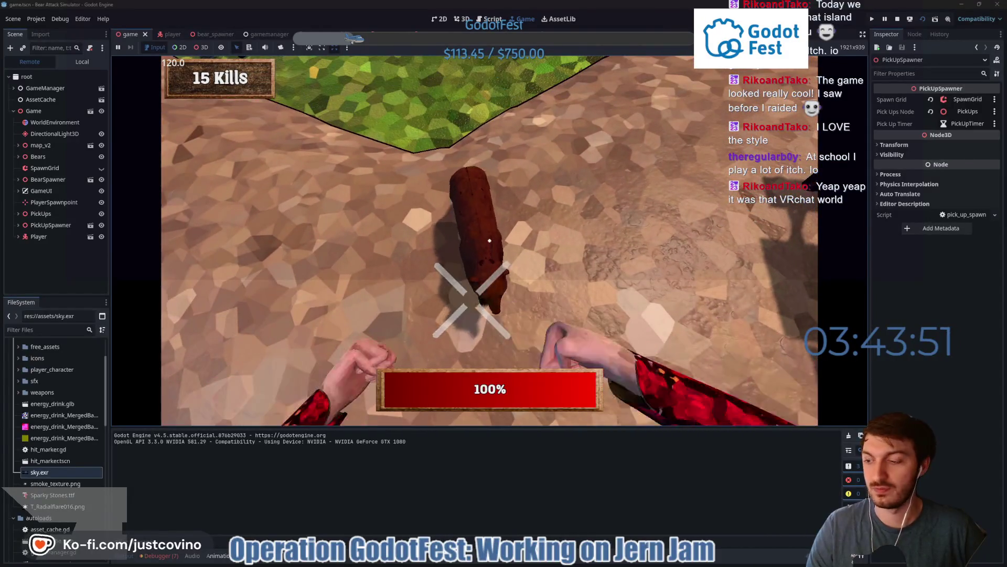
click(472, 259)
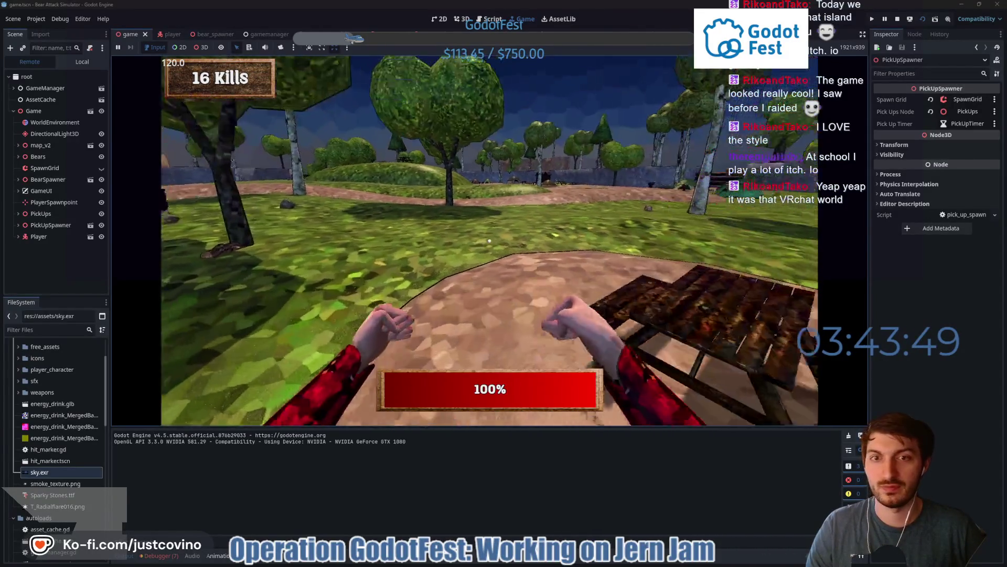
key(w)
key(w)
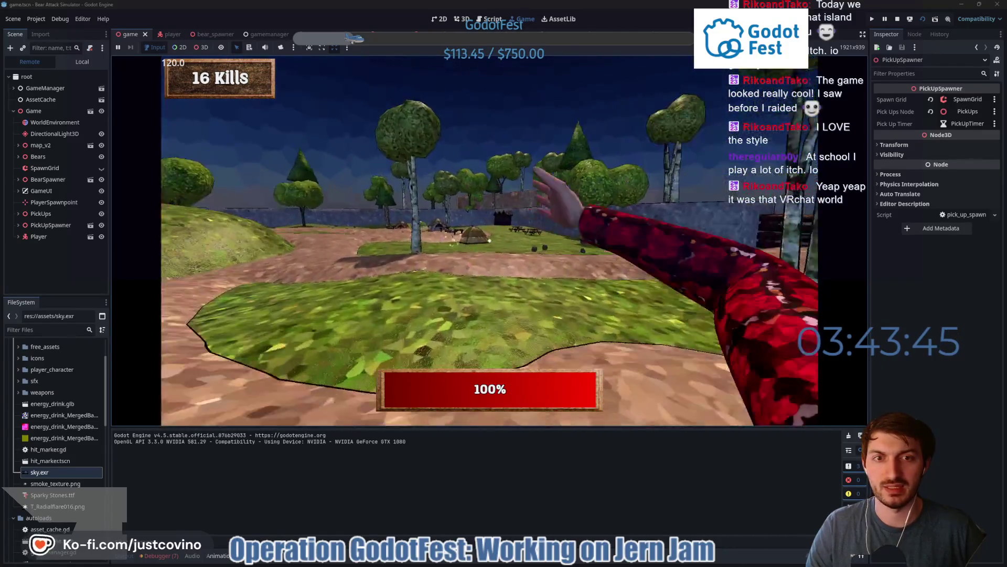
key(e)
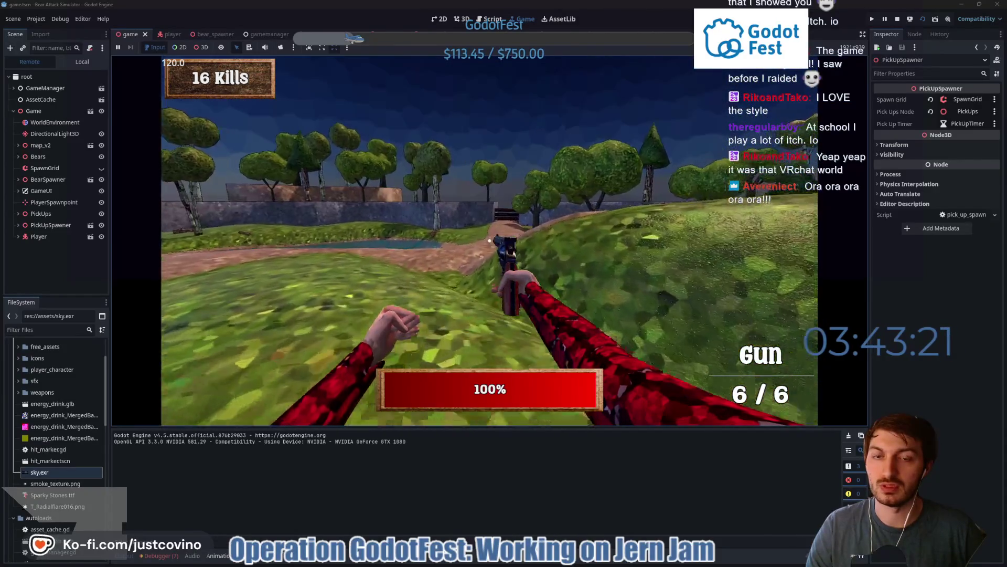
key(w)
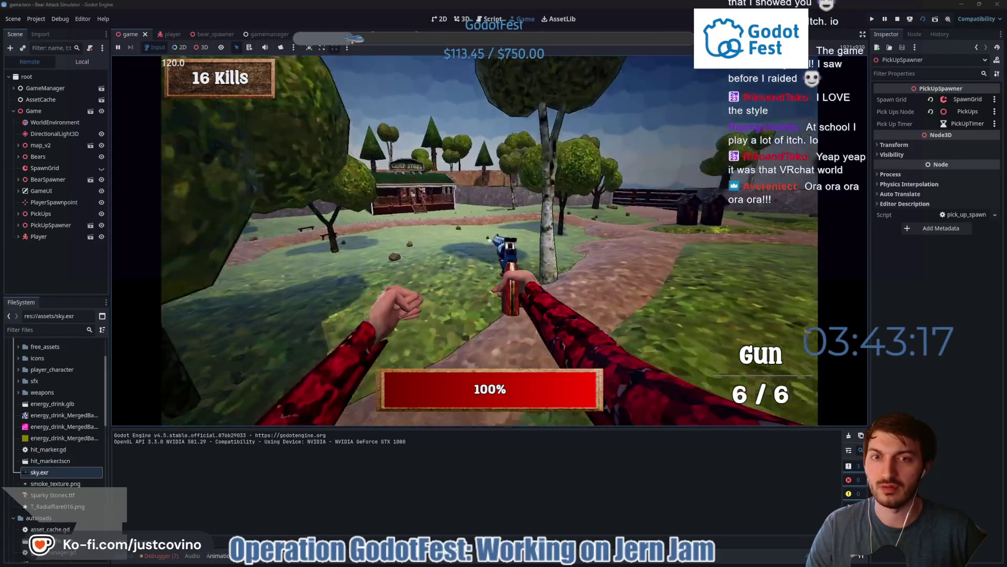
Explore the park around the pond, shore and dirt path
key(w)
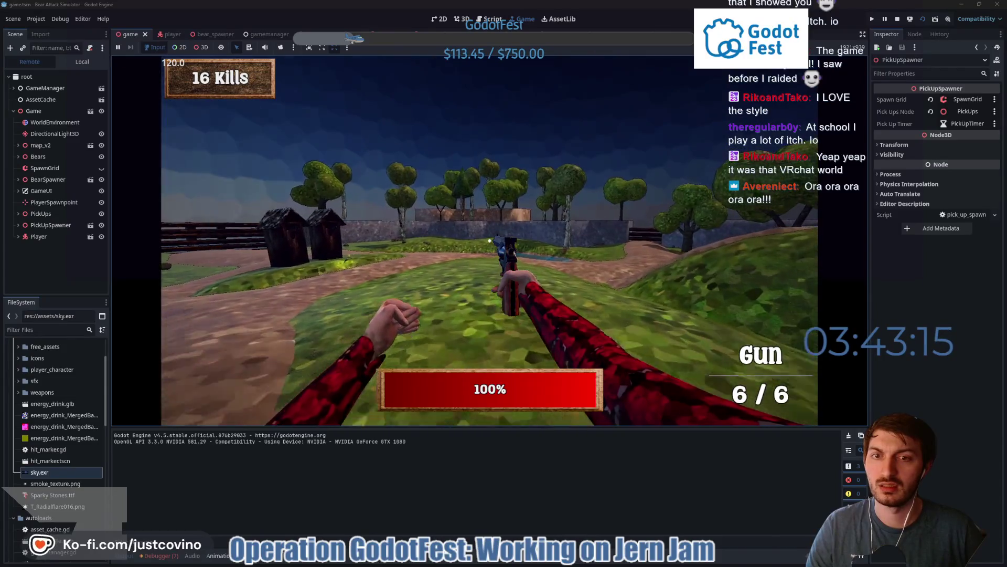
key(w)
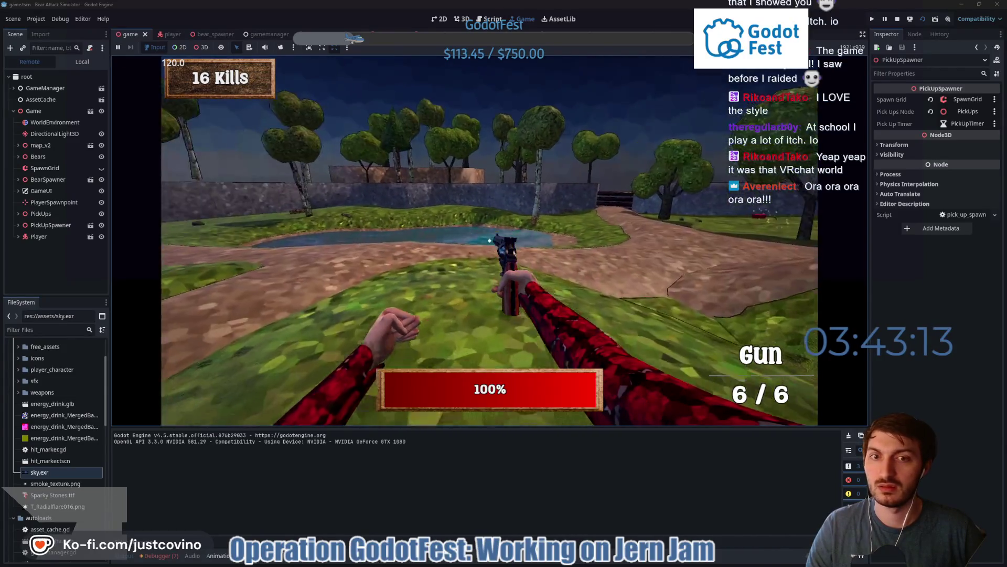
key(w)
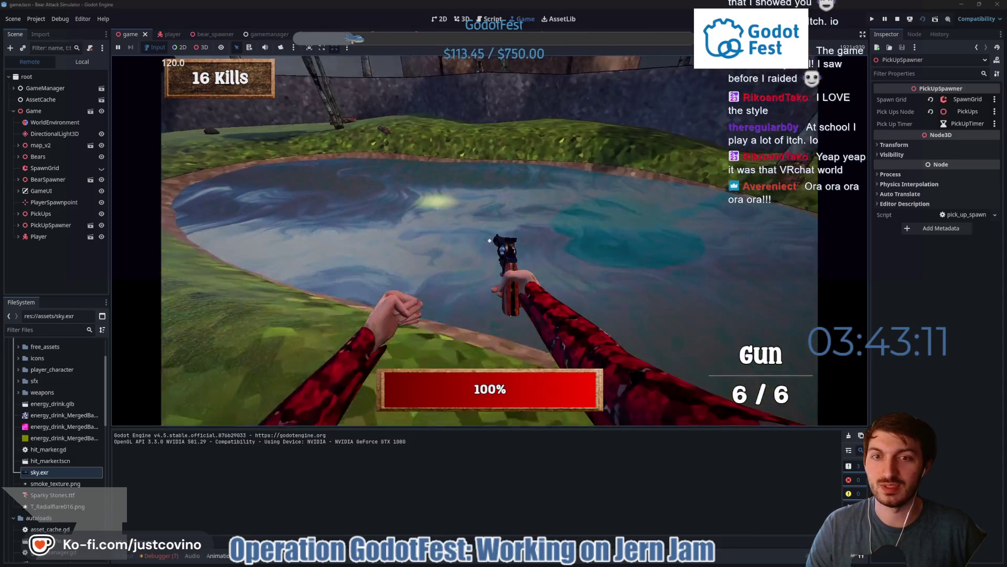
key(w)
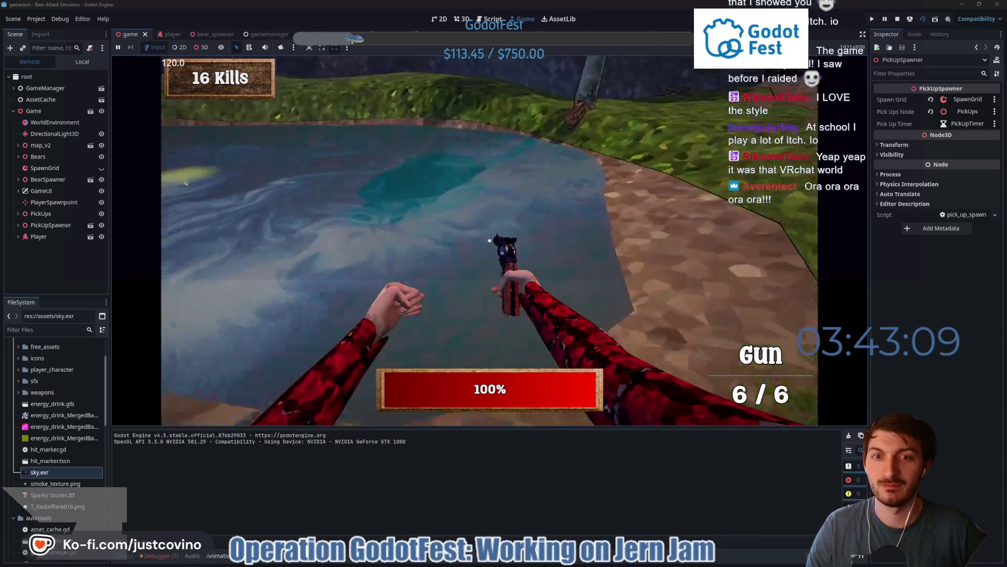
key(w)
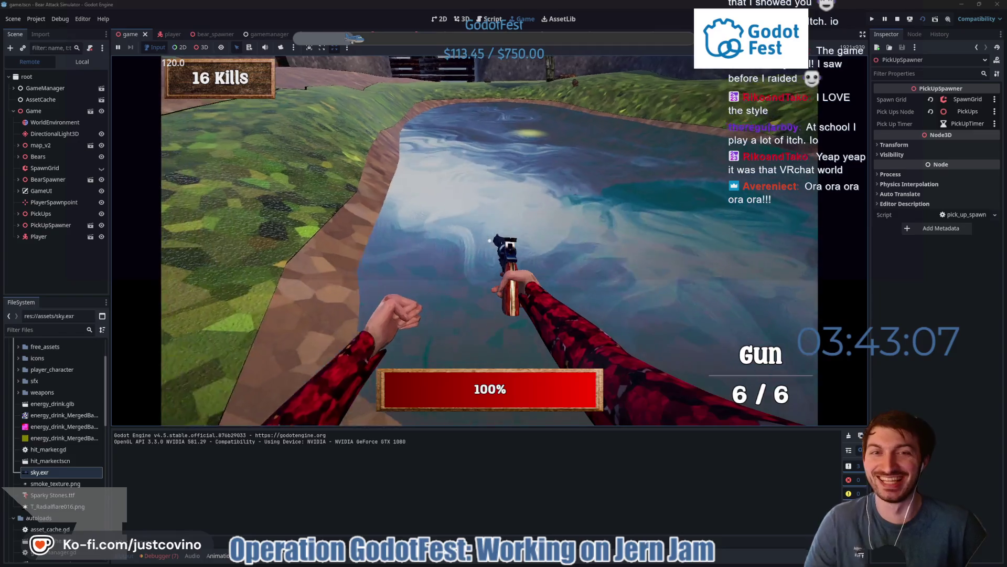
key(w)
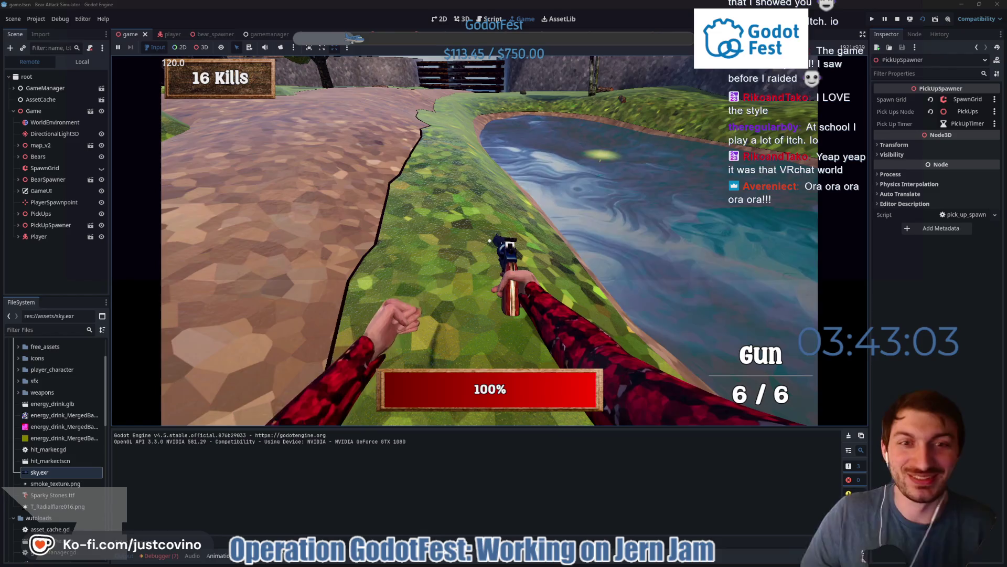
key(w)
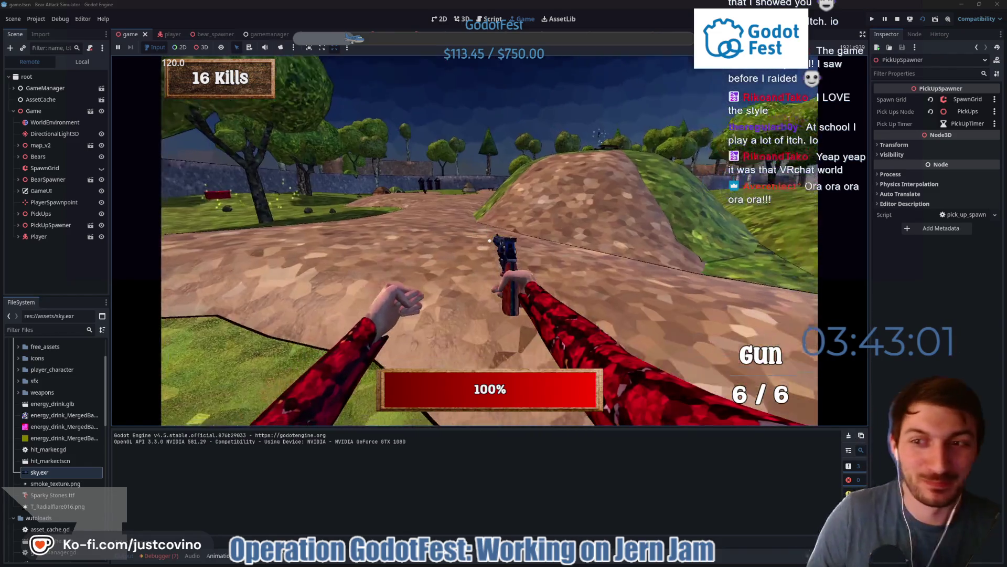
key(w)
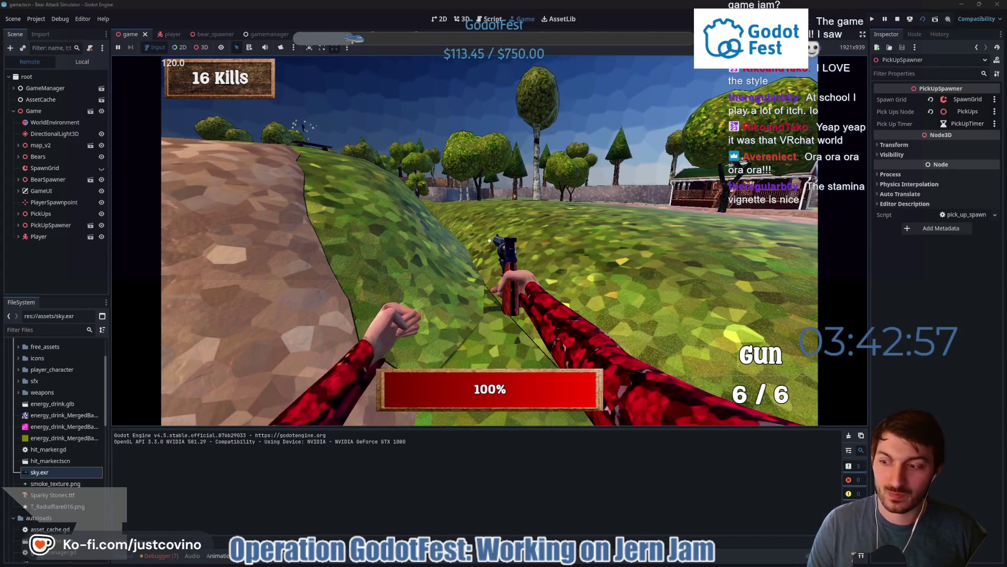
key(w)
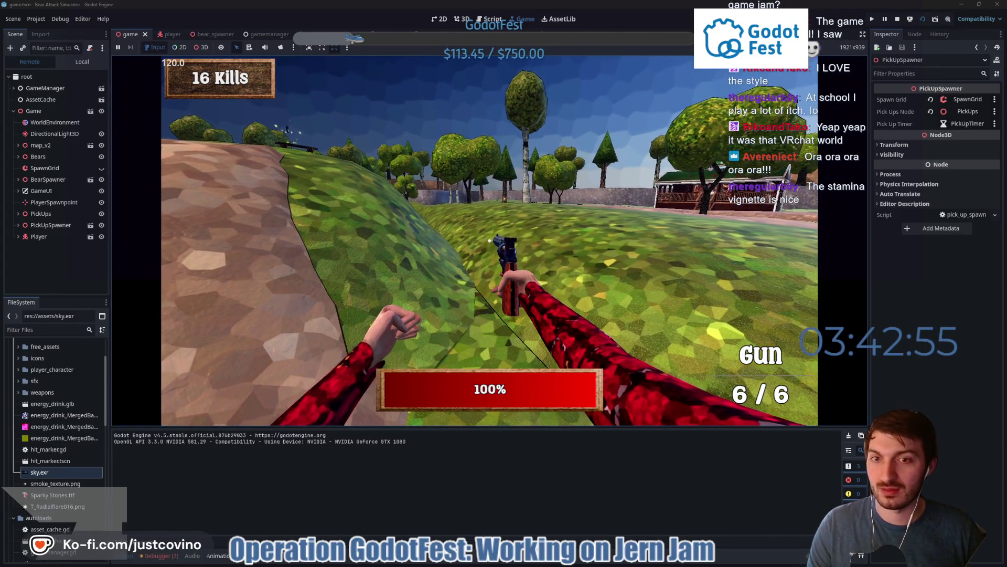
Dismiss the system Start menu and stop the running game with F8
key(super)
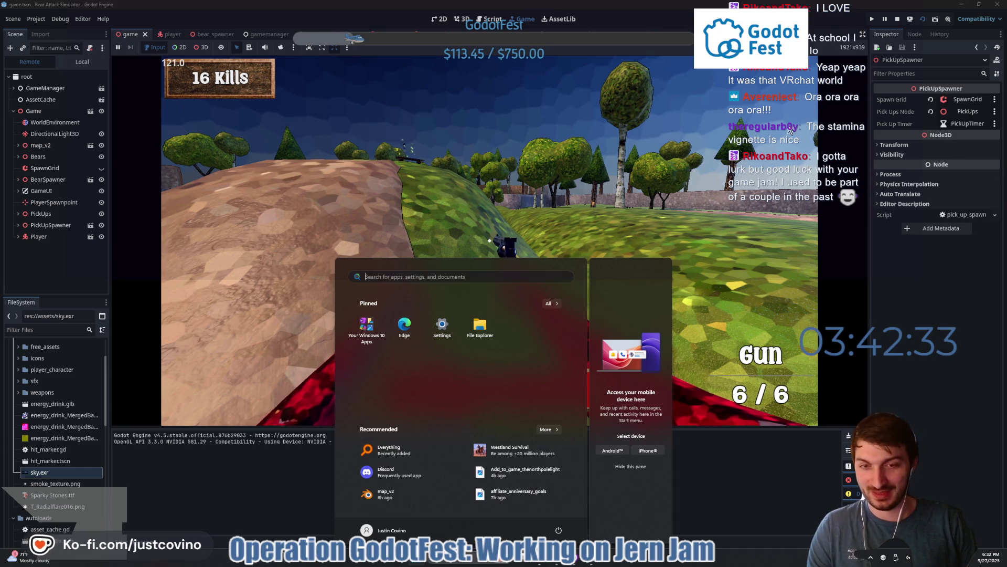
click(807, 115)
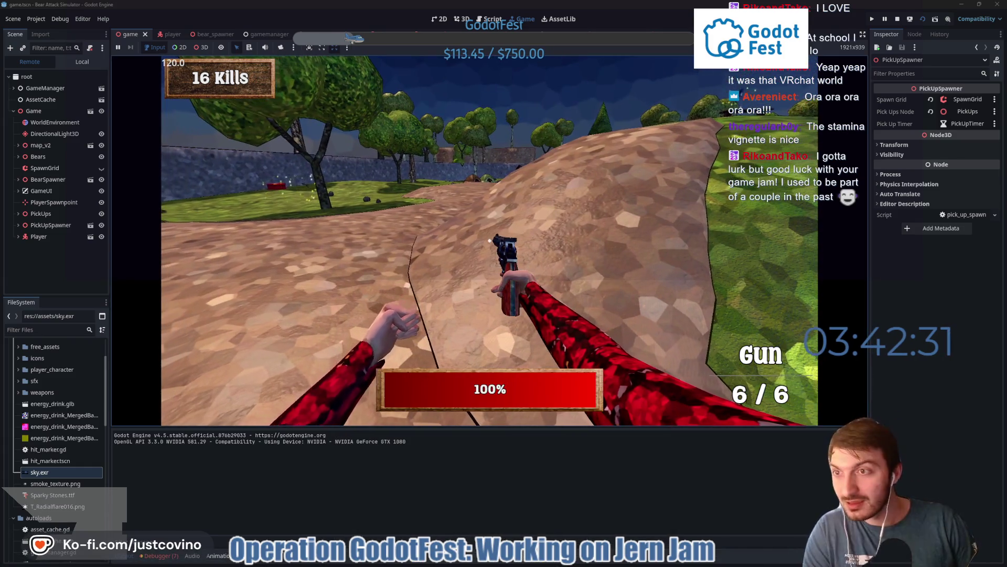
key(F8)
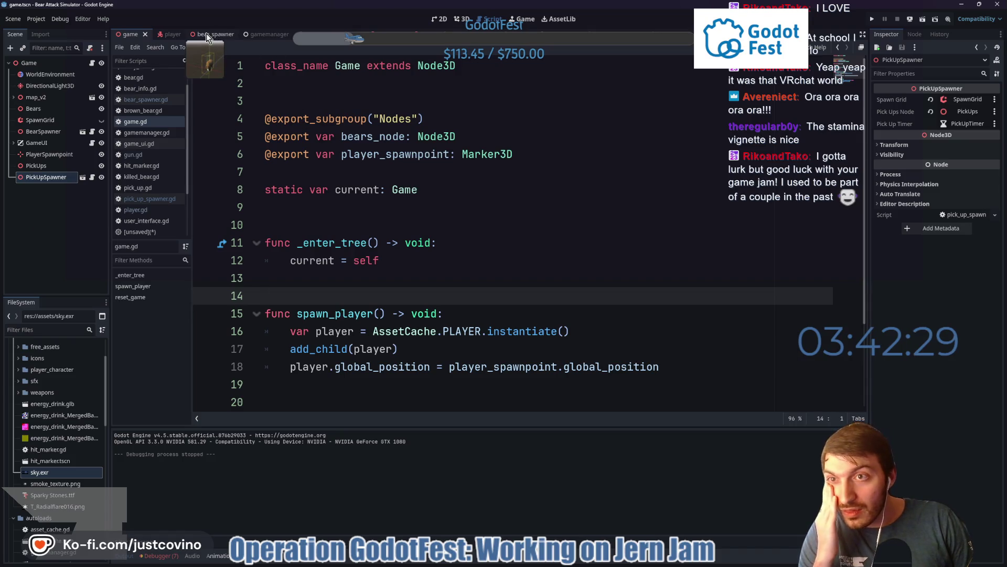
Go from the player scene to the brown bear scene and open the bear.gd script
click(168, 34)
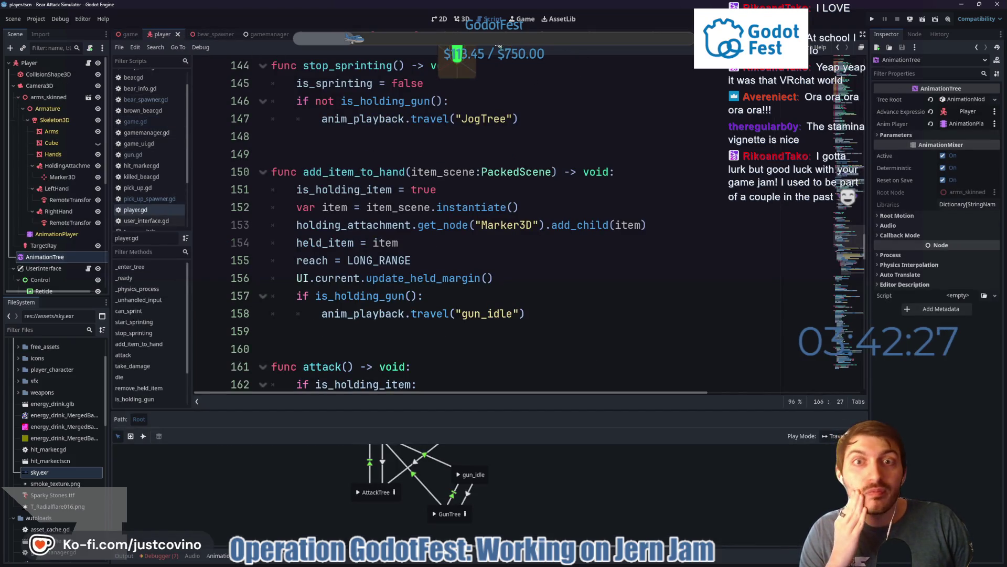
key(ctrl+Tab)
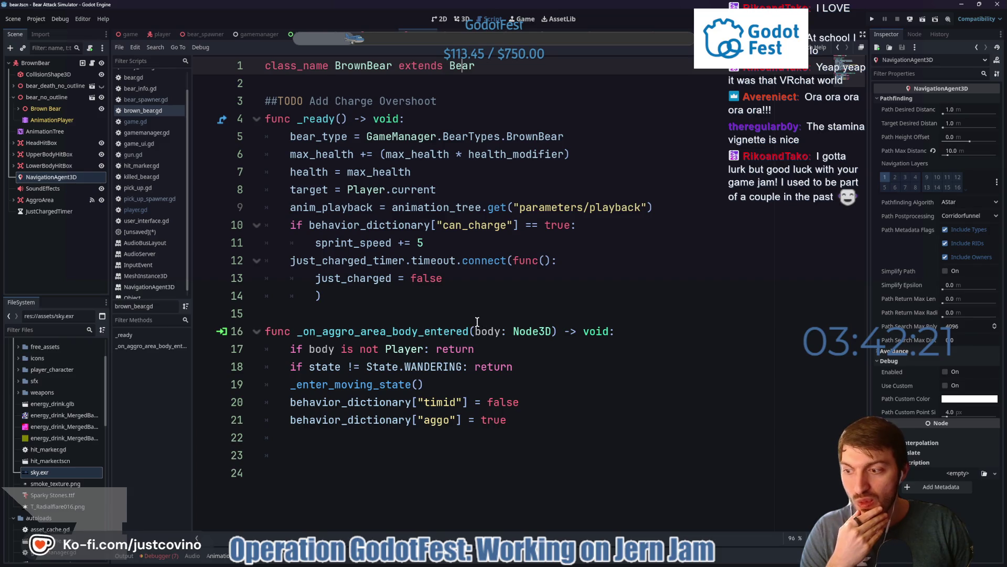
ctrl+click(465, 67)
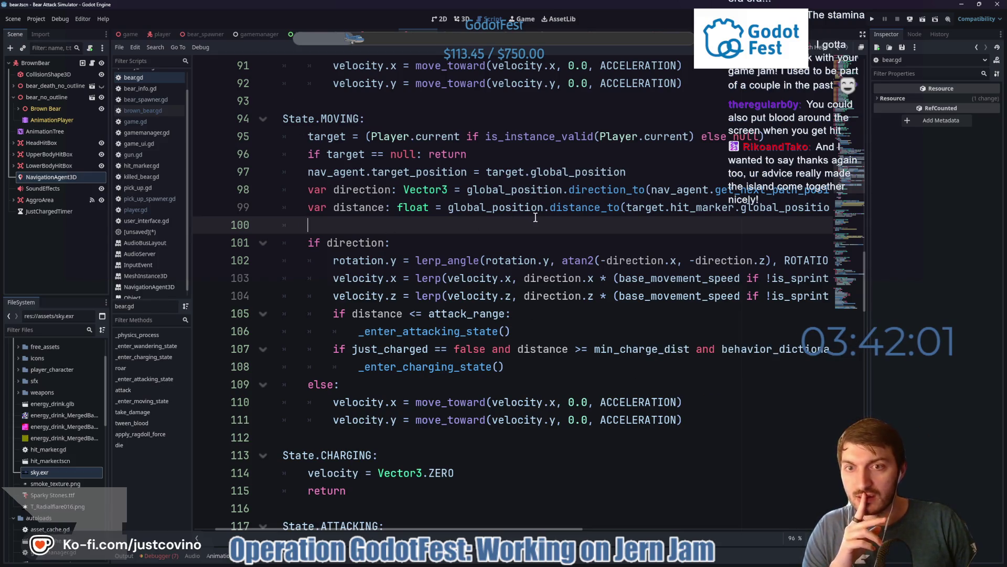
scroll(535, 219, up, 3)
scroll(543, 225, down, 3)
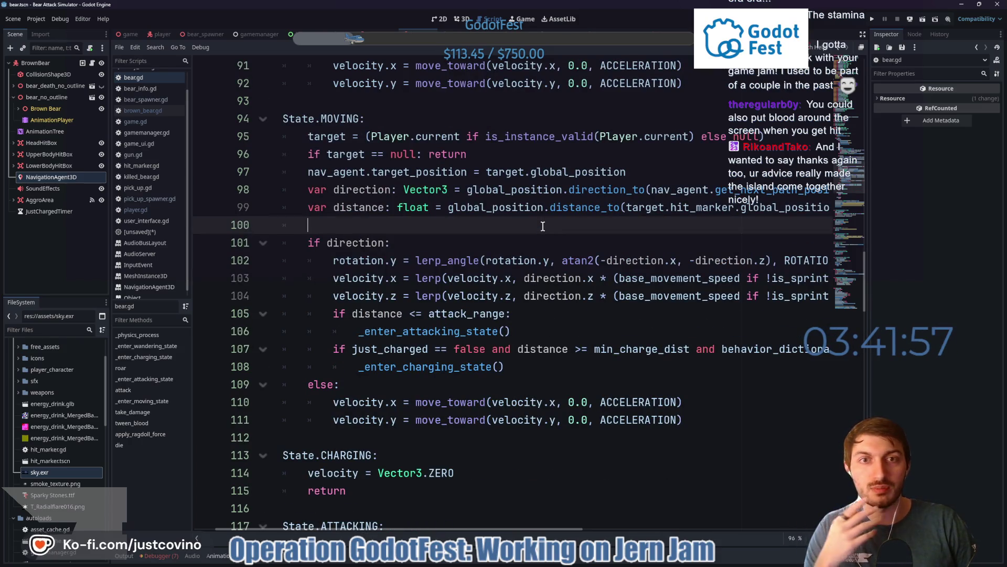
scroll(543, 260, down, 1)
scroll(545, 295, down, 2)
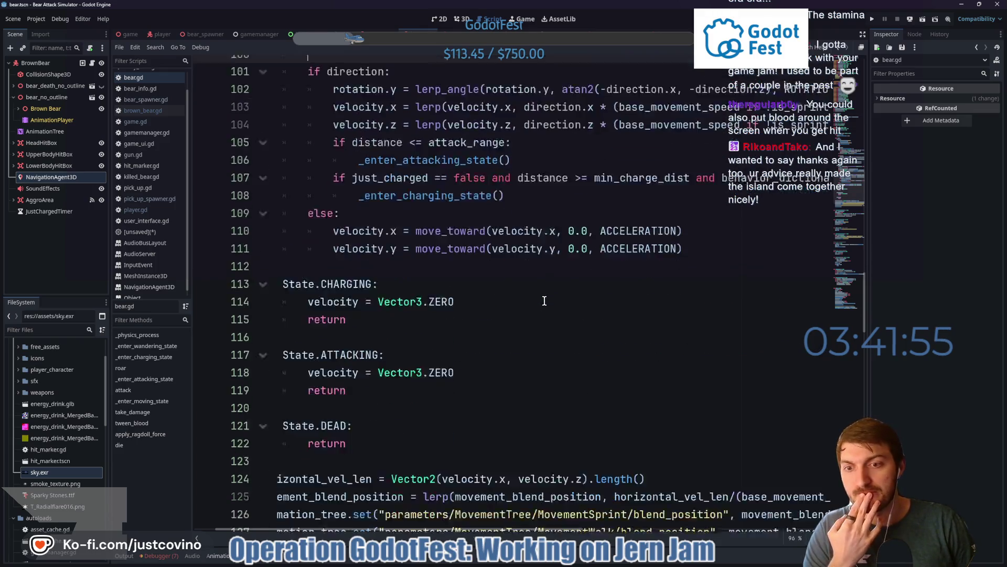
scroll(544, 296, down, 4)
scroll(543, 301, down, 4)
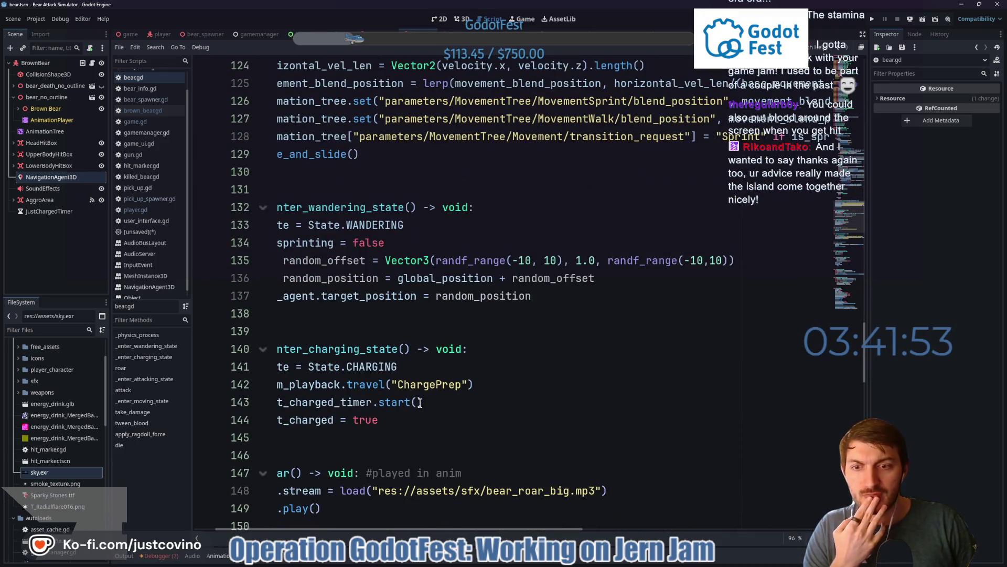
scroll(488, 363, left, 1)
scroll(437, 421, left, 2)
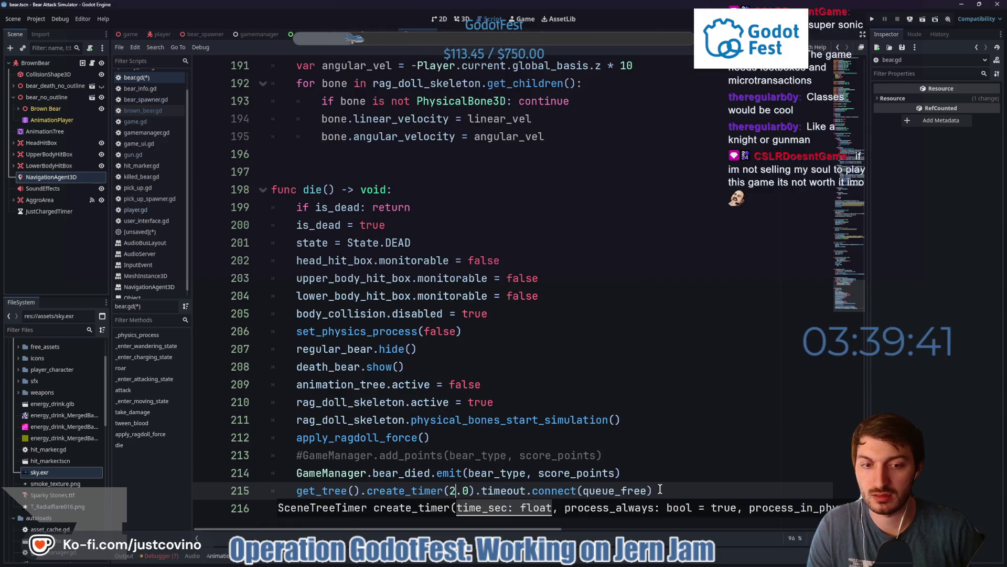
Change line 215 of bear.gd so create_timer(3.0) replaces 2.0 before queue_free
click(580, 490)
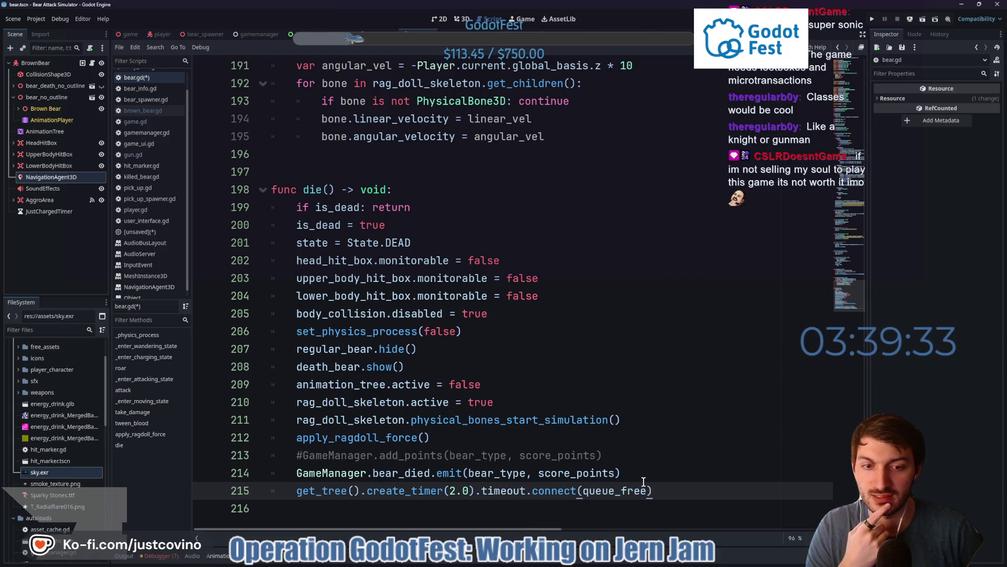
click(550, 563)
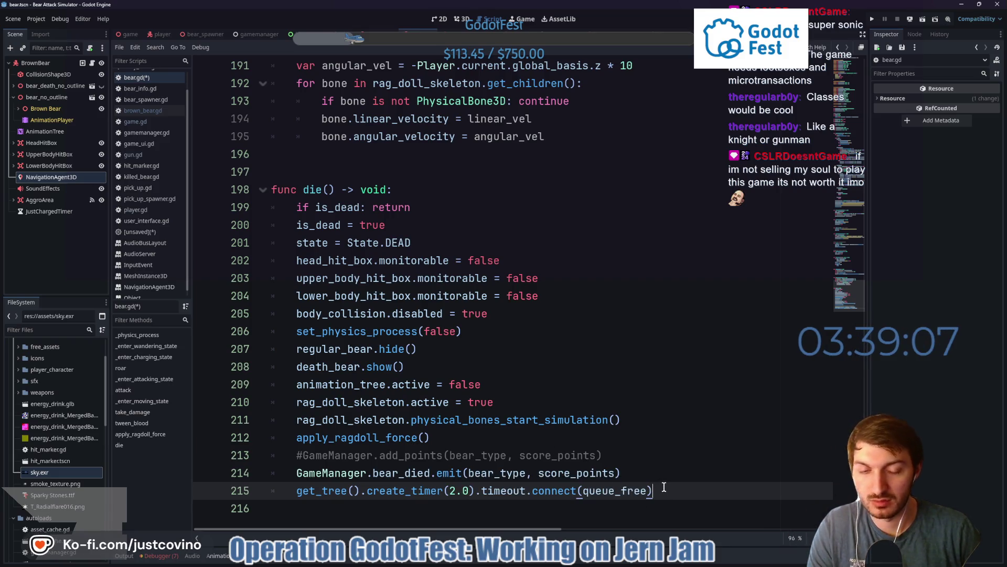
key(ctrl+s)
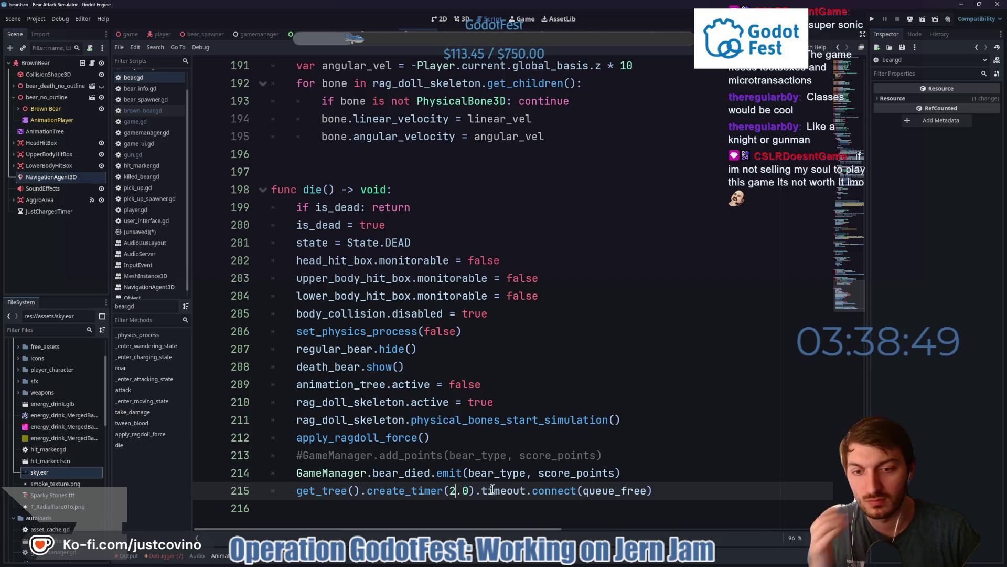
click(454, 490)
key(BackSpace)
text(3)
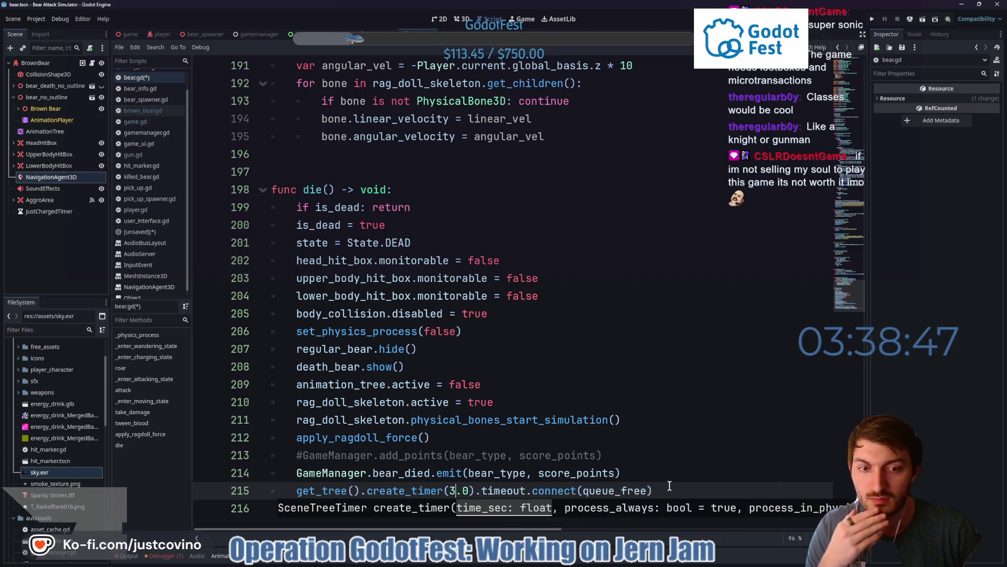
key(End)
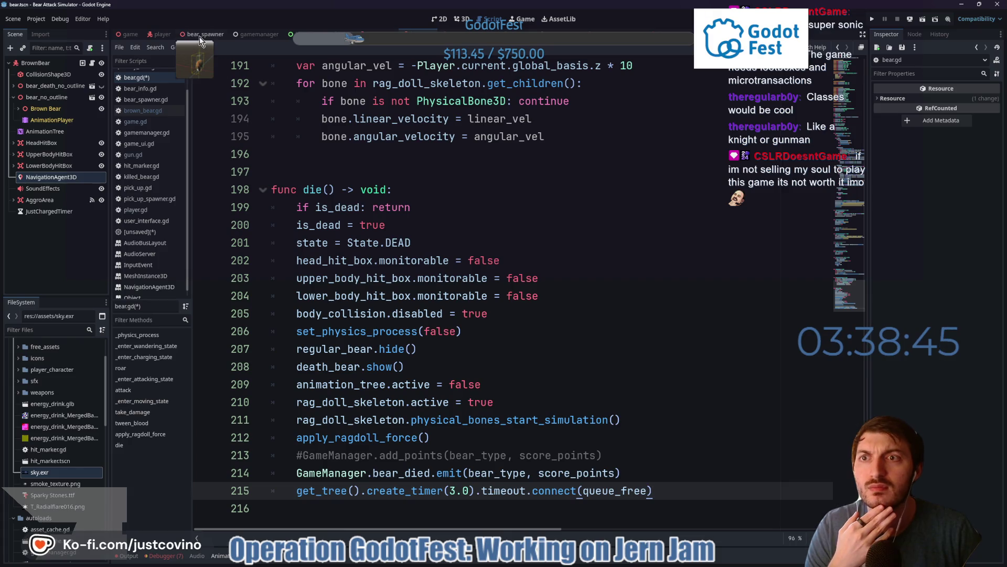
Run the project with F5 and view the running game's live scene tree
click(204, 35)
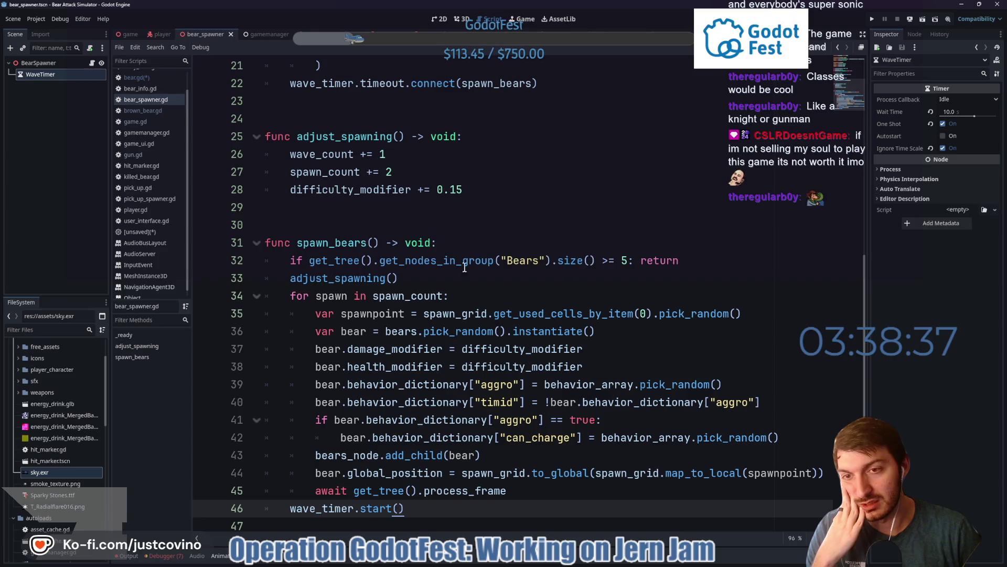
click(128, 35)
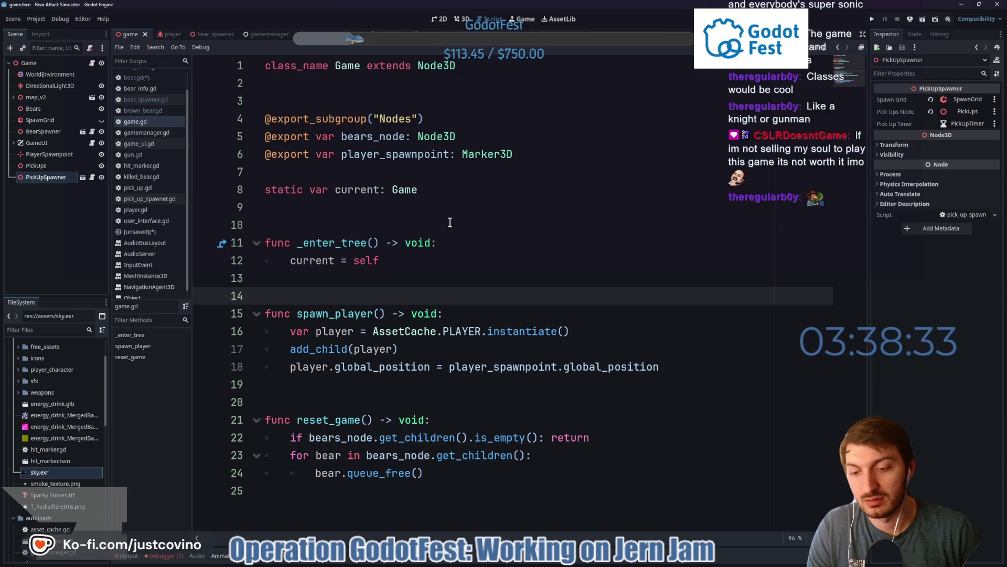
key(F5)
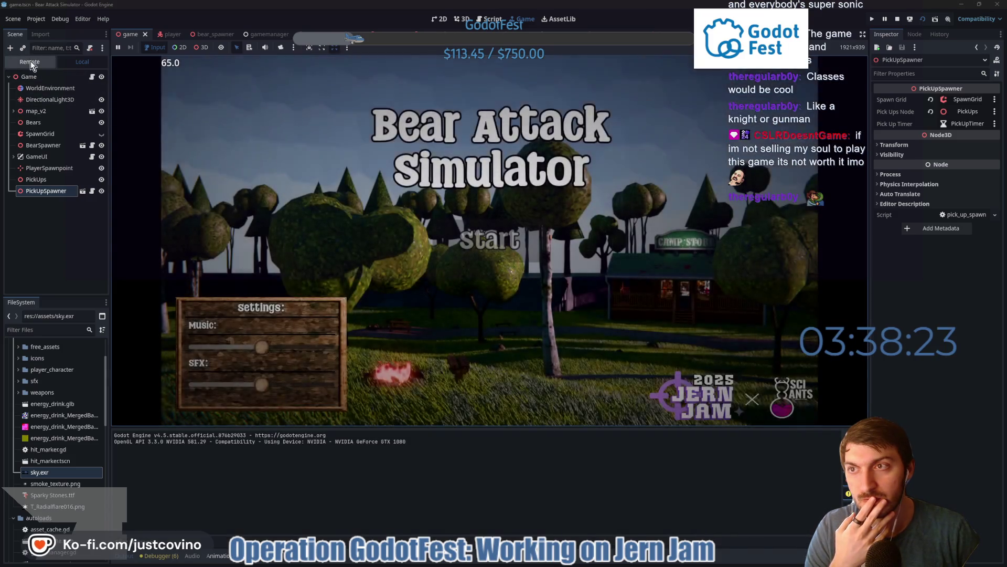
click(30, 61)
Inspect the live Bears node, lower the Music slider and start the game
click(35, 156)
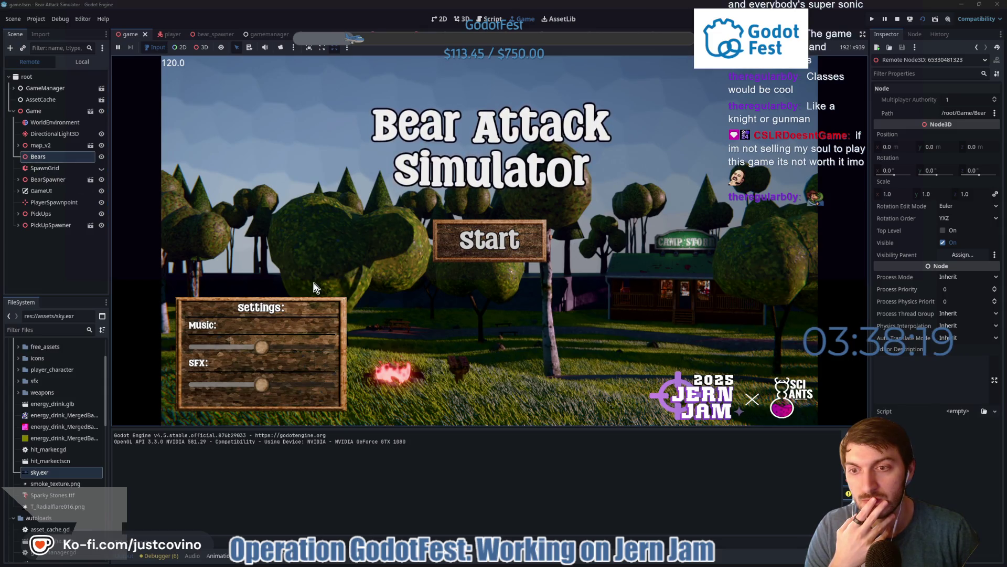
drag(262, 348, 214, 347)
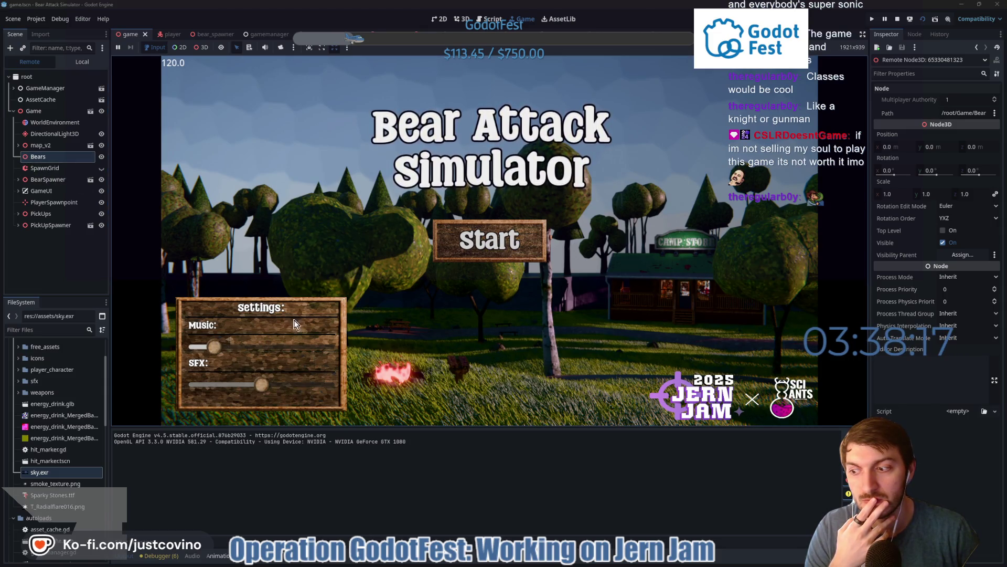
click(443, 258)
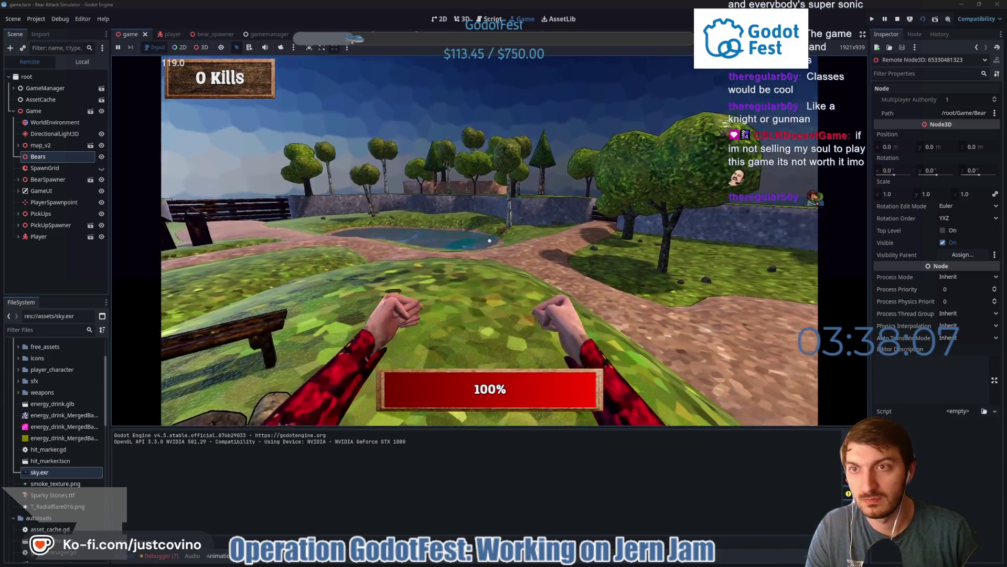
key(super)
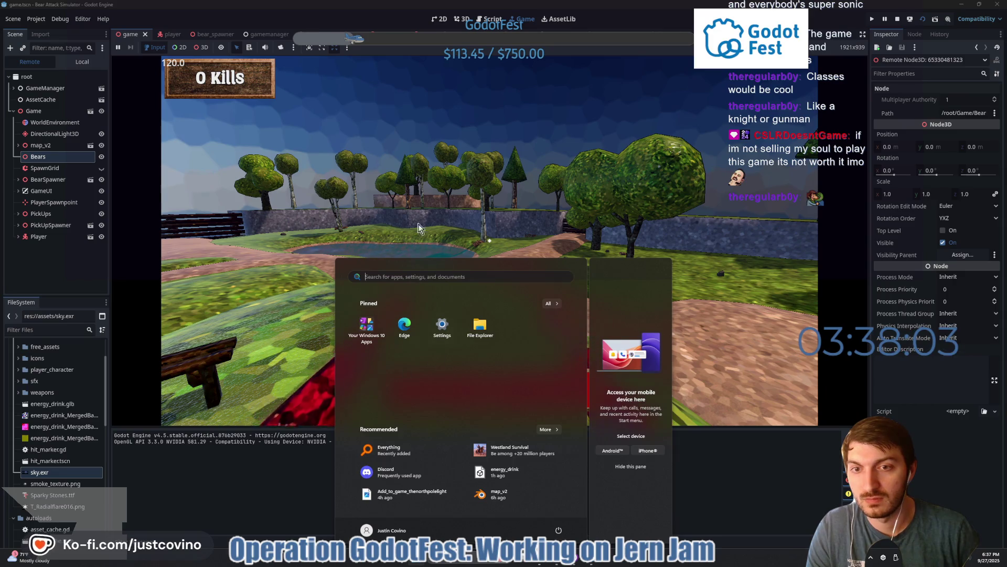
key(Escape)
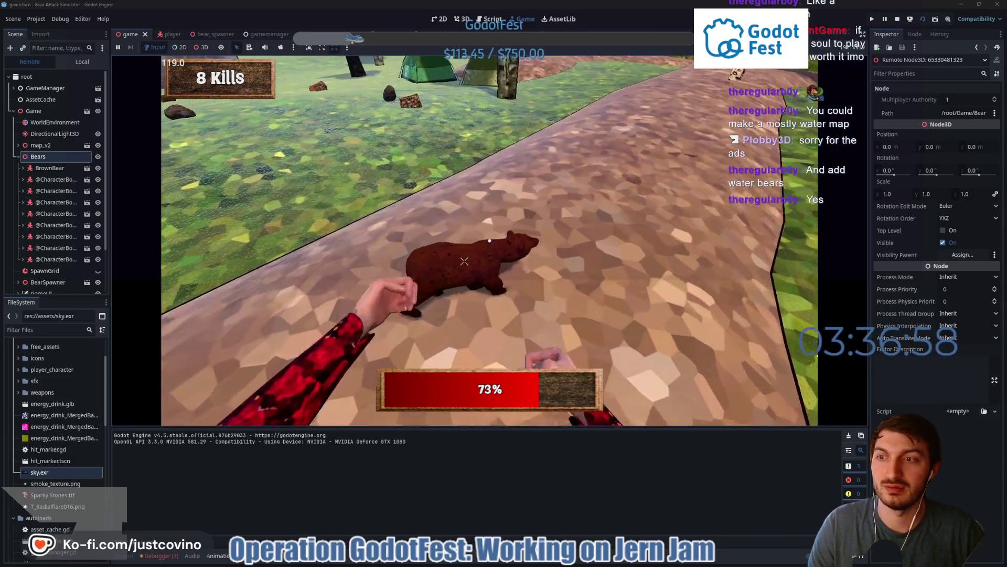
Punch bears to reach 14 kills, pick up the revolver with E, then stop the run with F8
click(489, 240)
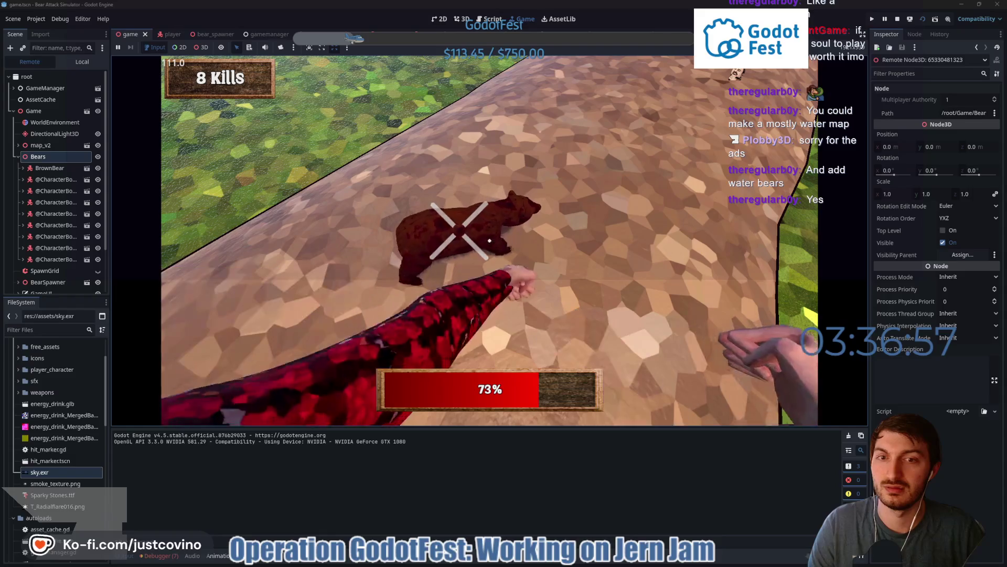
click(489, 241)
click(489, 240)
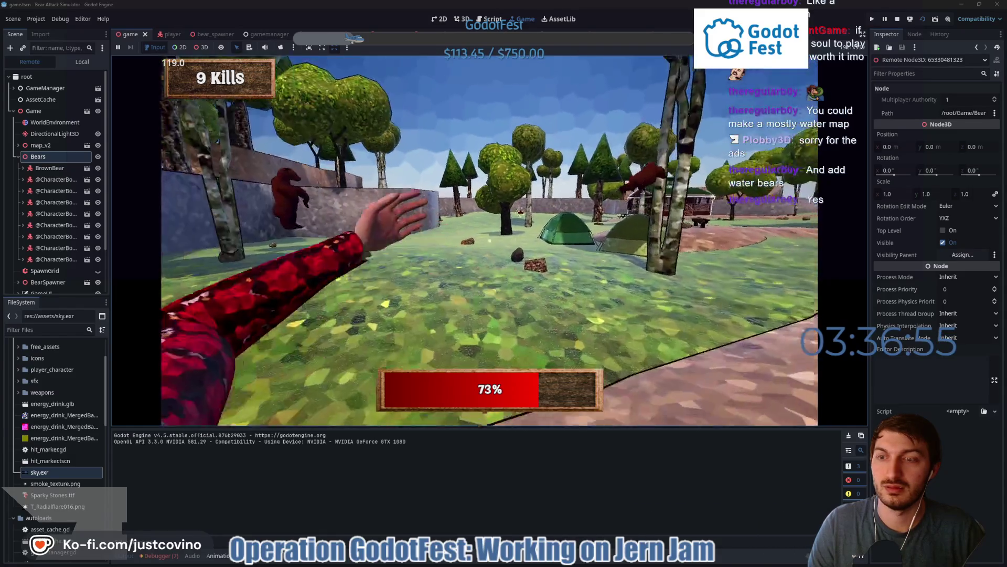
key(w)
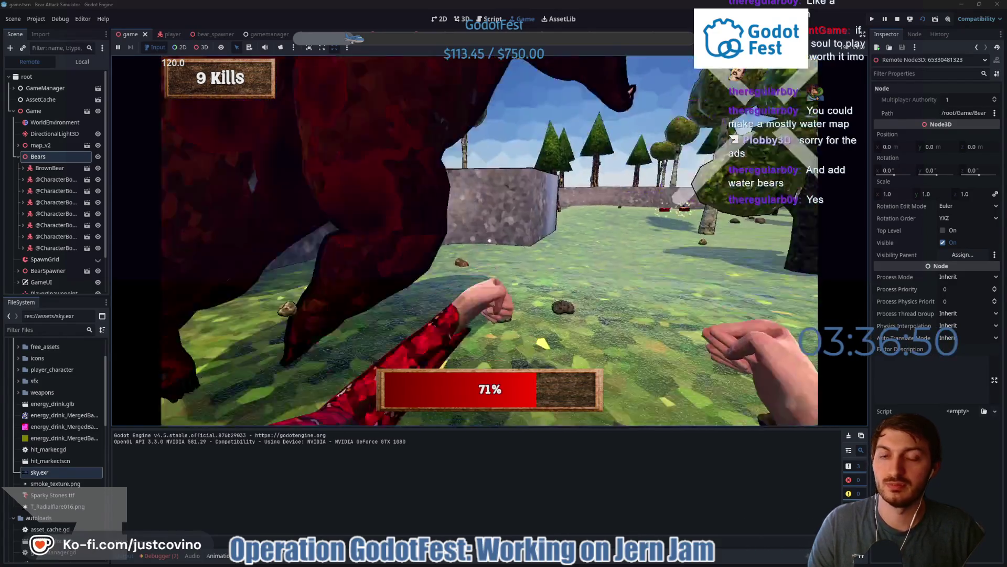
click(488, 240)
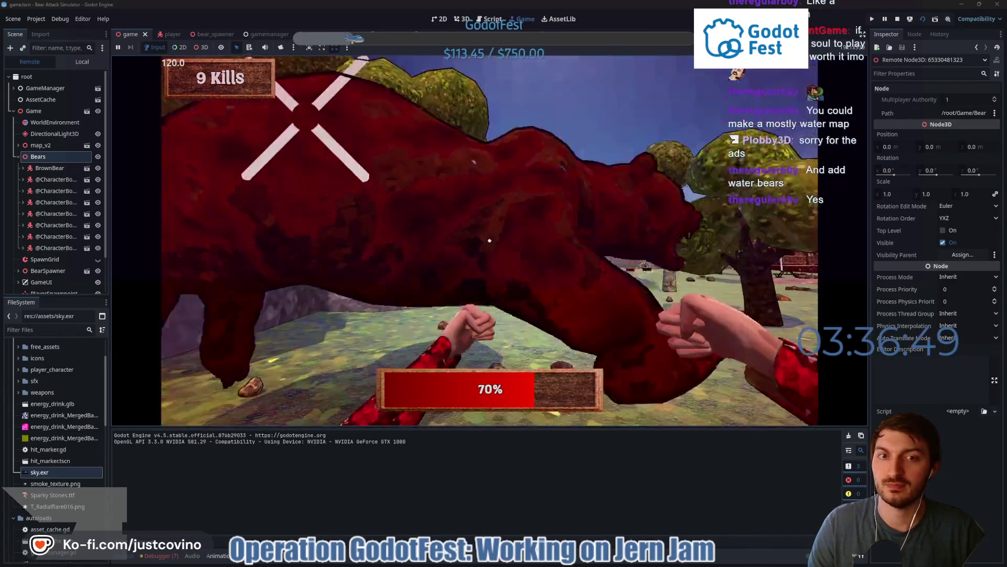
click(488, 241)
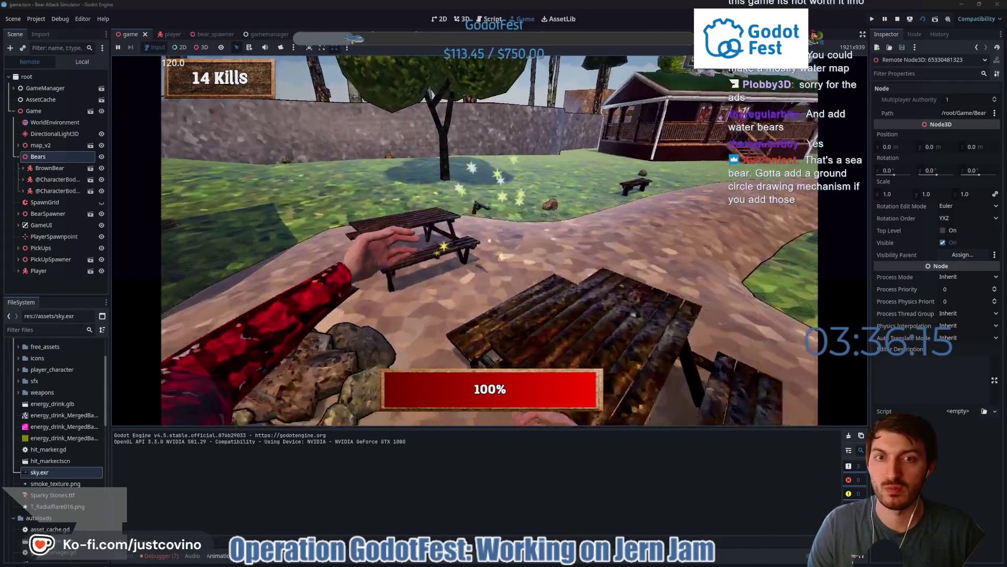
key(e)
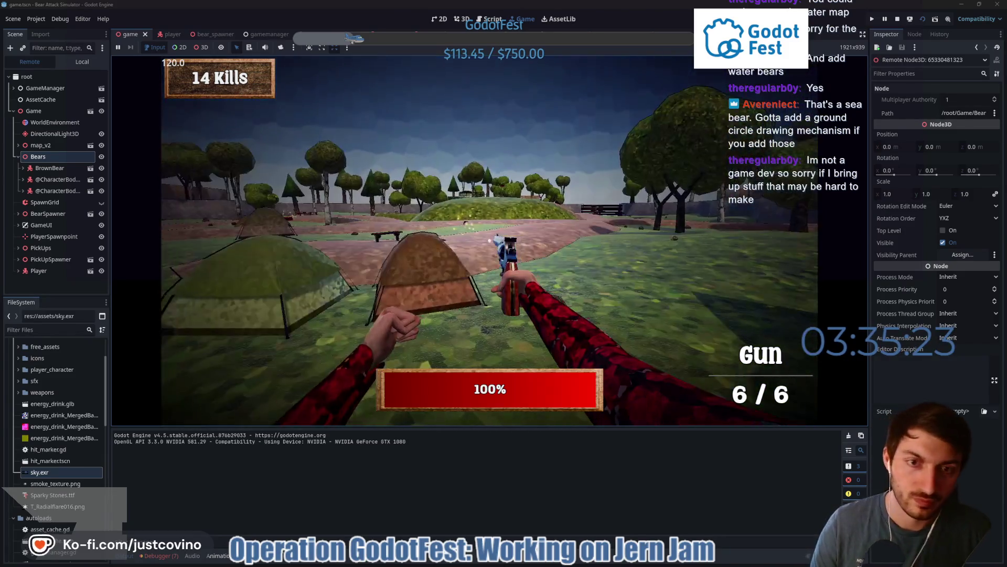
key(F8)
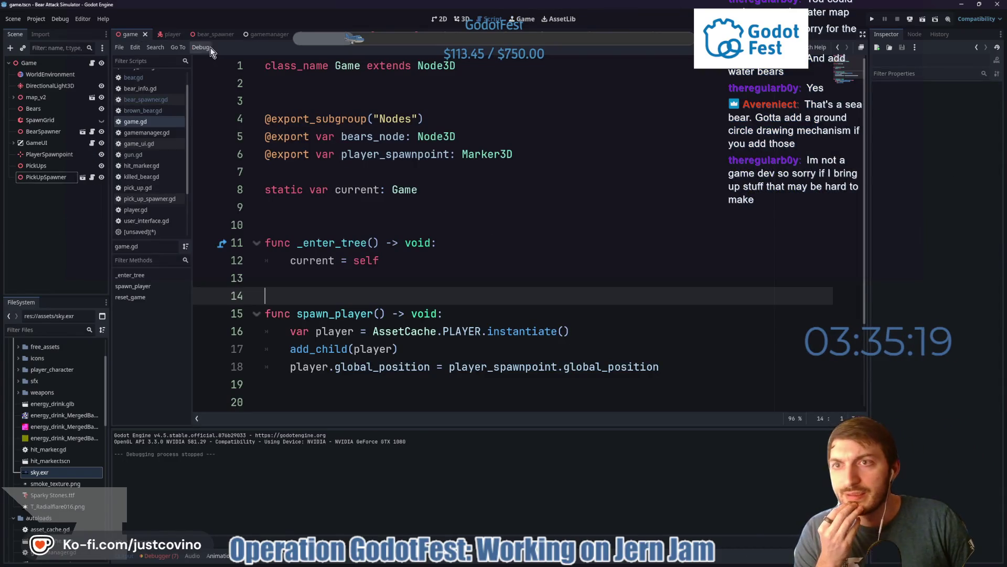
Review the Bears and BearSpawner nodes' properties in the game scene
click(209, 34)
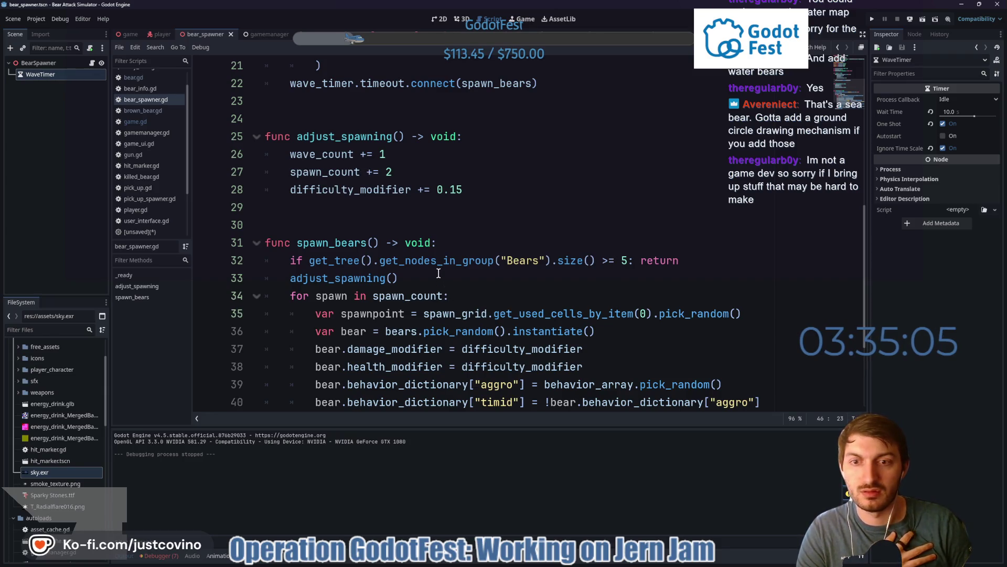
scroll(438, 272, down, 1)
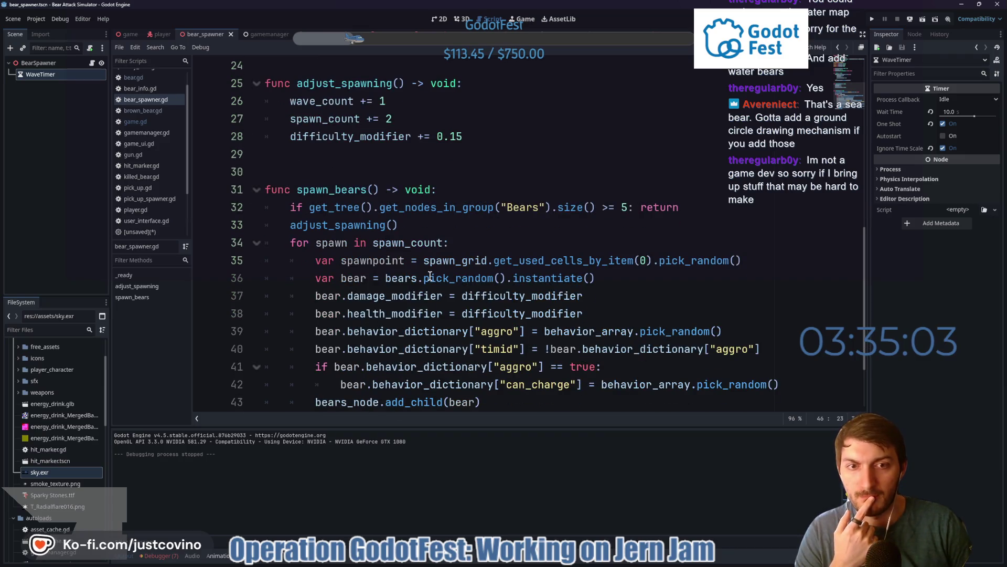
scroll(429, 276, down, 1)
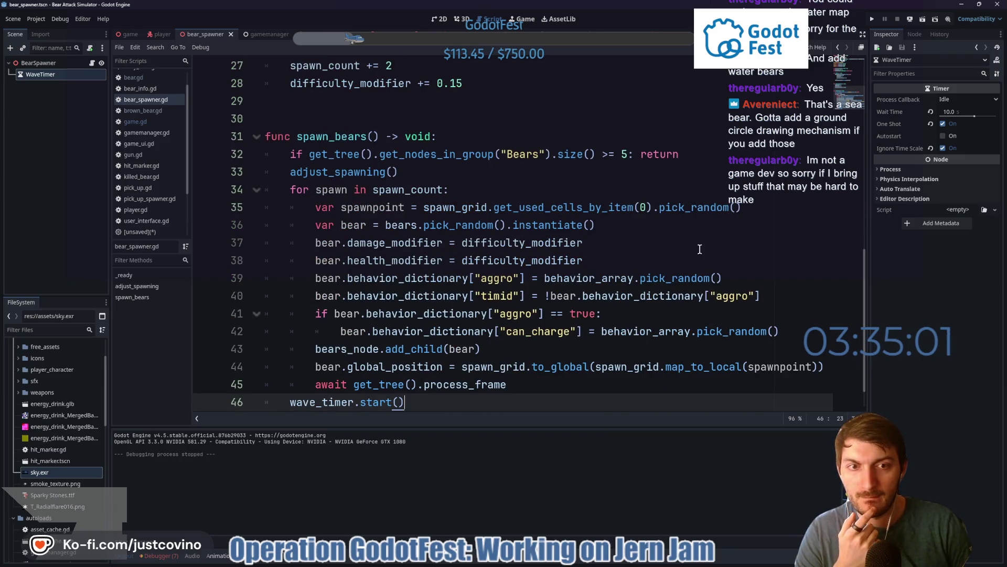
scroll(700, 250, down, 1)
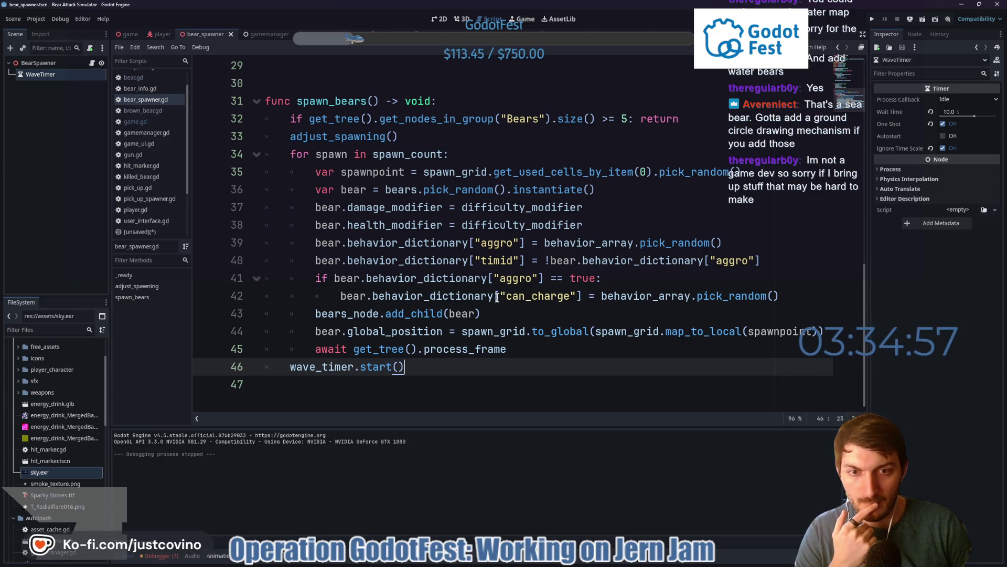
click(128, 35)
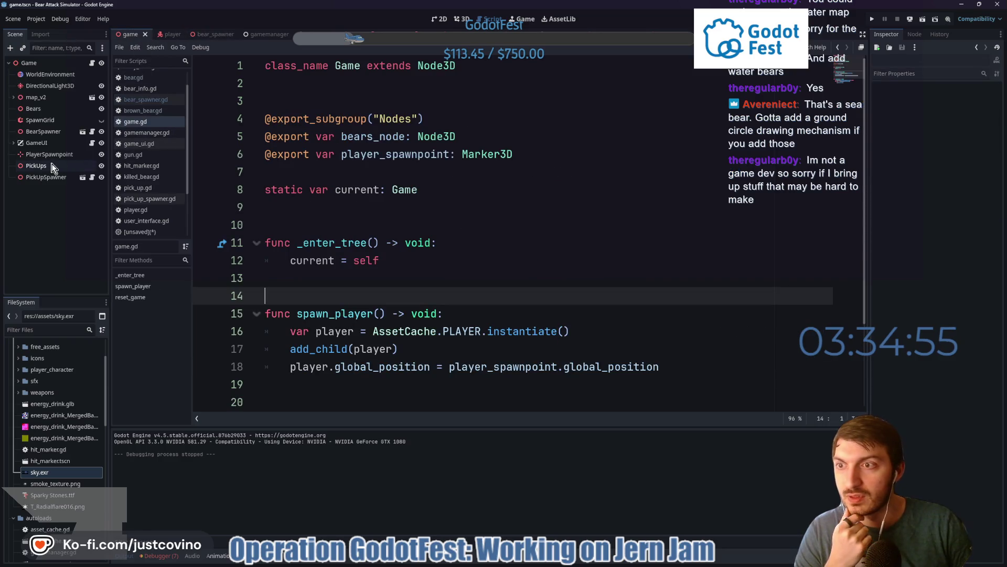
click(42, 108)
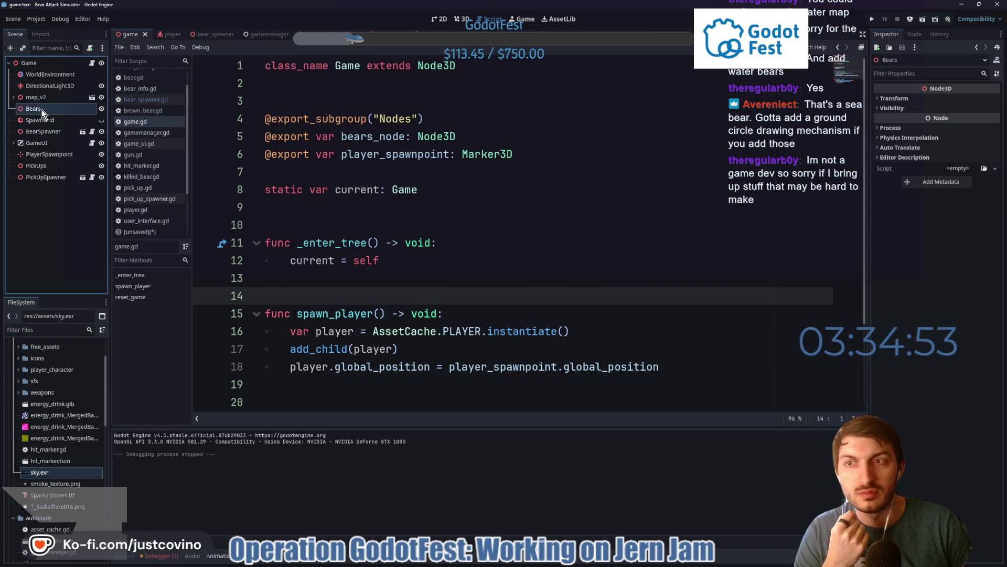
click(43, 132)
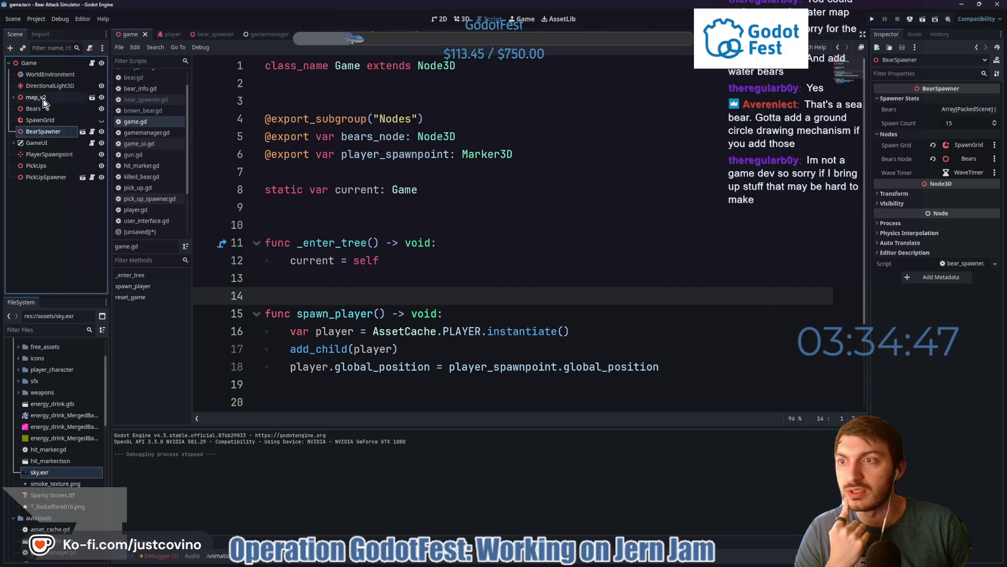
click(46, 112)
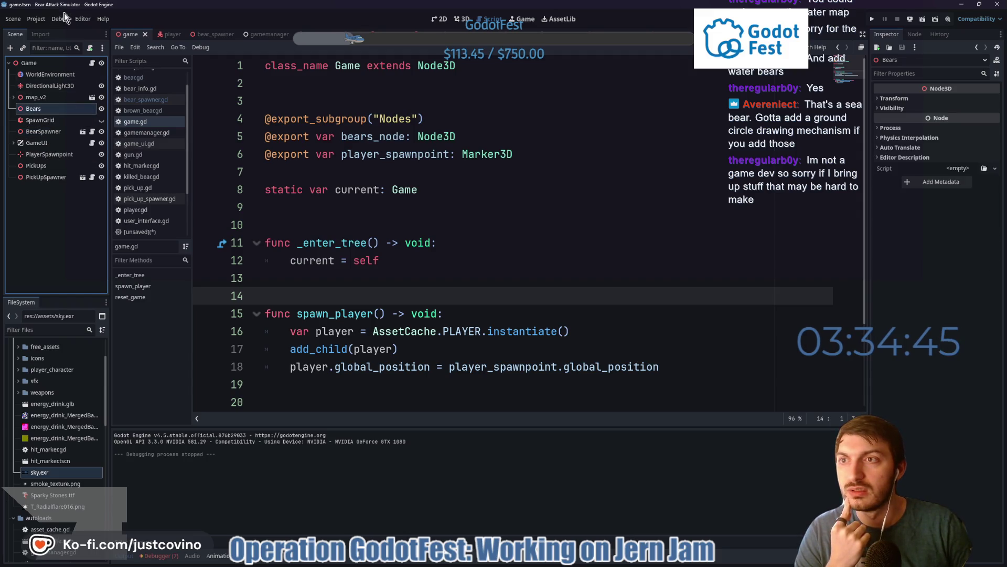
click(64, 19)
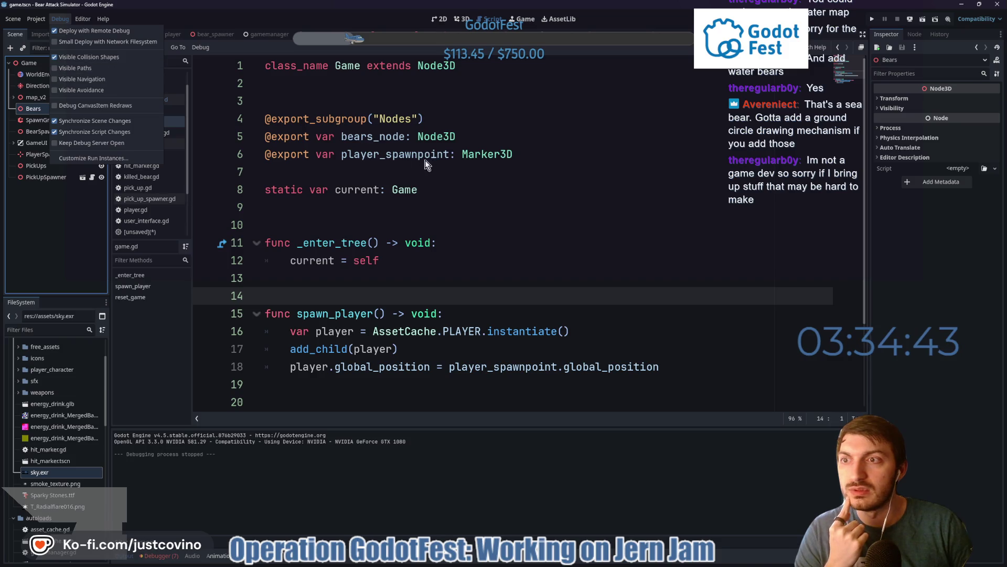
Dismiss the Debug menu and launch the game a third time with F5
click(445, 105)
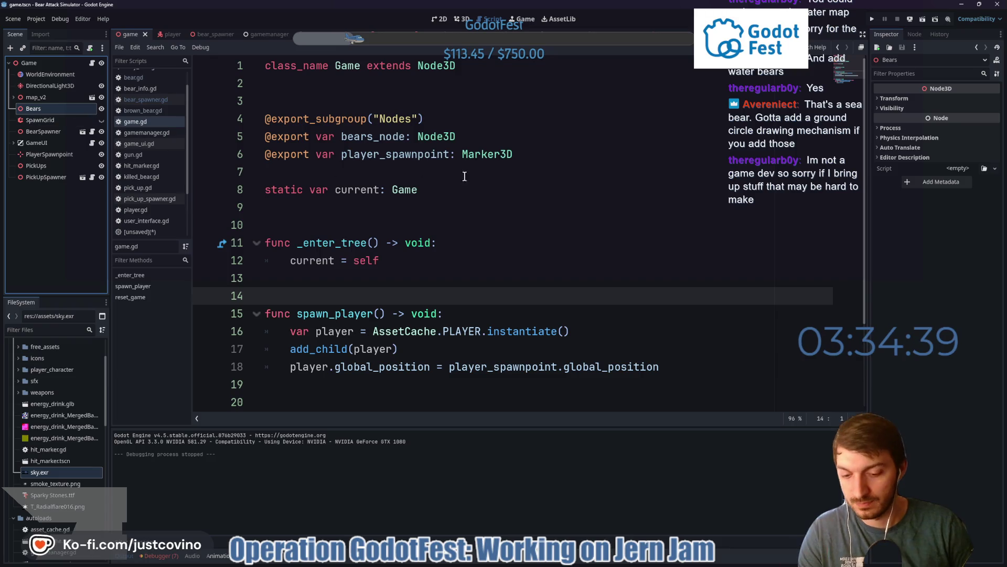
key(F5)
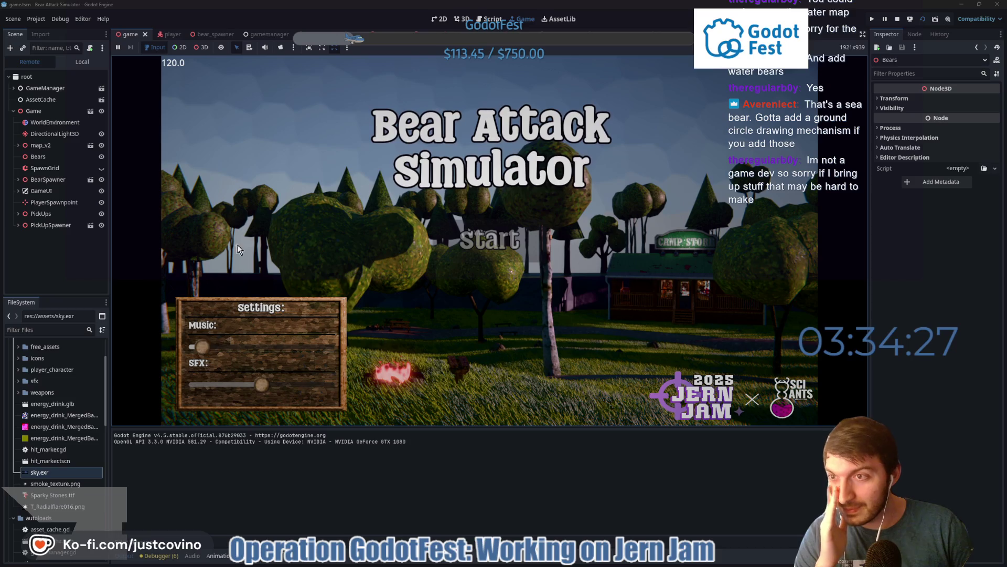
Select the live Bears node and start a new game from the title screen
click(39, 157)
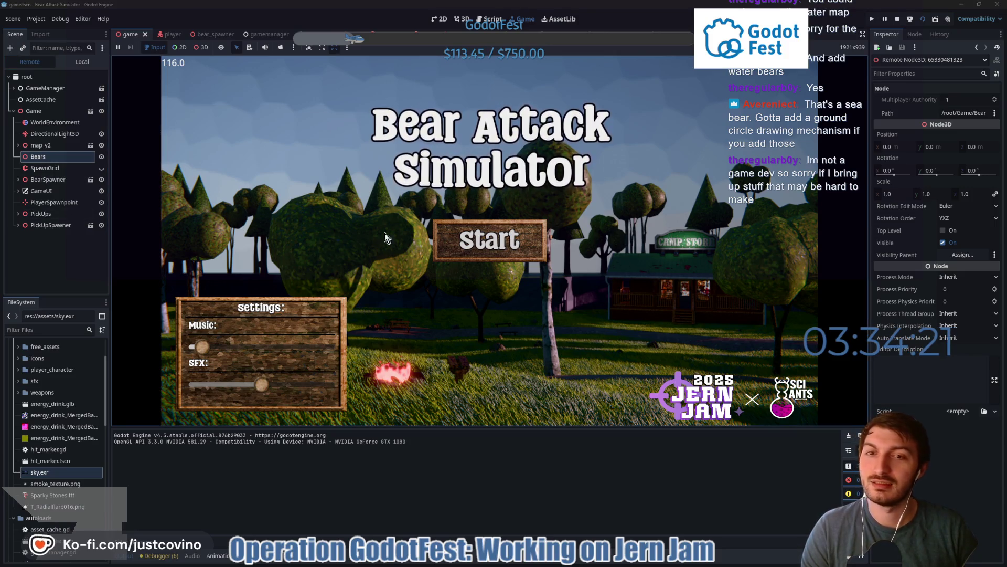
click(466, 245)
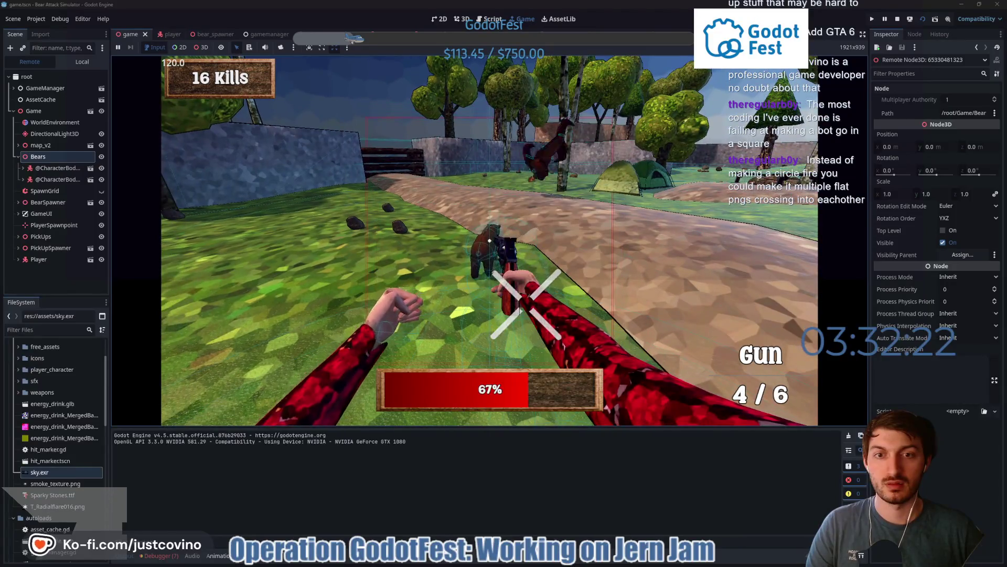
Shoot bears until the gun is empty at 17 kills, stop with F8 and show the errors list
click(527, 304)
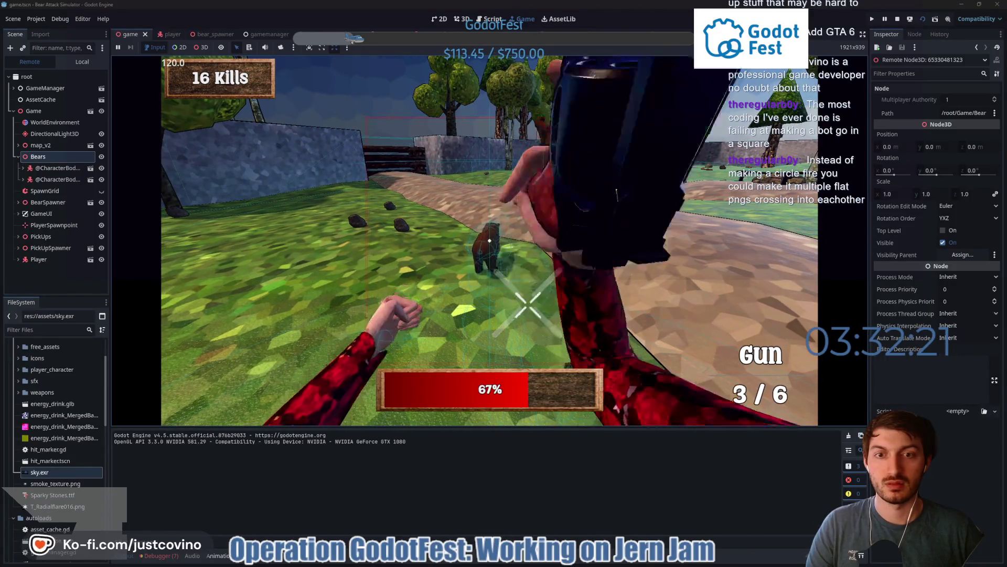
click(490, 240)
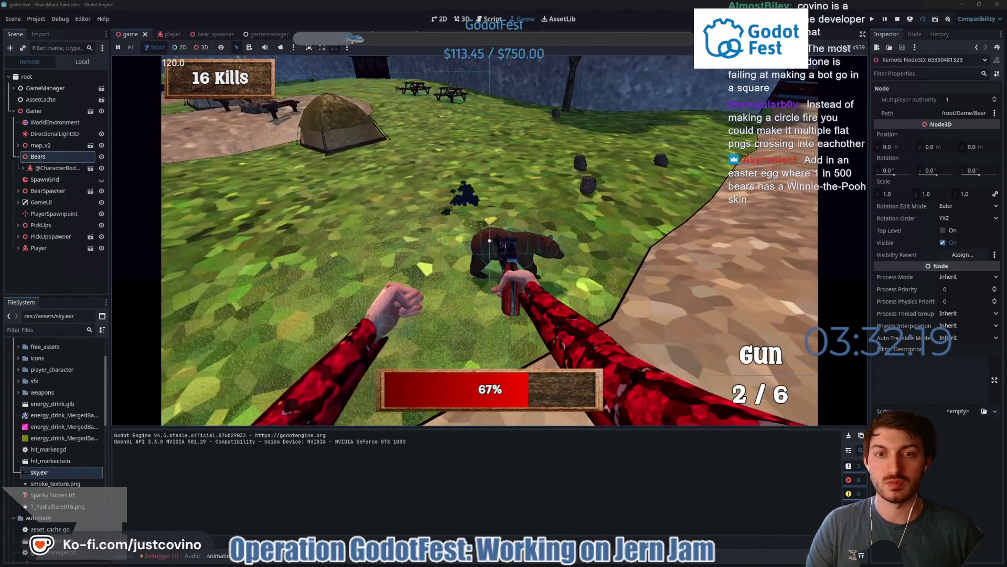
click(489, 240)
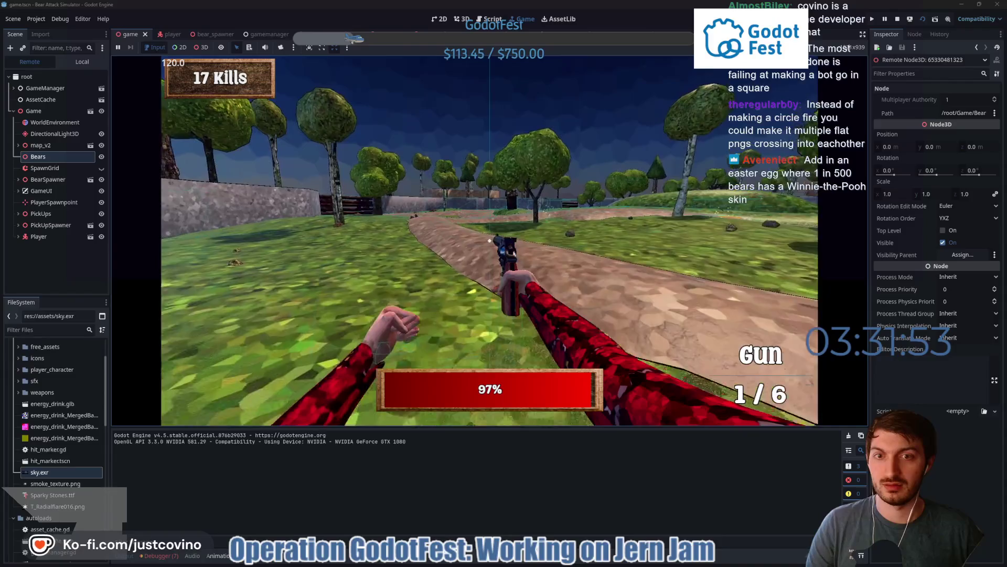
click(489, 239)
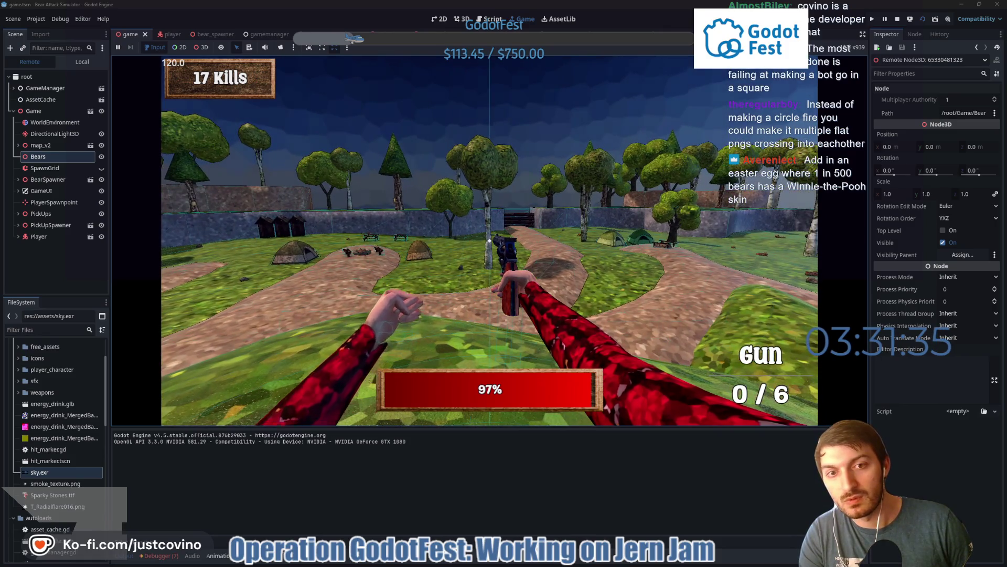
key(F8)
click(160, 555)
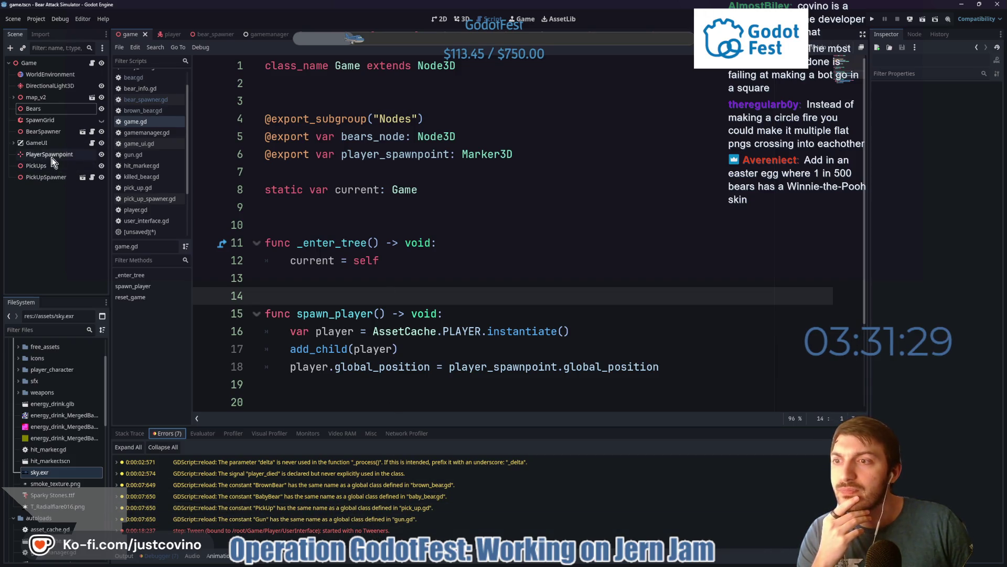
Check BearSpawner's Bears array, then open bear_spawner.gd and the BearSpawner scene
click(41, 131)
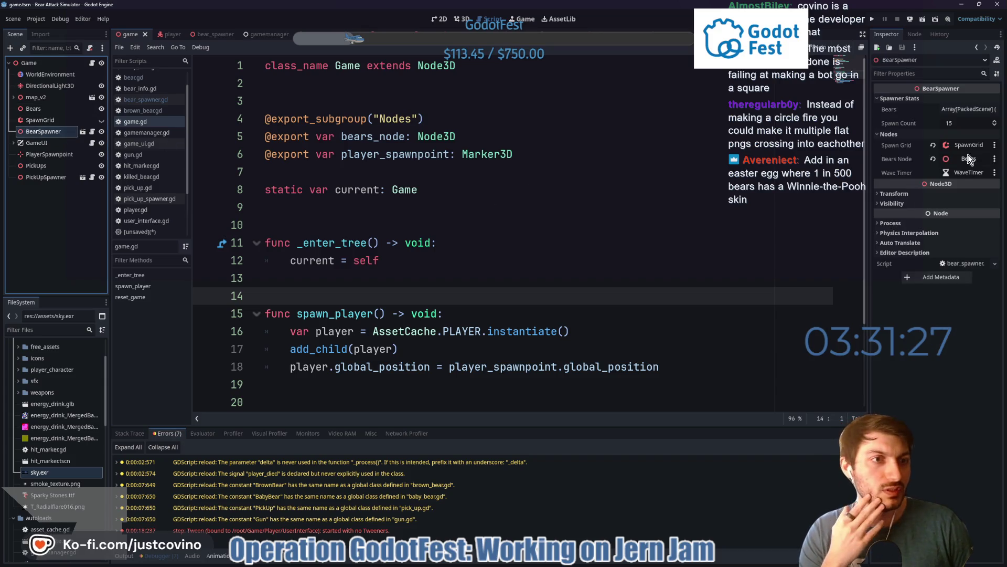
click(959, 112)
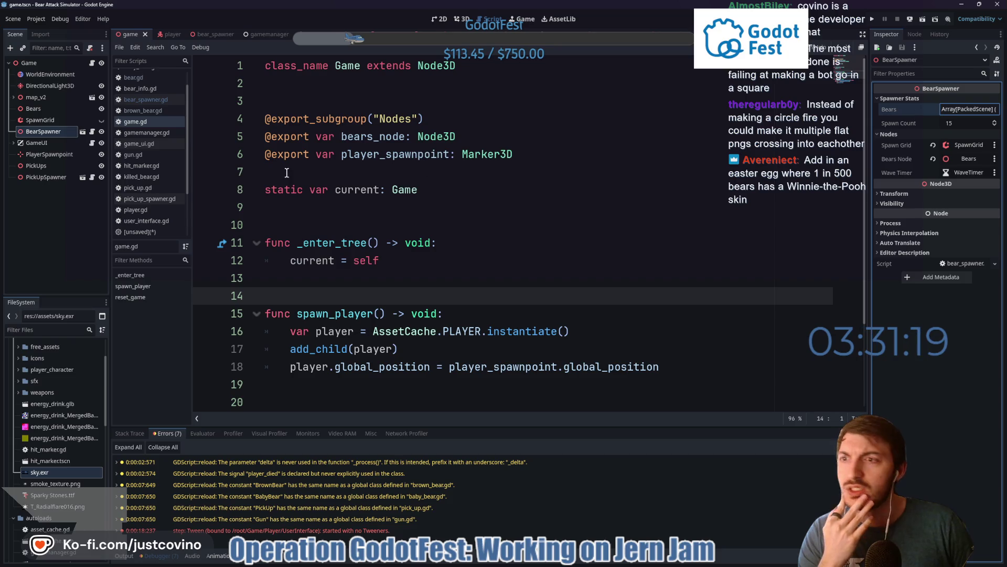
click(92, 131)
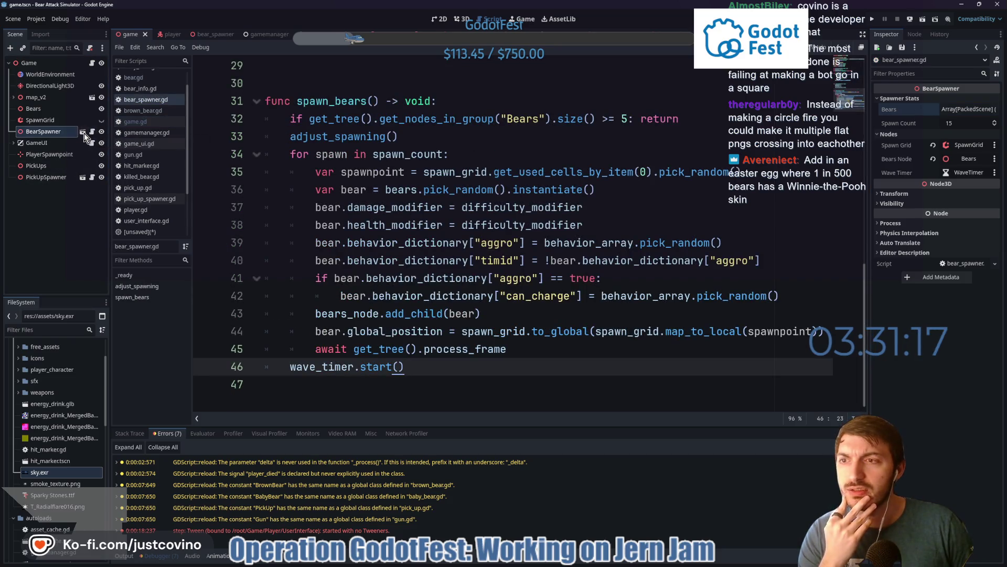
click(83, 132)
click(50, 65)
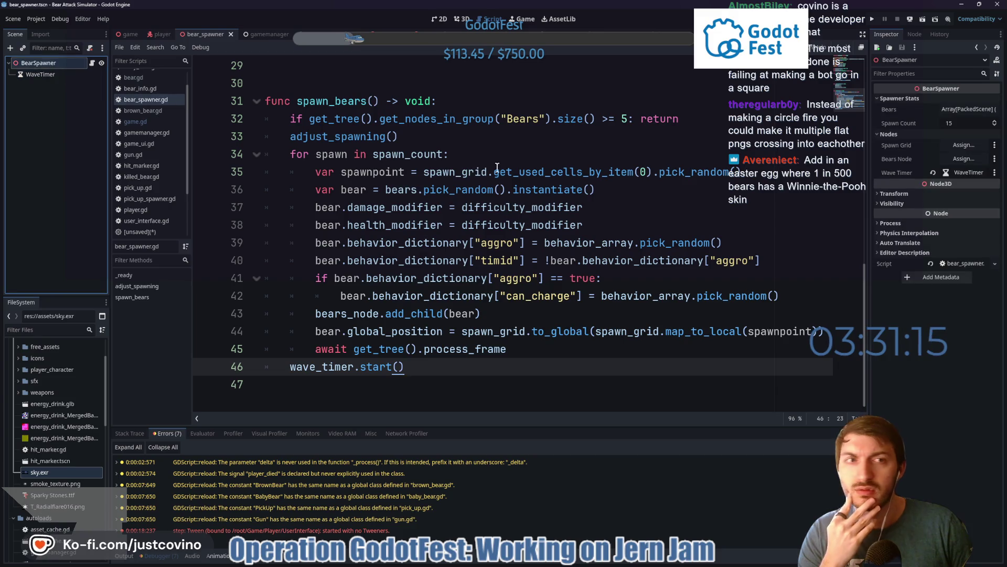
scroll(531, 203, up, 10)
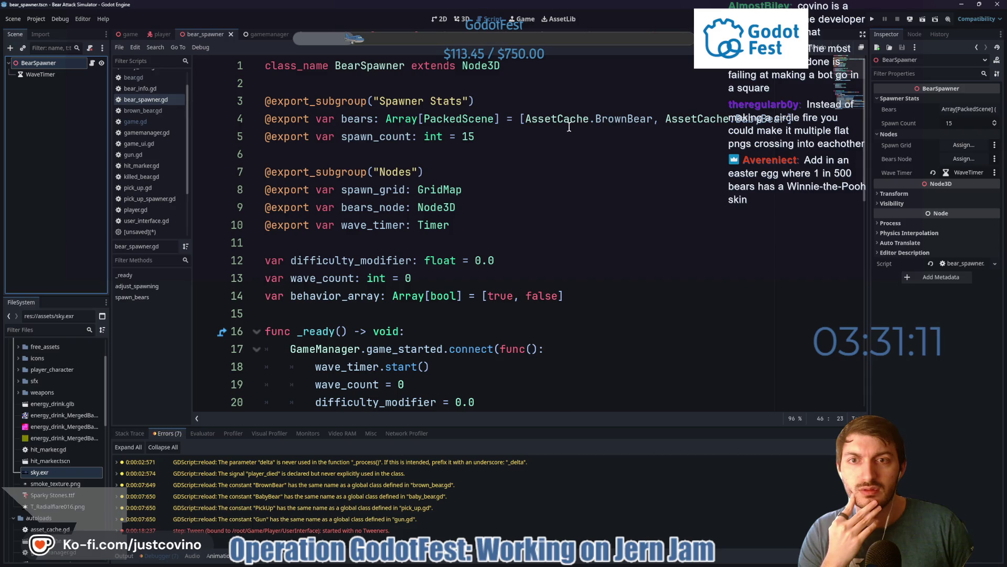
Replace bears' explicit Array[PackedScene] type with := inference on line 4 and save
click(959, 109)
click(959, 109)
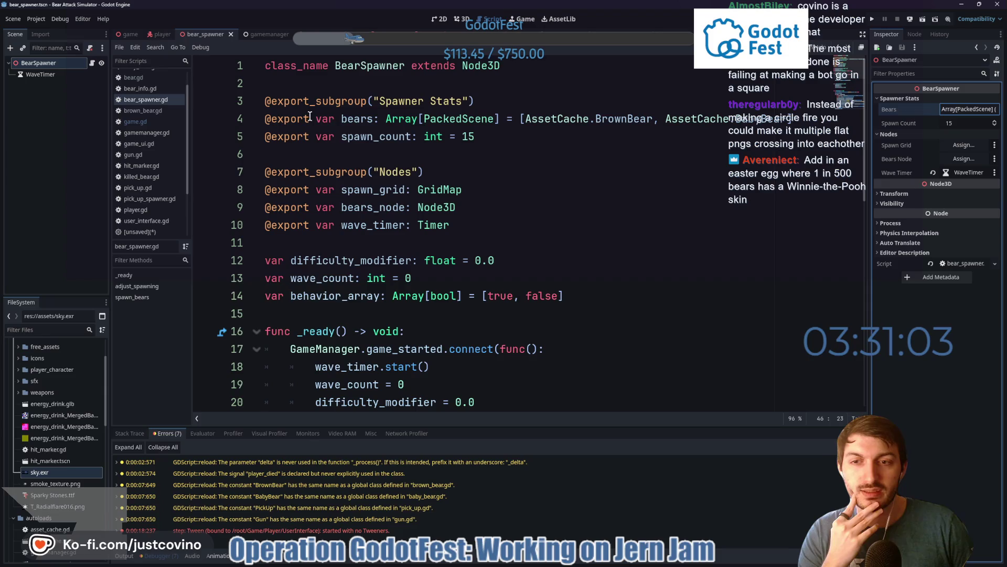
click(414, 119)
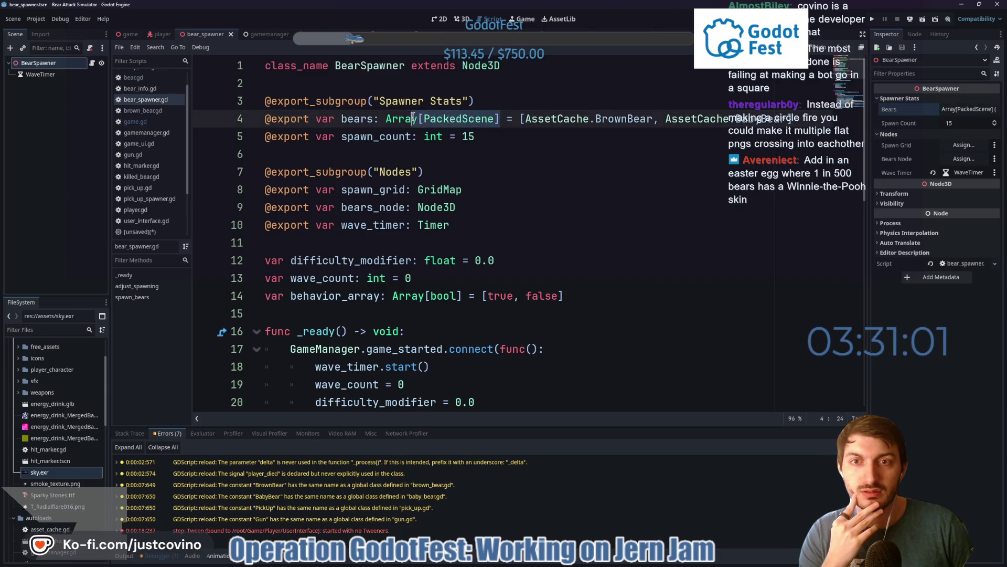
key(BackSpace)
key(BackSpace)
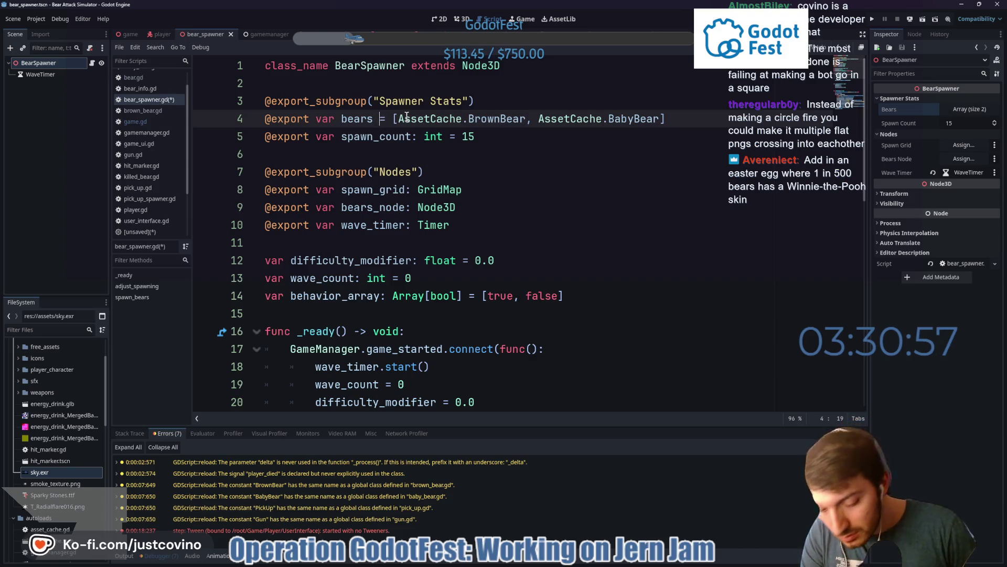
text(:)
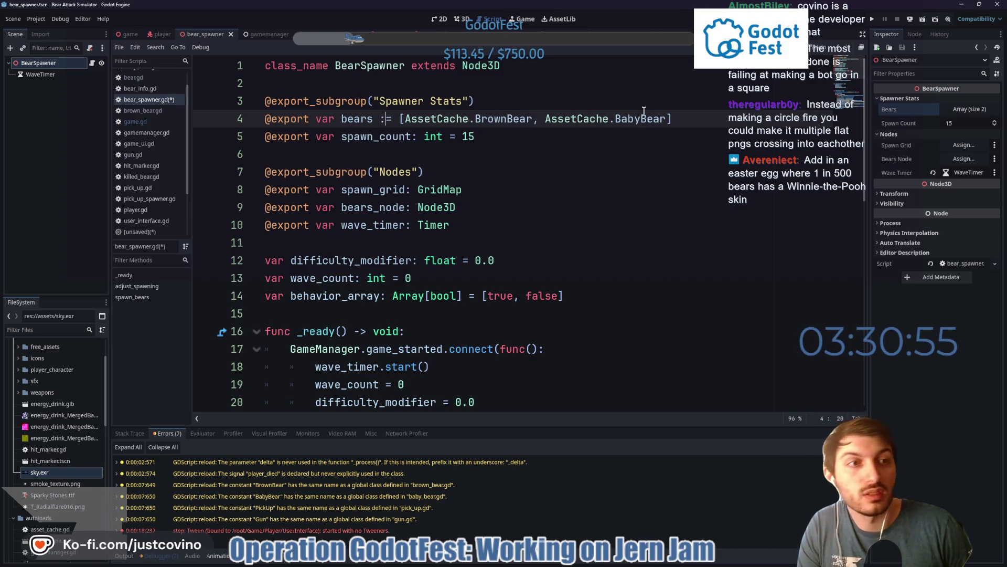
click(669, 118)
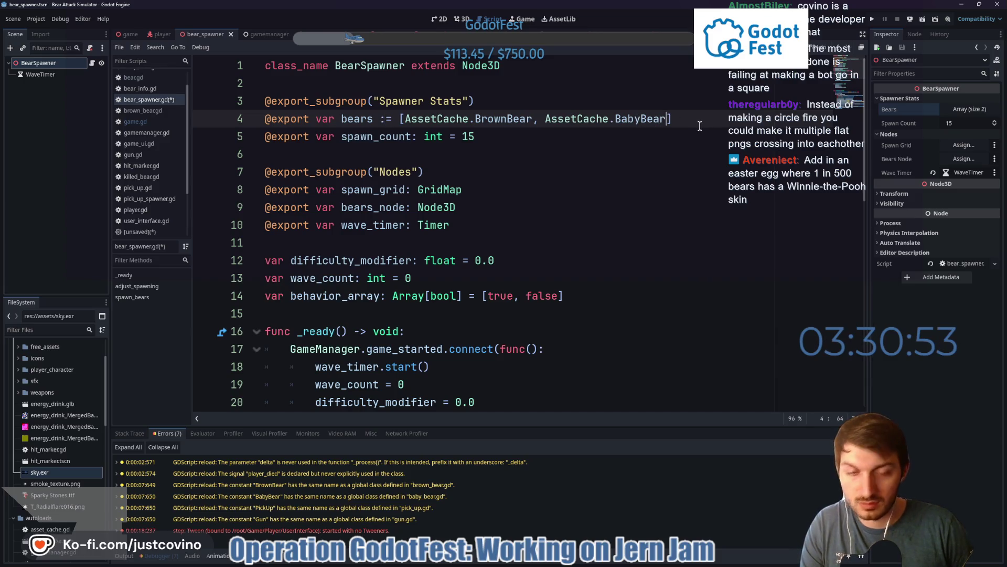
key(ctrl+s)
Verify the Bears array still holds BrownBear and BabyBear, then Alt+Tab to the Twitch stream
click(969, 108)
click(969, 109)
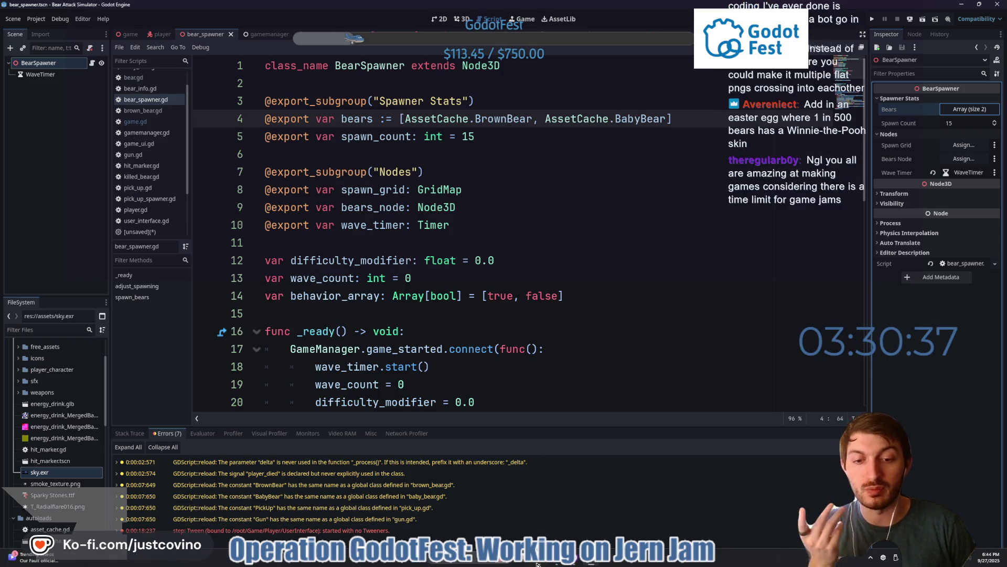
key(alt+Tab)
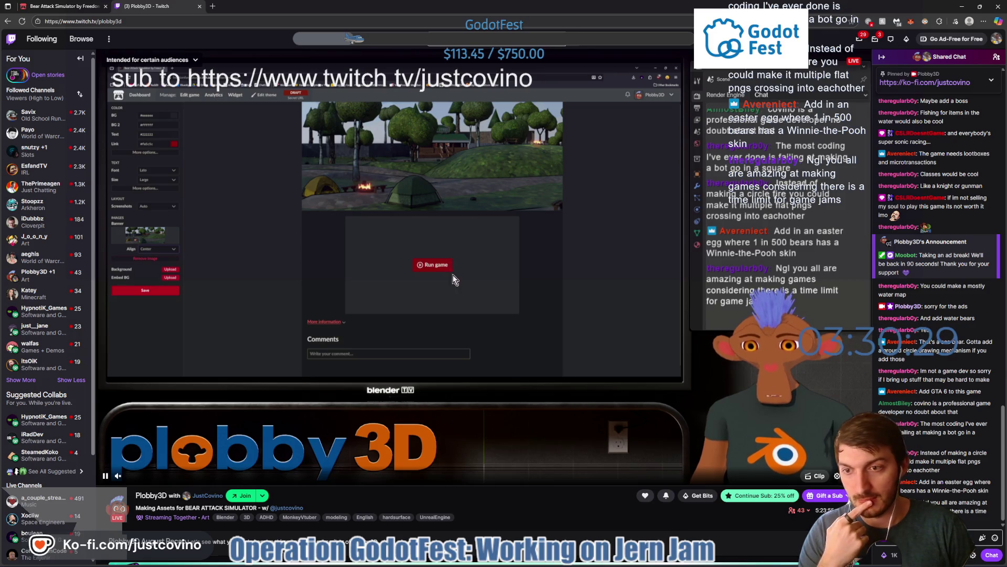
Return from the Twitch browser tab to the Godot editor via the taskbar
click(591, 561)
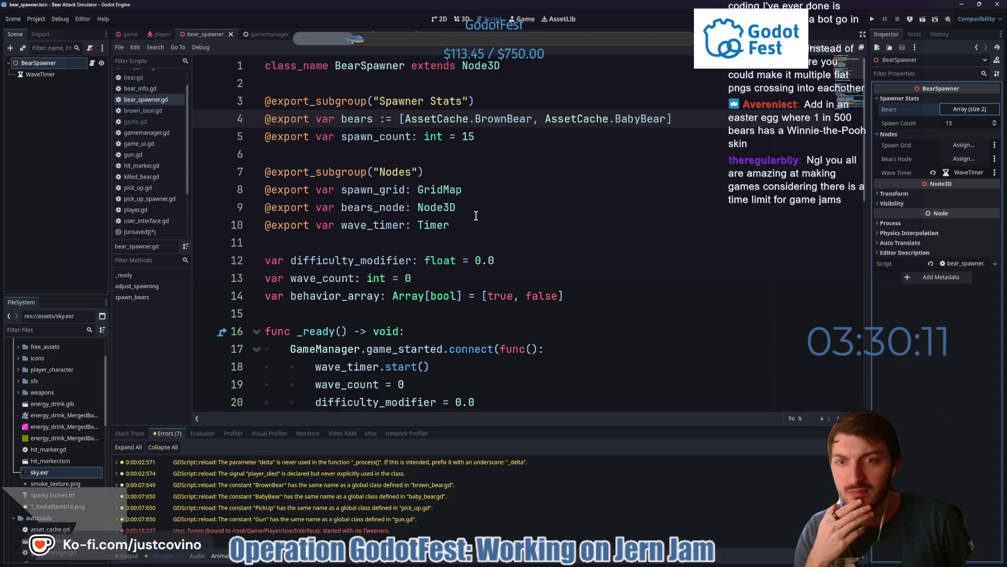
scroll(477, 208, down, 2)
Review WaveTimer's 10-second wait, turn off Ignore Time Scale, save the scene and reselect BearSpawner
click(89, 74)
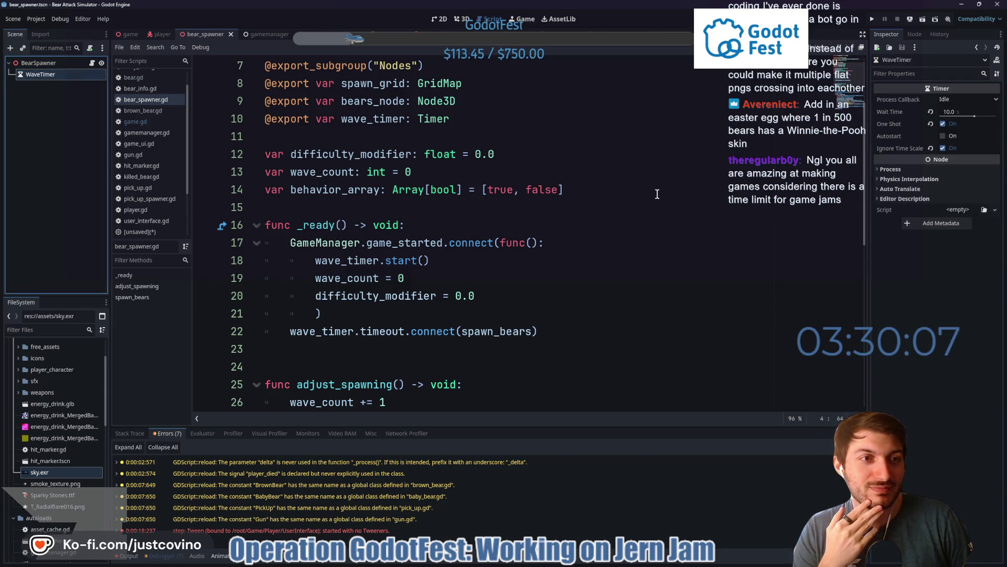
click(945, 149)
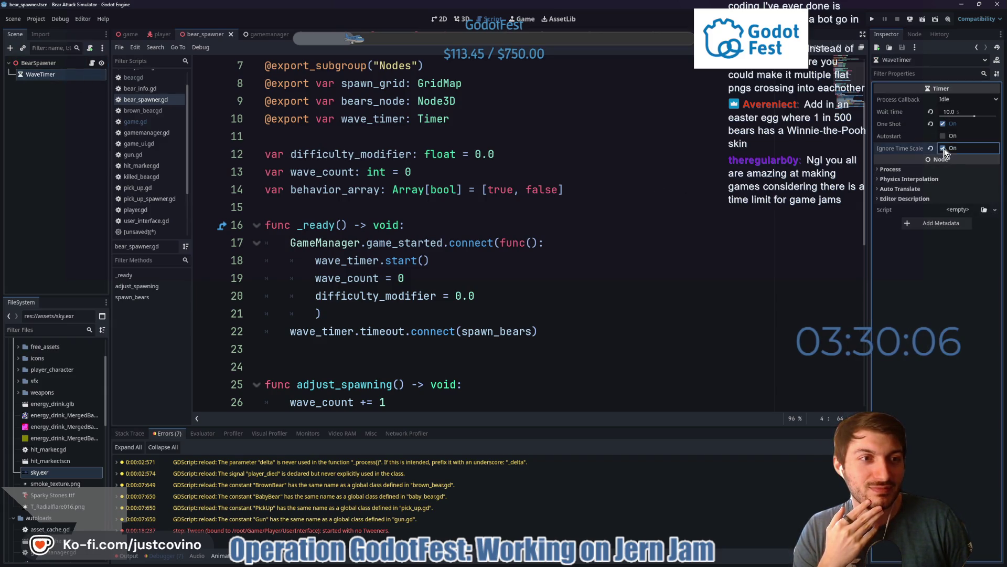
click(571, 195)
key(ctrl+s)
click(47, 61)
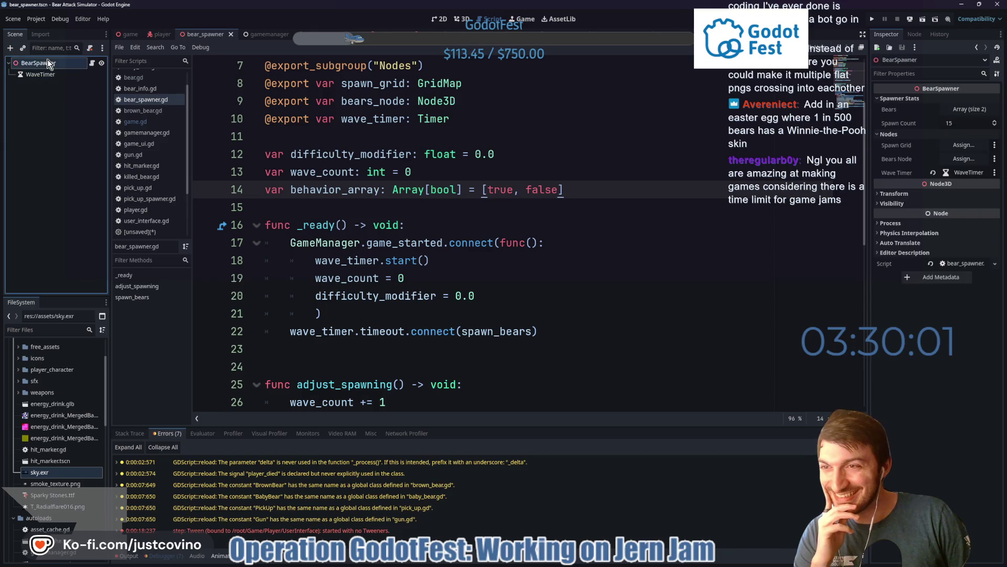